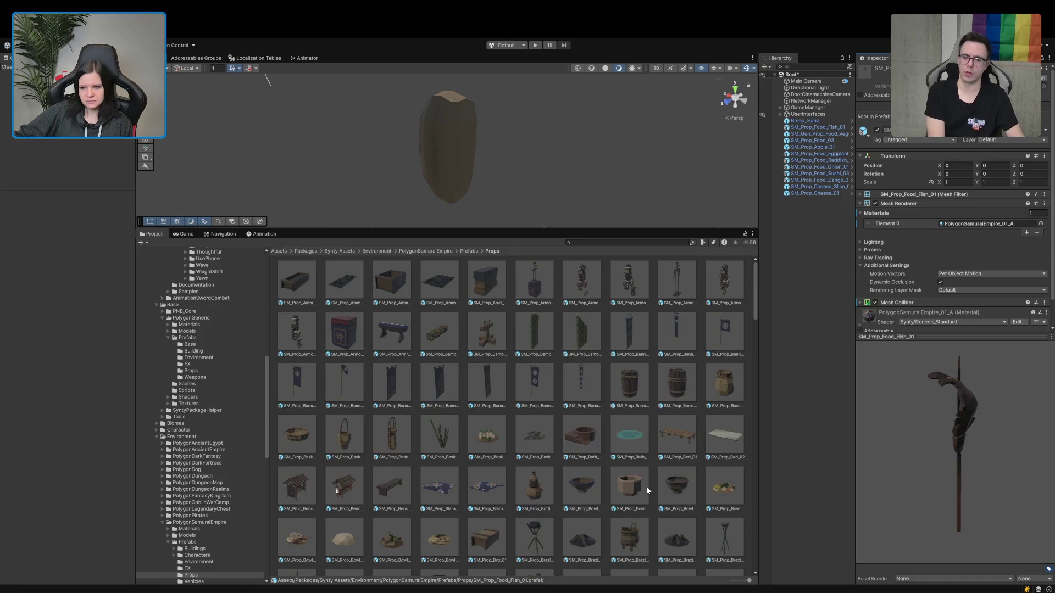
Browse the Samurai Empire props and select SM_Prop_Food_03 in the Hierarchy to inspect it.
scroll(646, 487, "down", 10)
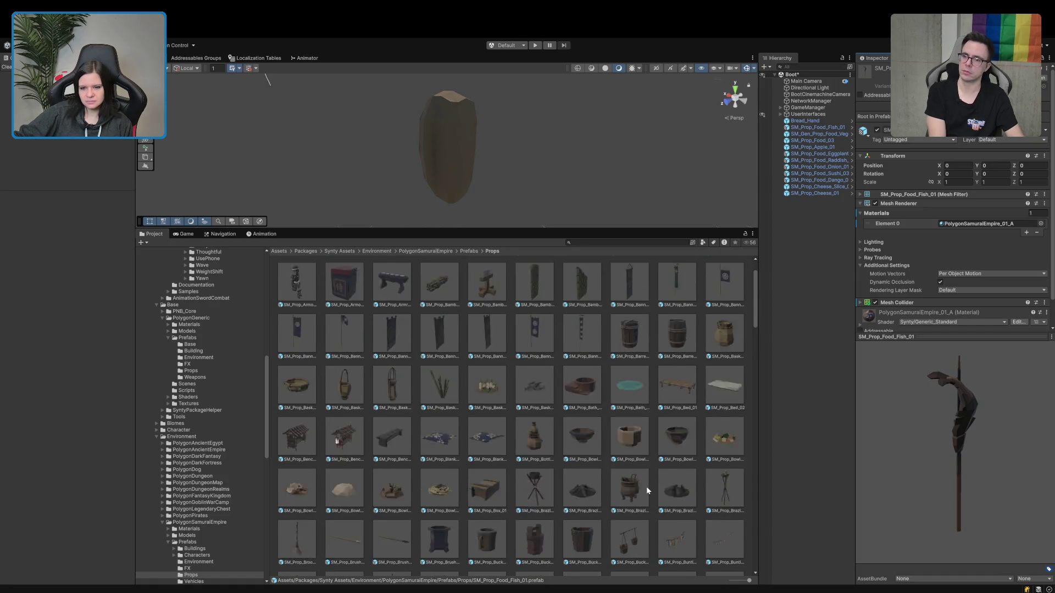
scroll(646, 486, "down", 5)
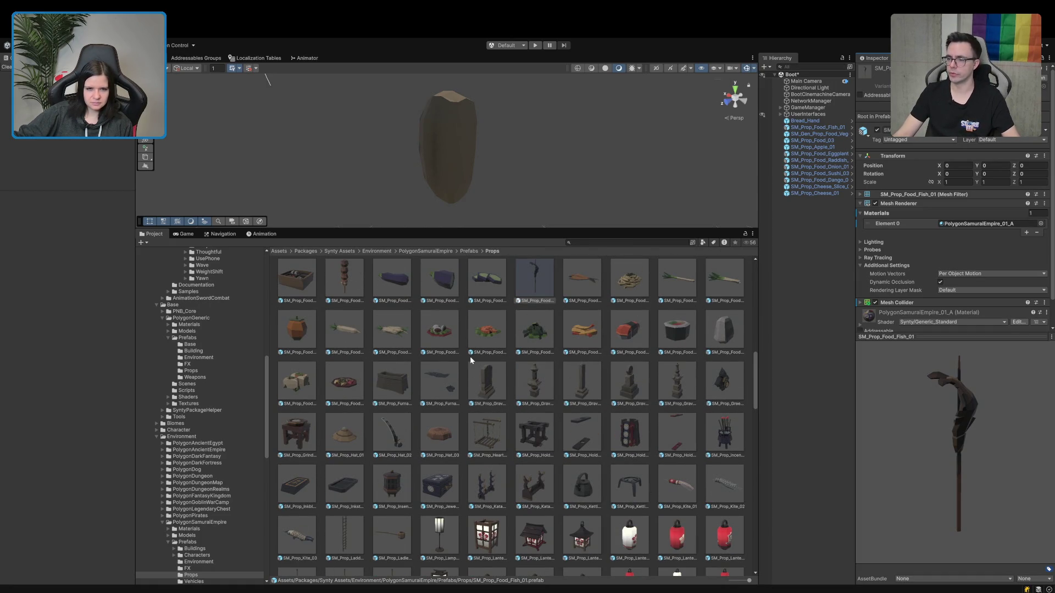
scroll(472, 356, "down", 12)
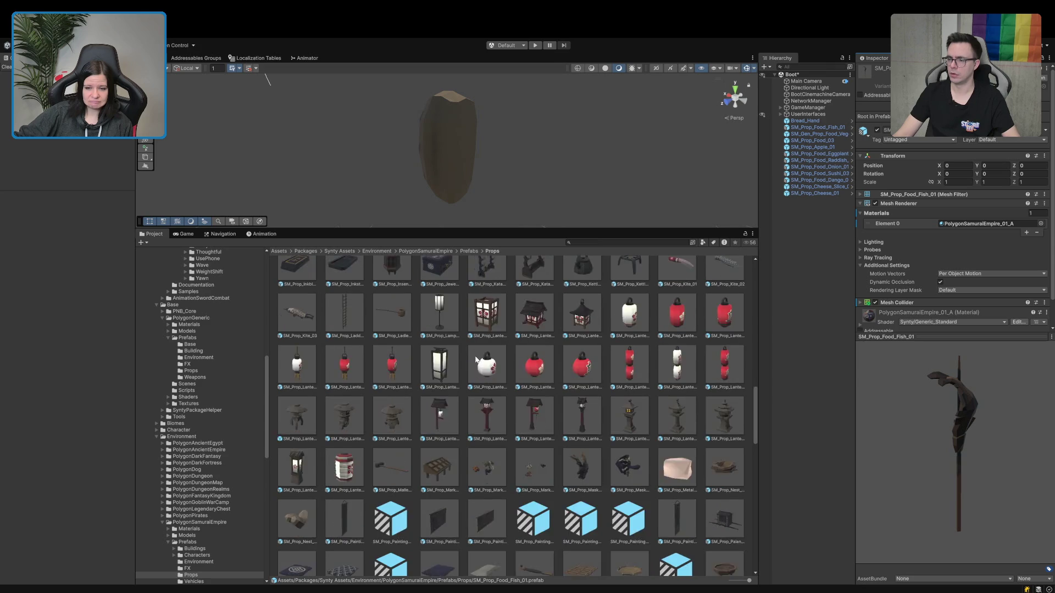
scroll(475, 355, "down", 15)
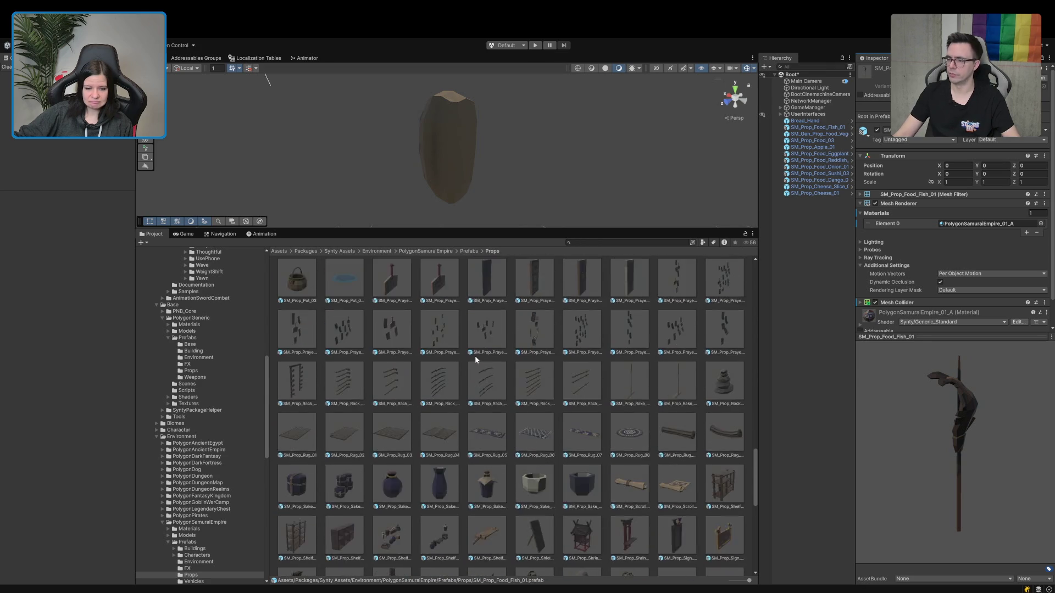
scroll(476, 360, "down", 10)
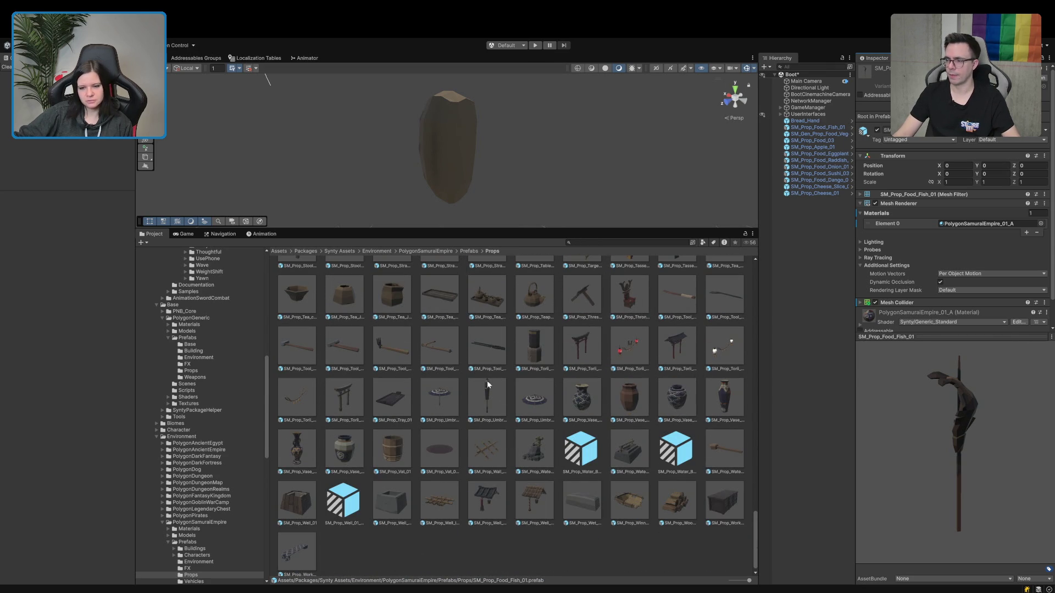
left_click(817, 142)
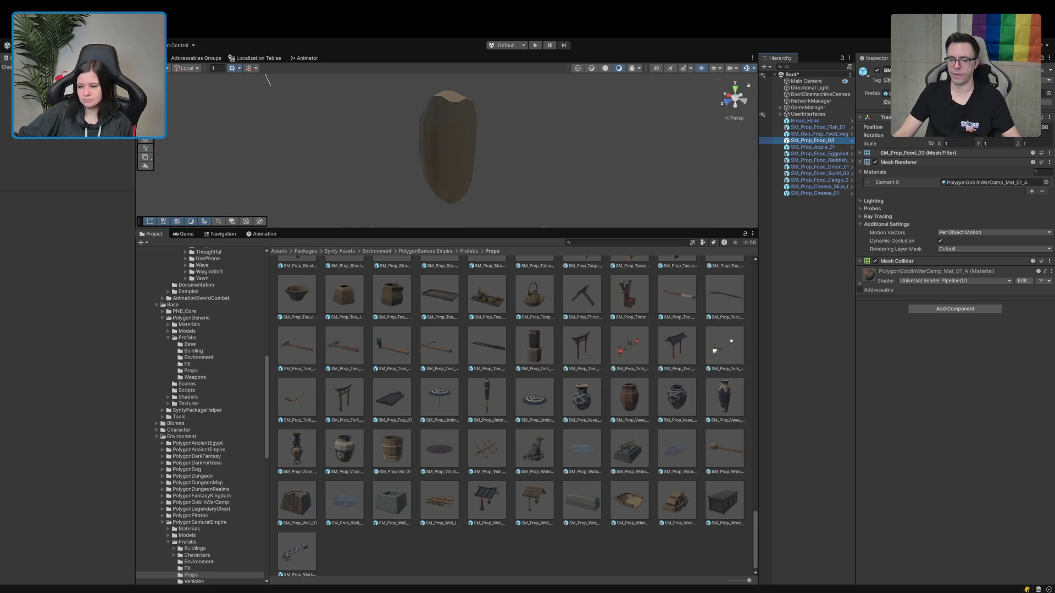
Locate the SM_Prop_Food_03 prefab and browse the PolygonGoblinWarCamp Props folder around it.
left_click(912, 93)
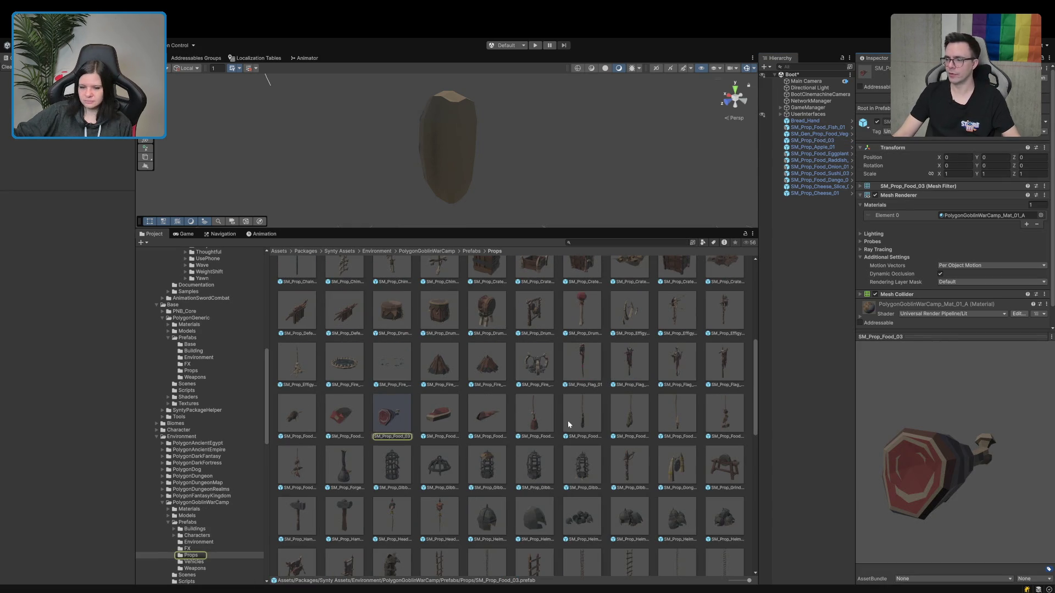
scroll(412, 549, "up", 5)
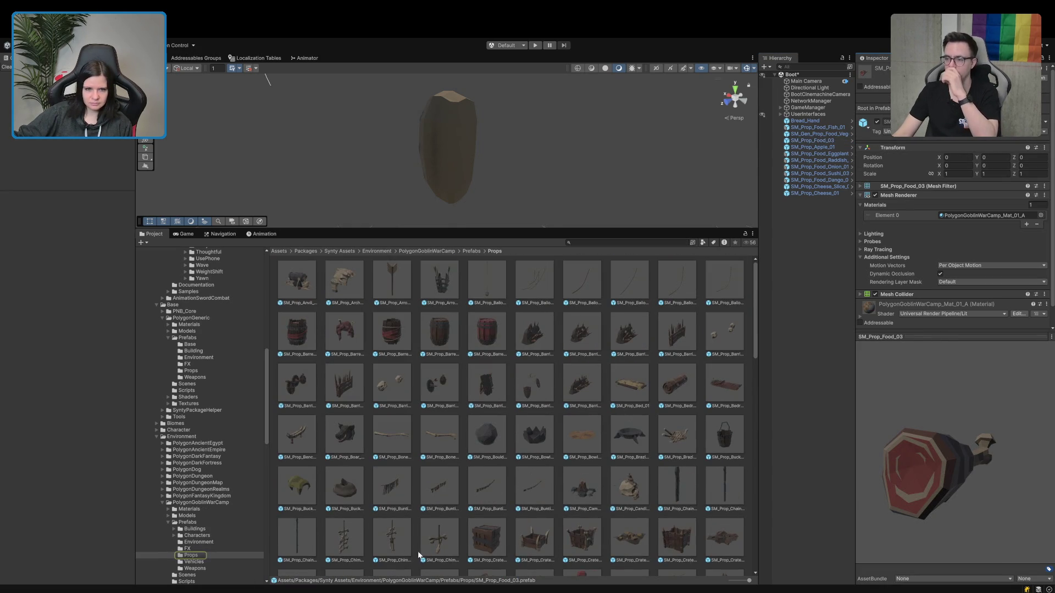
scroll(550, 400, "down", 10)
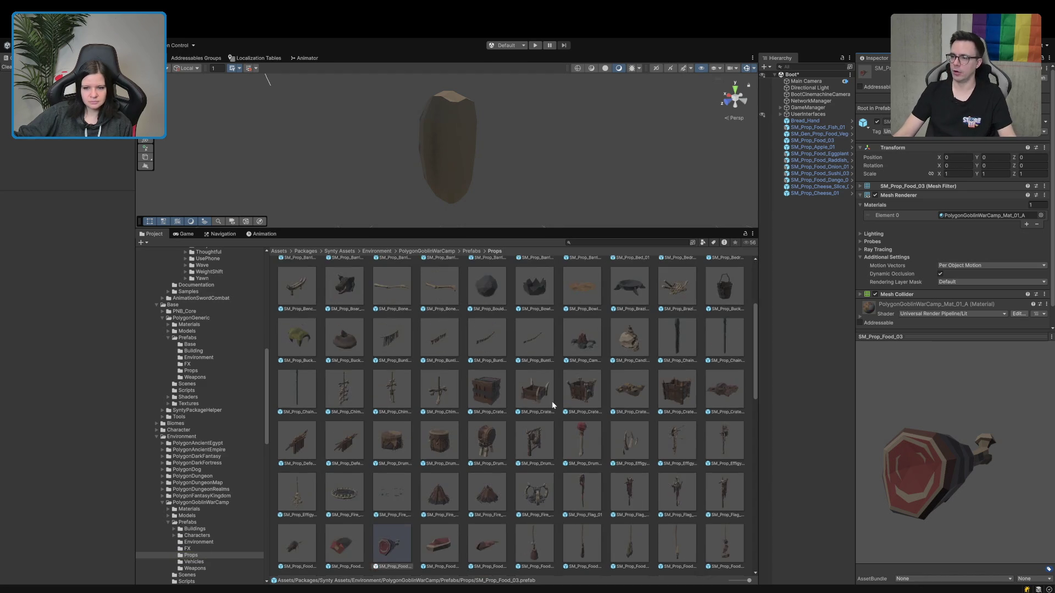
scroll(552, 401, "down", 3)
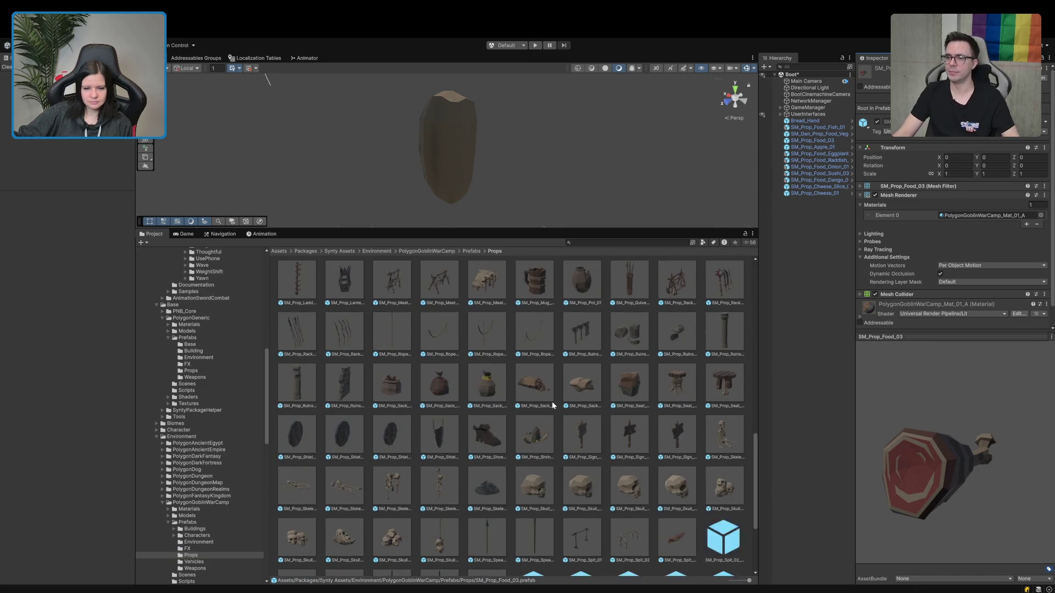
scroll(551, 401, "down", 3)
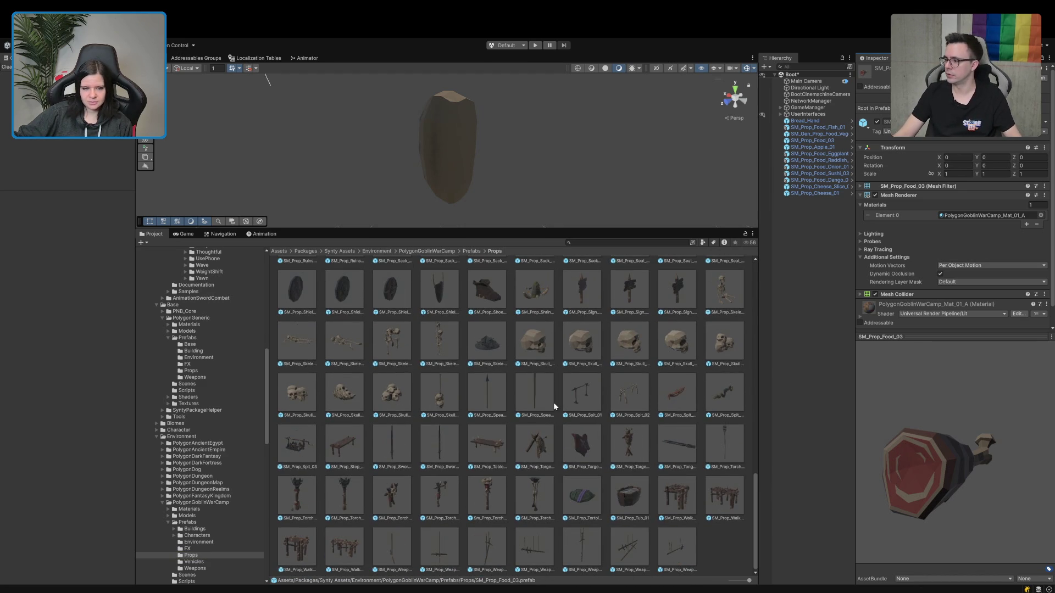
Search 'potato', preview SM_Item_Potato_01, and drag it into the scene.
type("pot")
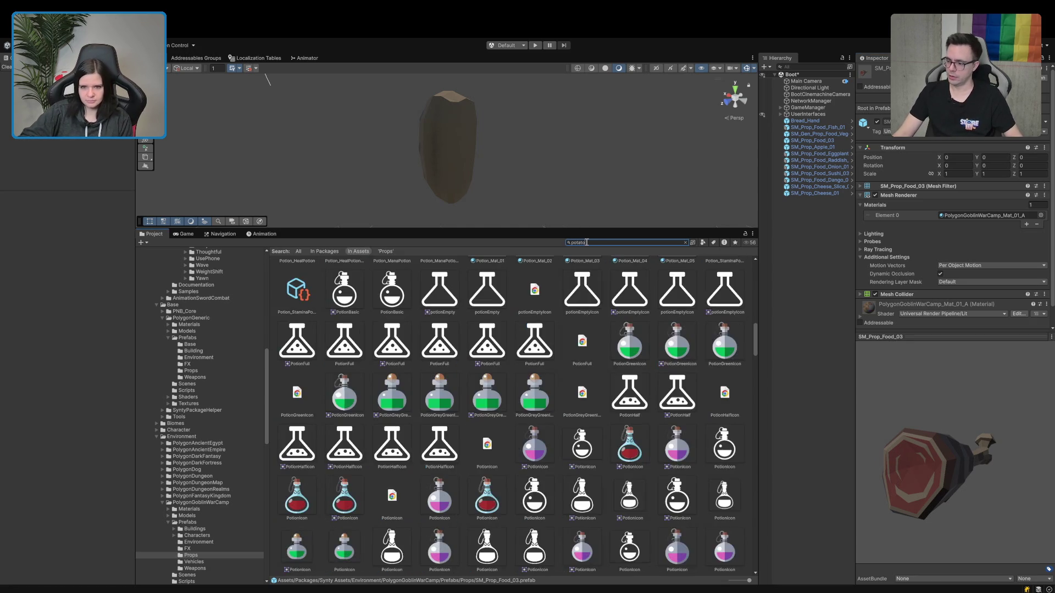
type("ato")
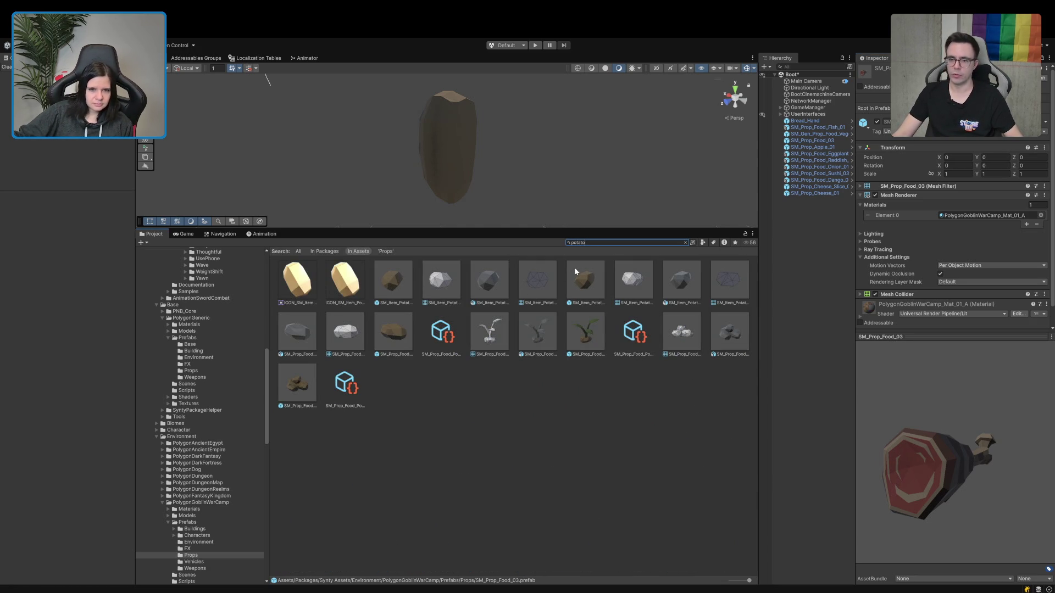
left_click(398, 282)
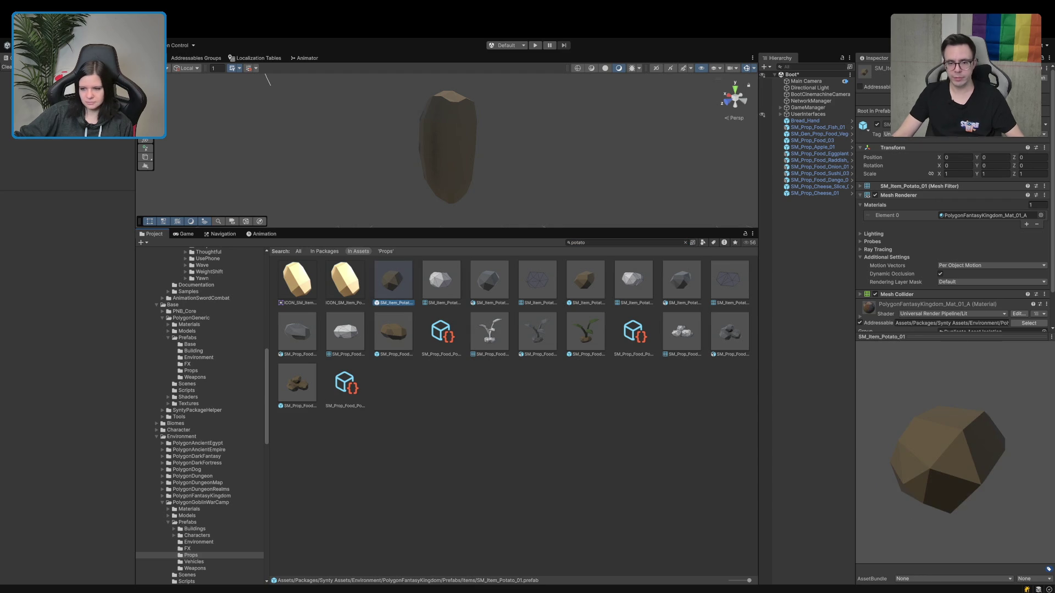
left_click_drag(953, 440, 930, 420)
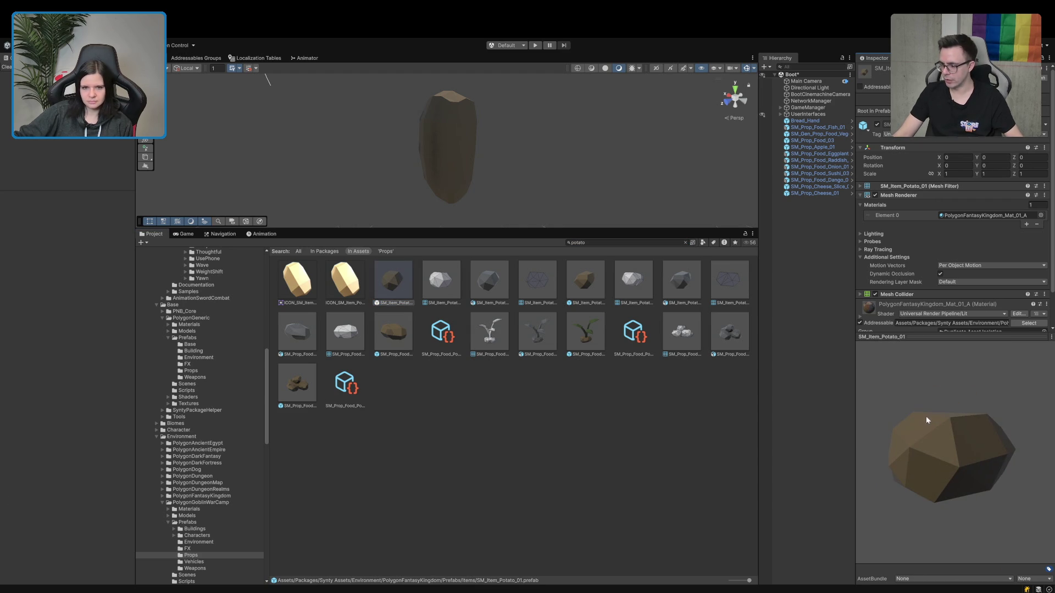
mouse_move(386, 282)
left_mouse_down()
mouse_move(760, 299)
mouse_move(808, 285)
left_mouse_up()
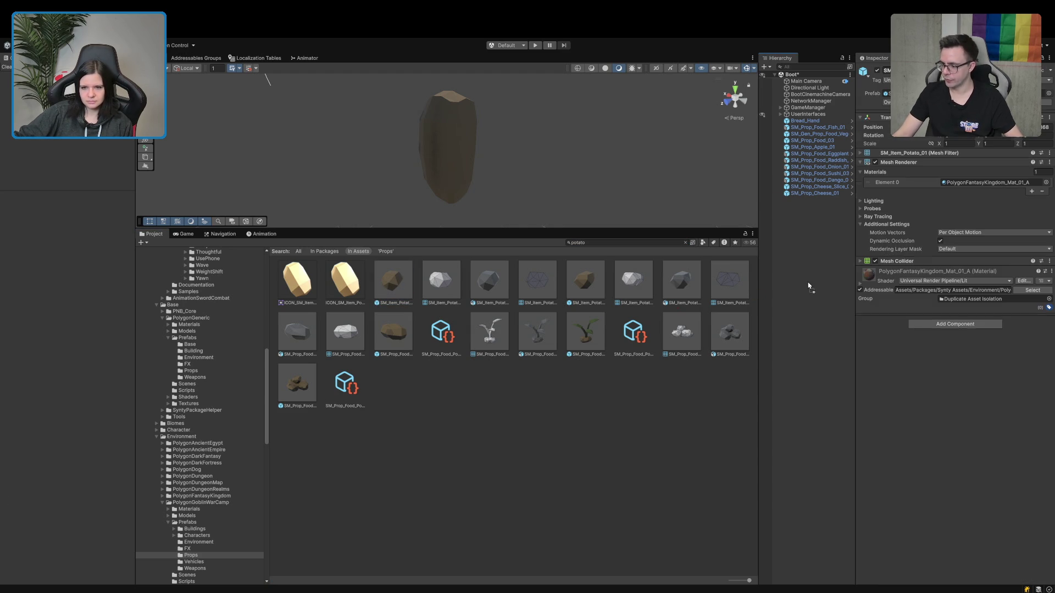
left_click(651, 243)
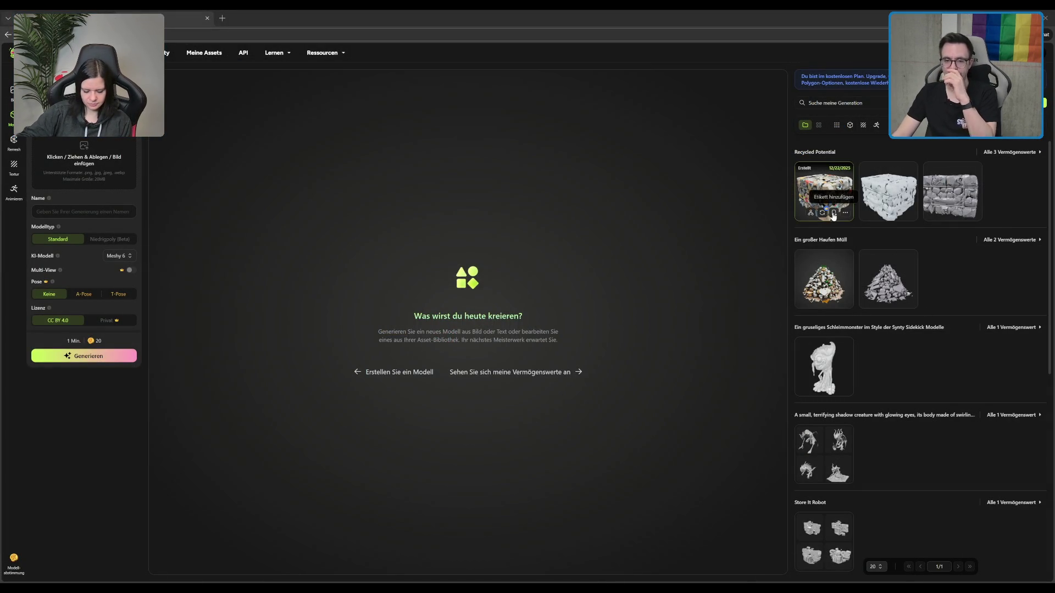
Load the 'Ein großer Haufen Müll' trash-pile generation in the viewer.
left_click(825, 278)
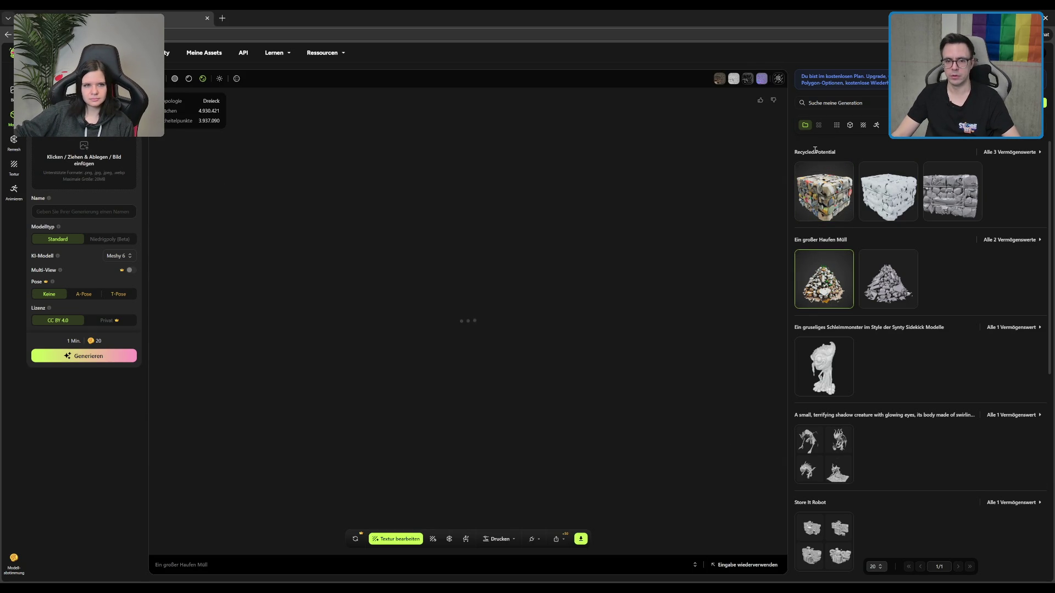
Orbit the trash-pile model to inspect its sides and surface details.
scroll(829, 235, "down", 1)
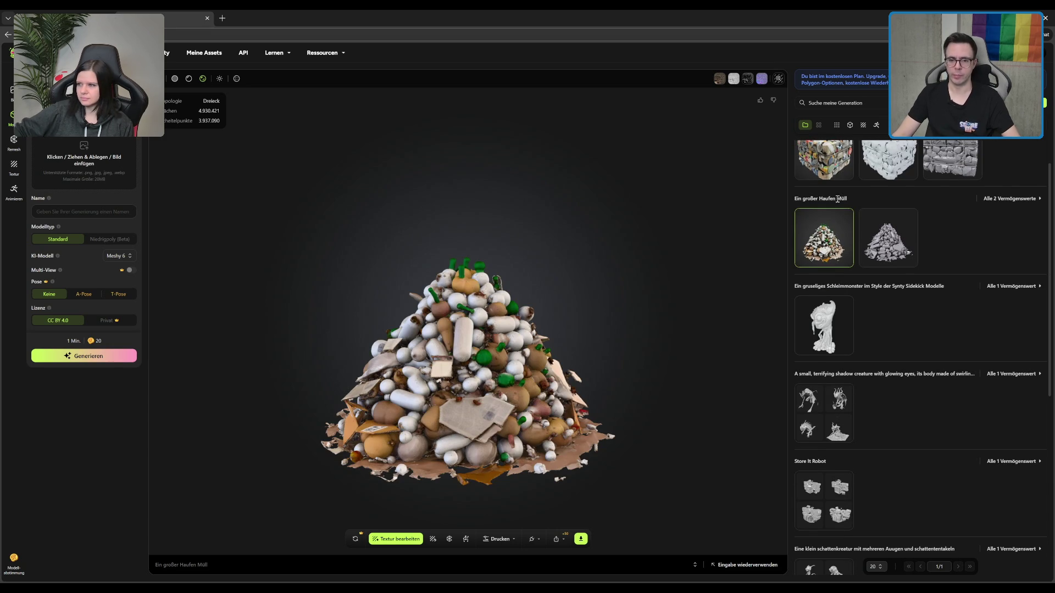
scroll(830, 199, "up", 1)
scroll(834, 196, "down", 1)
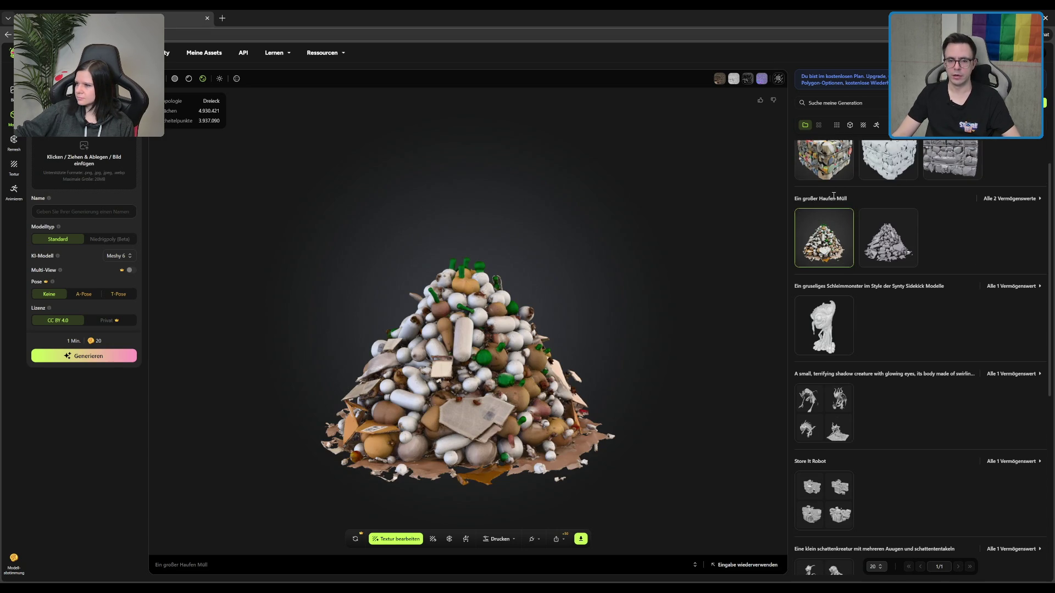
scroll(567, 416, "up", 5)
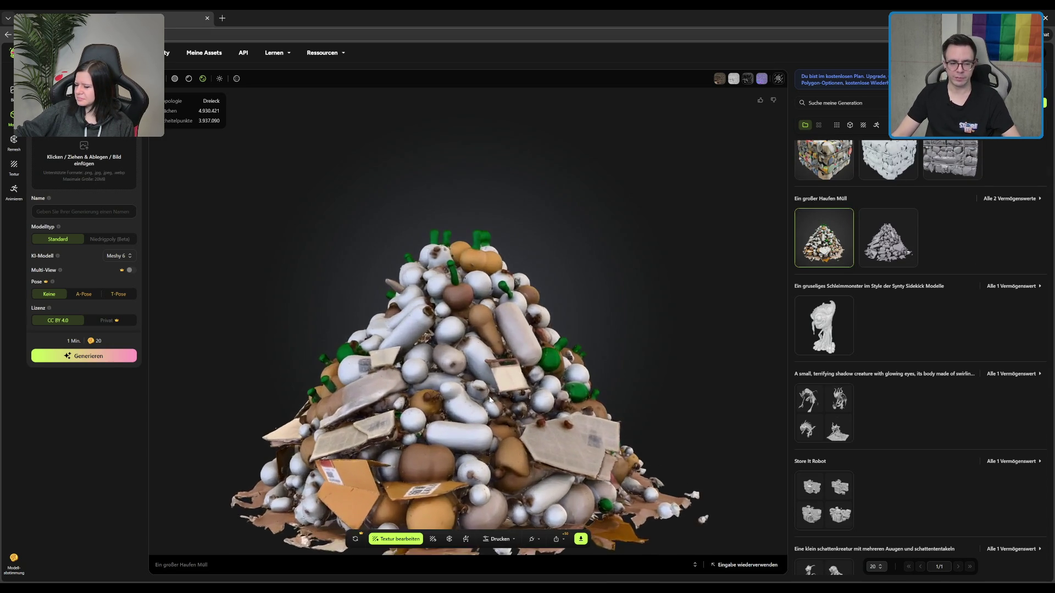
mouse_move(568, 416)
left_mouse_down()
mouse_move(535, 362)
mouse_move(440, 382)
mouse_move(336, 491)
mouse_move(379, 459)
left_mouse_up()
left_click_drag(583, 476, 559, 433)
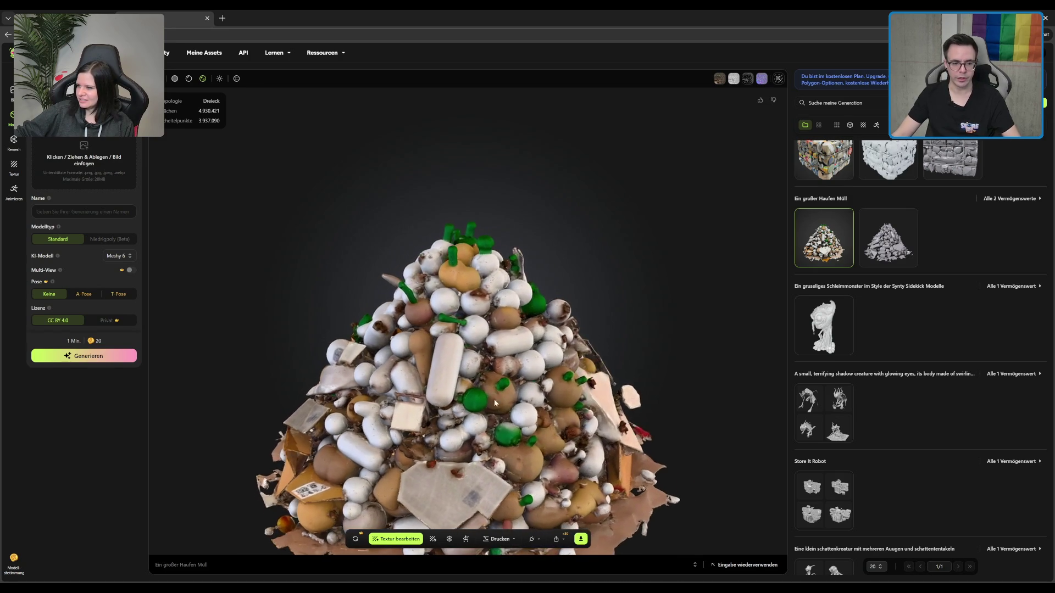
scroll(529, 409, "up", 5)
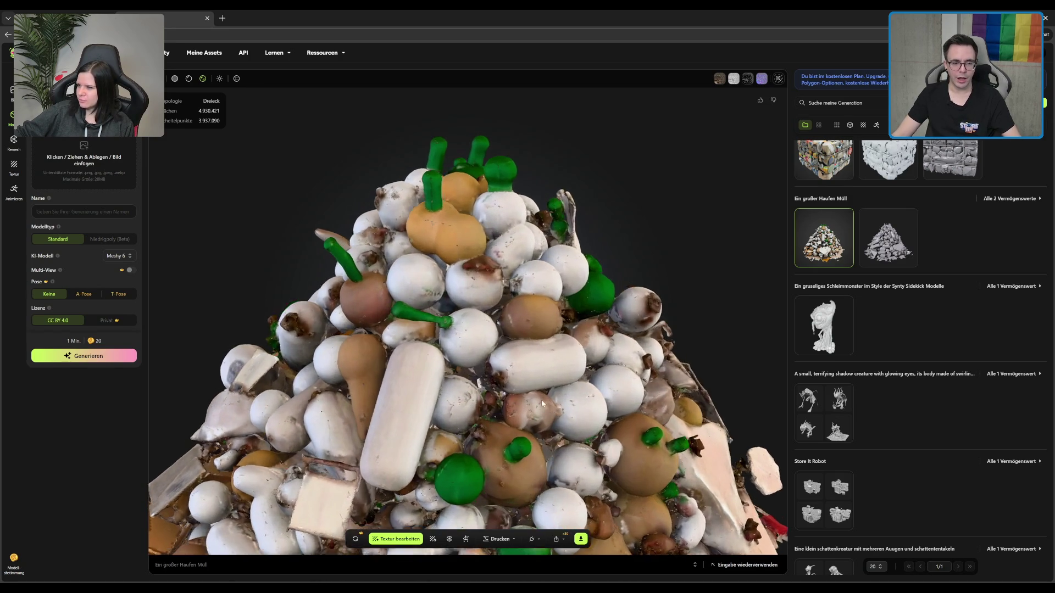
mouse_move(517, 387)
left_mouse_down()
mouse_move(490, 373)
mouse_move(446, 375)
mouse_move(594, 344)
mouse_move(504, 341)
mouse_move(571, 347)
mouse_move(466, 414)
mouse_move(493, 418)
mouse_move(448, 400)
mouse_move(492, 396)
mouse_move(464, 369)
mouse_move(400, 222)
left_mouse_up()
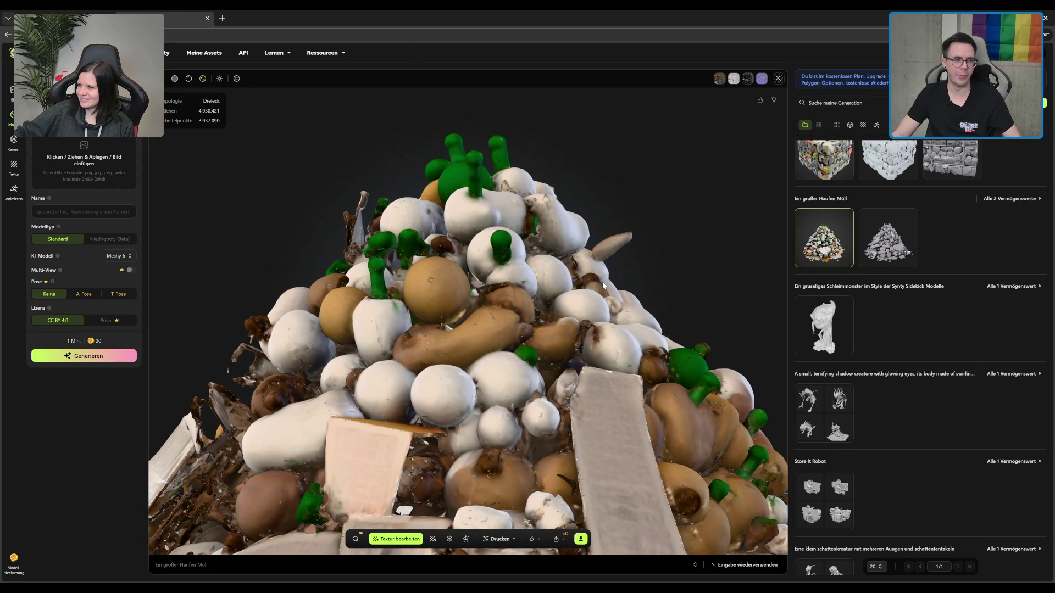
View the trash pile from further angles and above, then load the textured Recycled Potential bale.
scroll(495, 294, "up", 3)
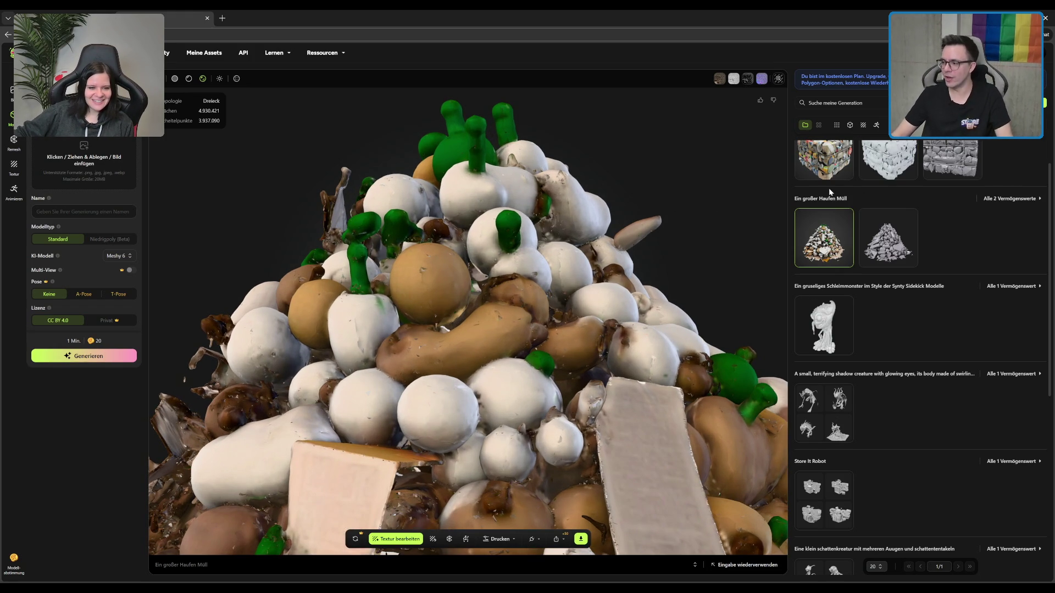
scroll(494, 330, "up", 10)
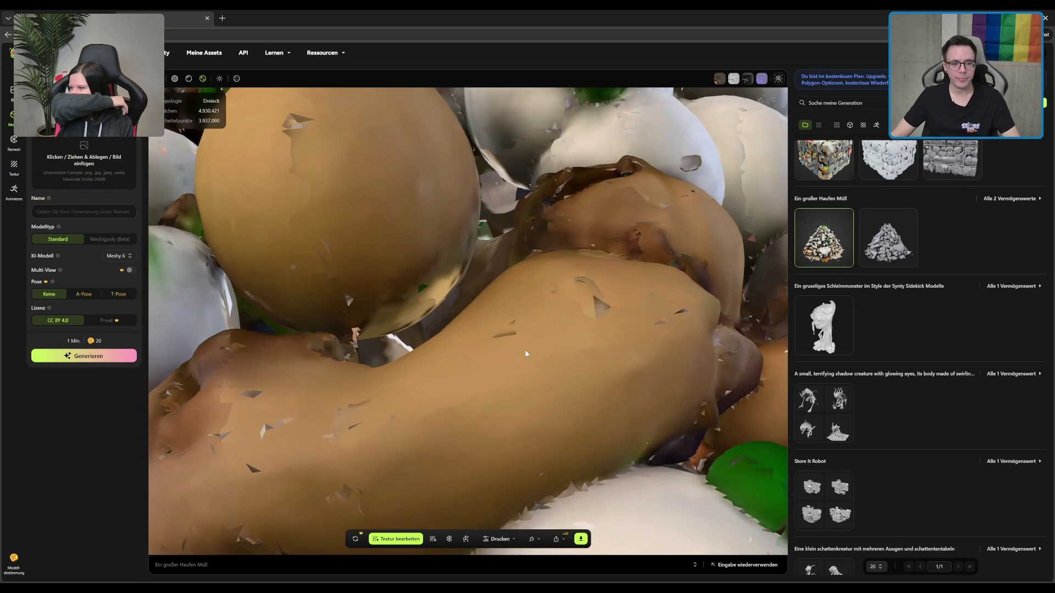
scroll(480, 337, "up", 10)
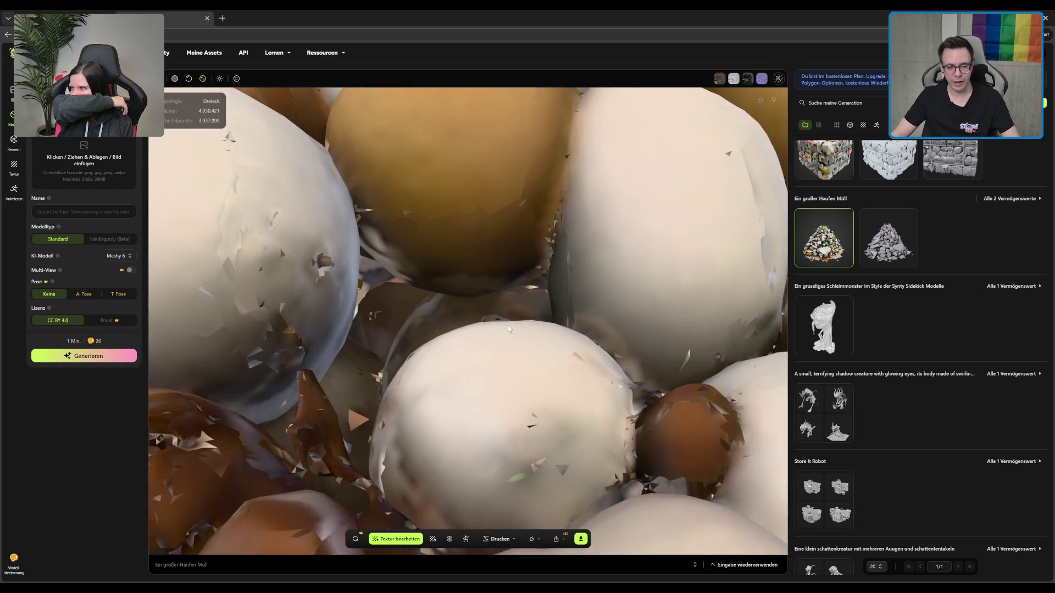
scroll(511, 332, "down", 15)
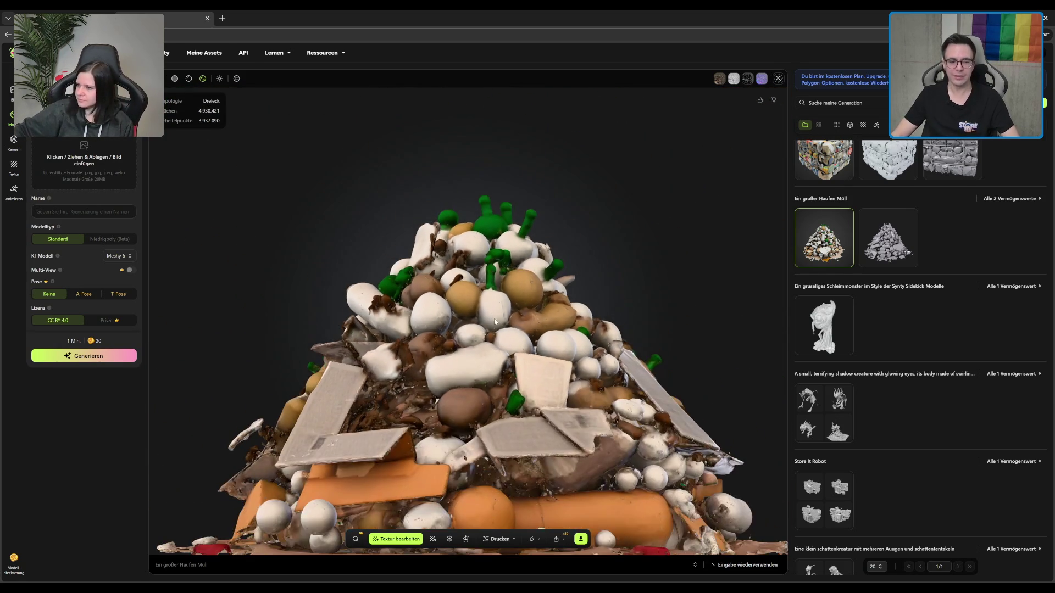
left_click_drag(499, 316, 398, 404)
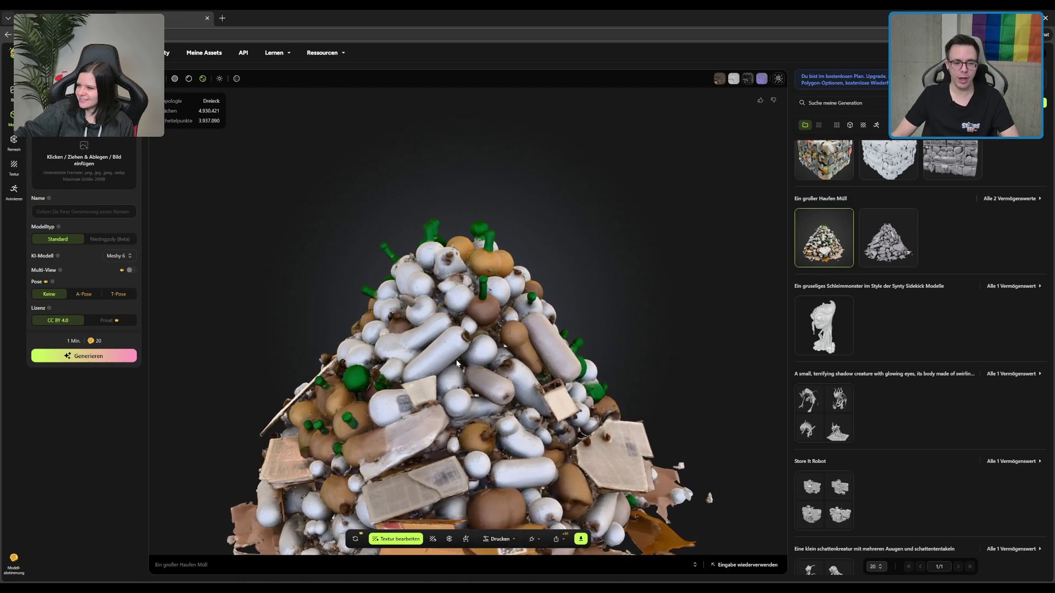
left_click_drag(456, 360, 469, 350)
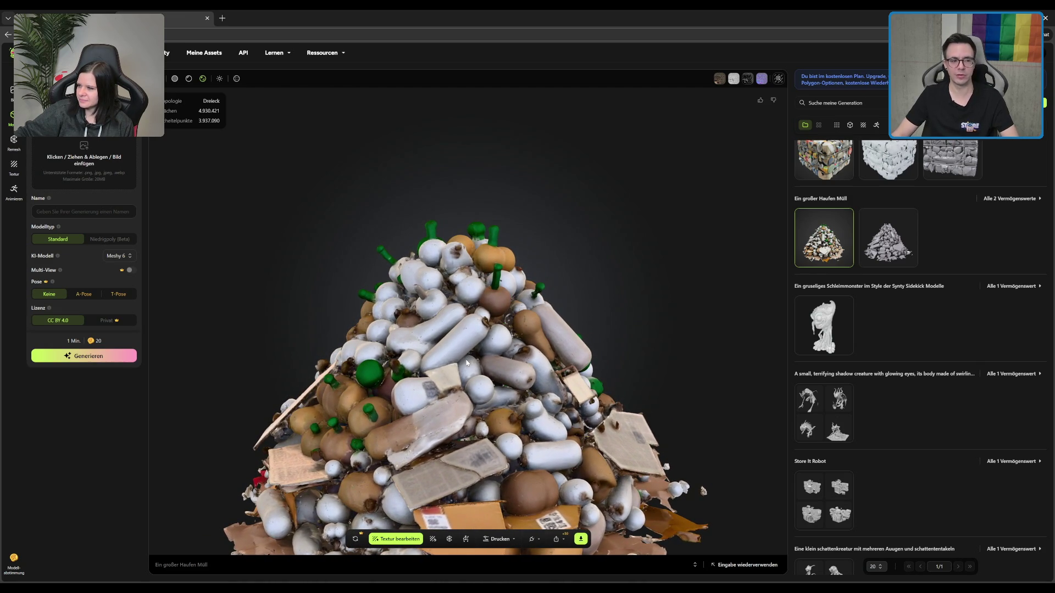
scroll(463, 361, "up", 5)
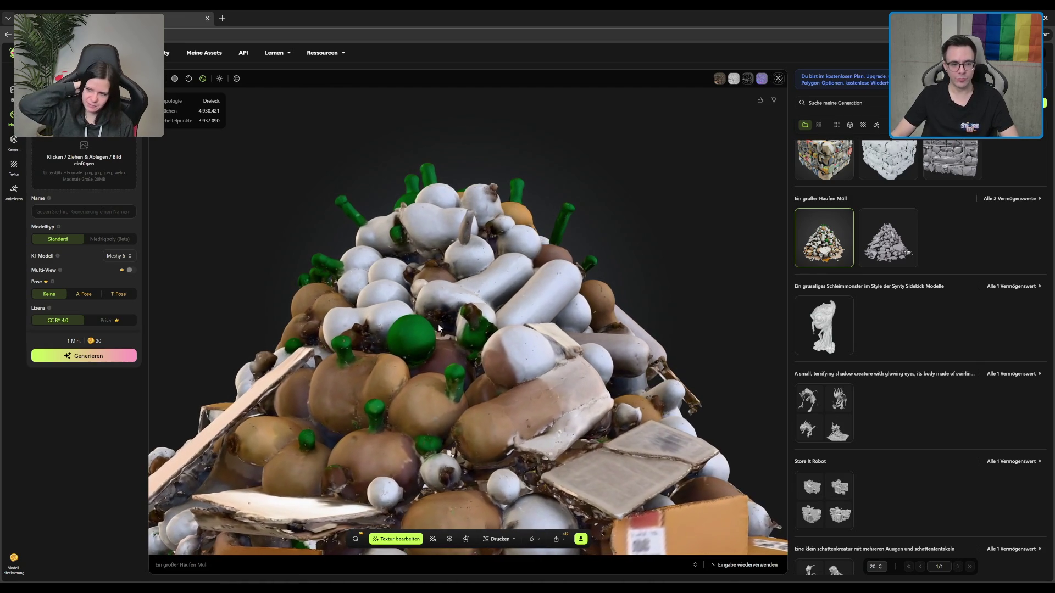
scroll(452, 331, "down", 5)
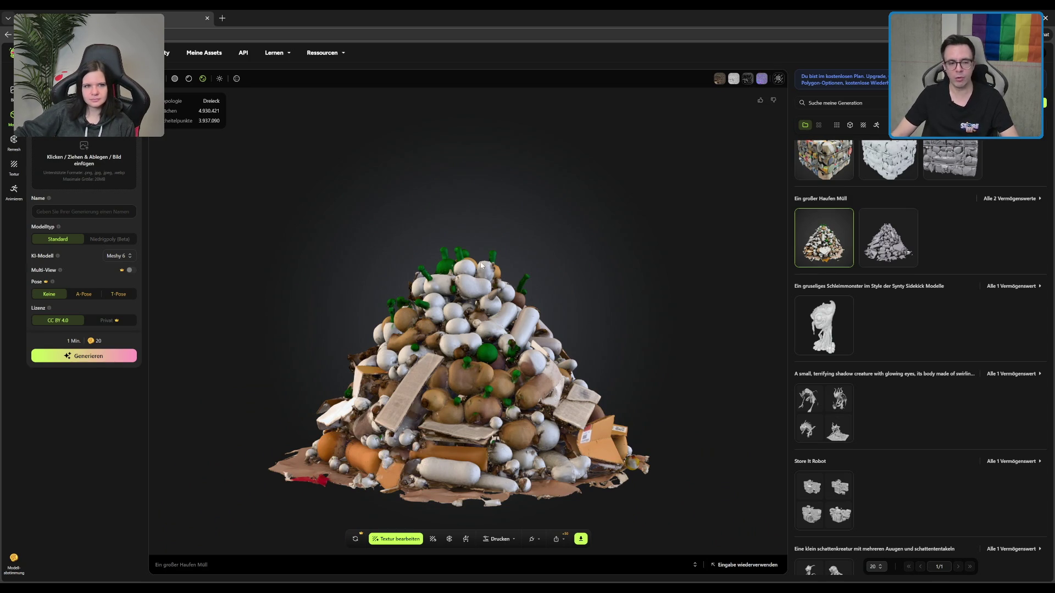
left_click_drag(471, 348, 477, 381)
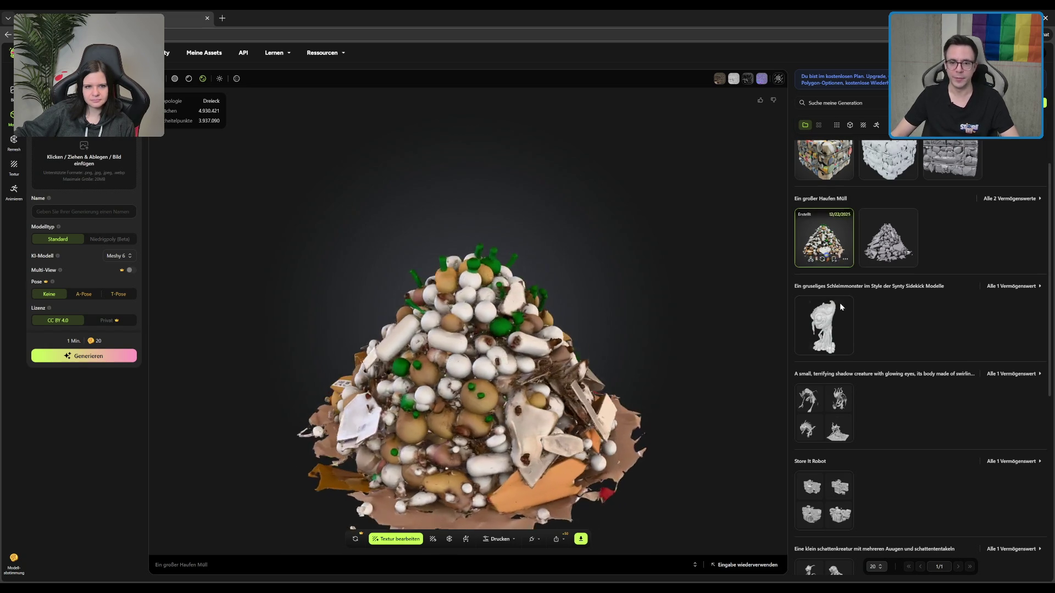
scroll(914, 232, "up", 1)
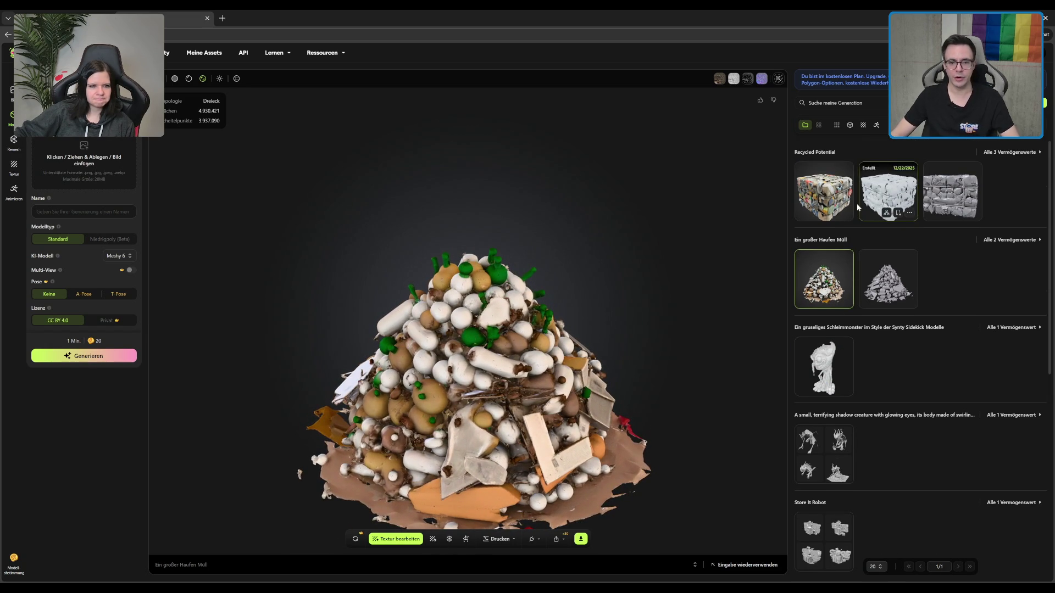
left_click(827, 199)
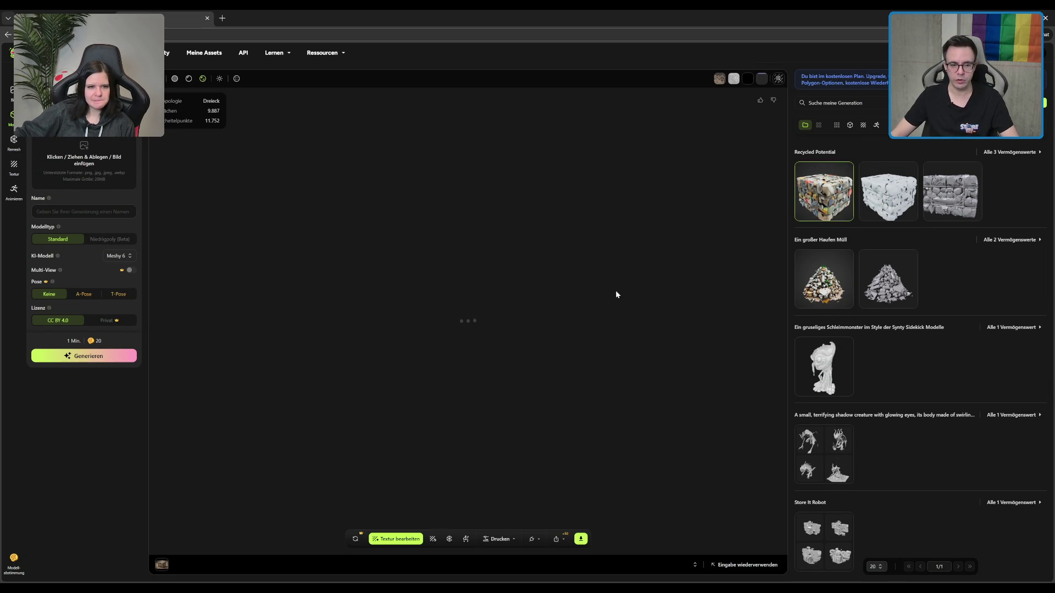
Orbit the textured bale to see its top, red-capped side and underside, then load the second thumbnail.
scroll(487, 340, "up", 5)
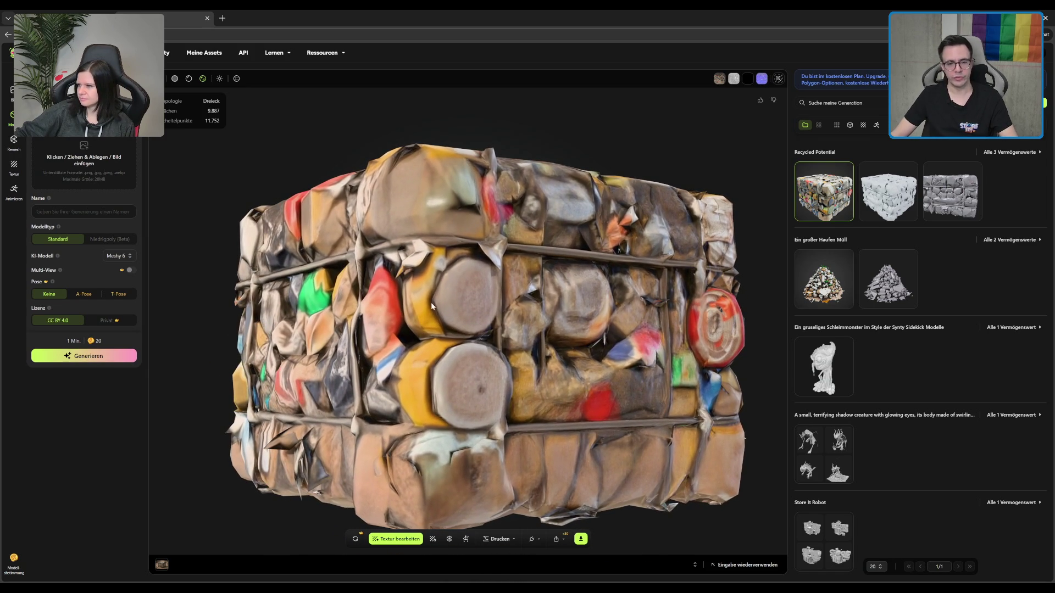
left_click_drag(527, 254, 456, 301)
scroll(428, 324, "down", 3)
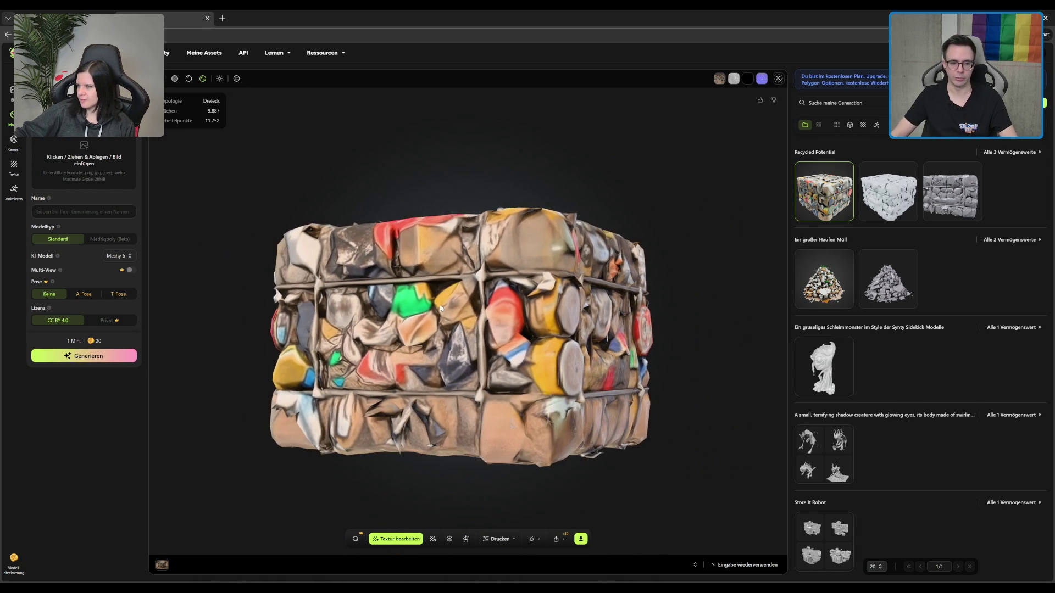
left_click_drag(399, 345, 511, 346)
scroll(487, 384, "up", 5)
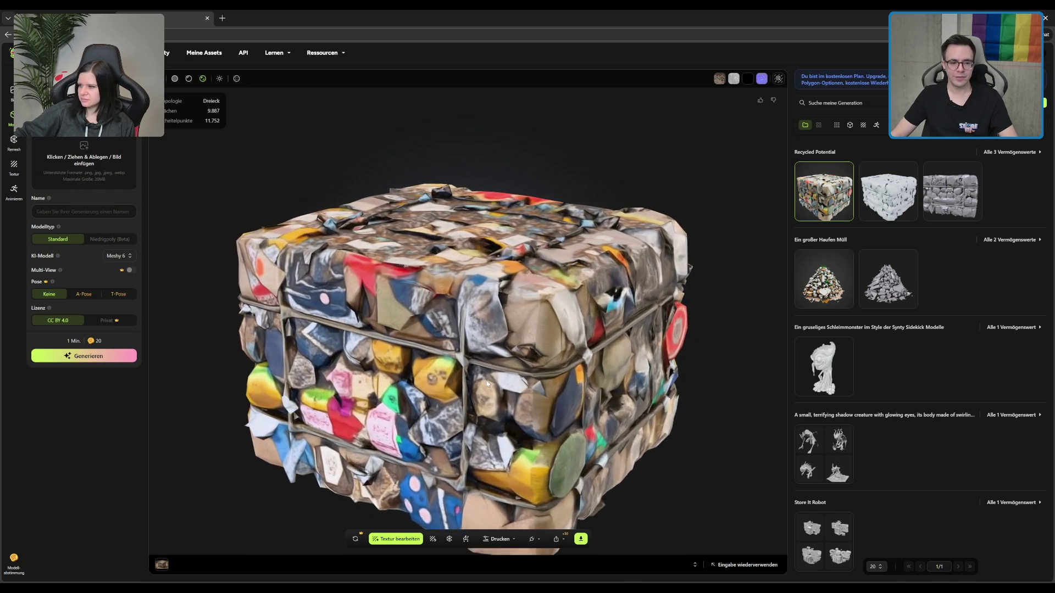
scroll(486, 381, "down", 5)
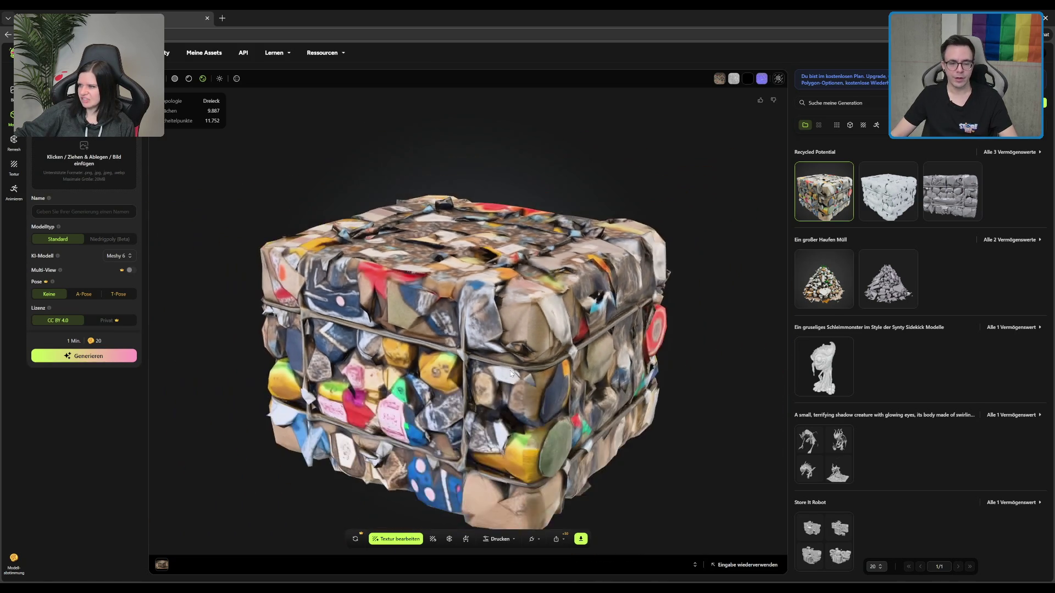
left_click_drag(596, 369, 540, 353)
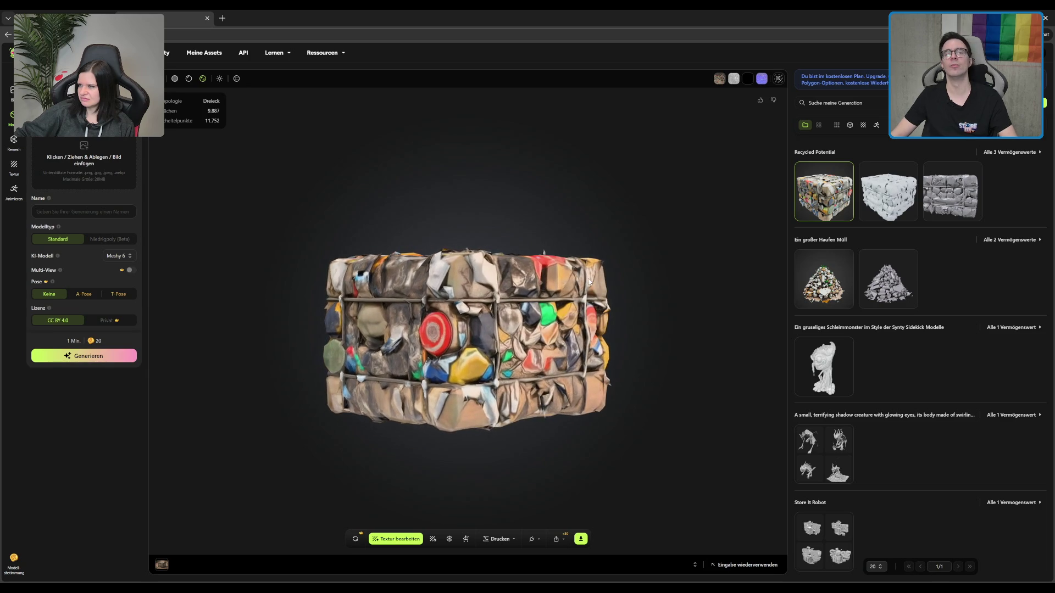
mouse_move(593, 247)
left_mouse_down()
mouse_move(548, 116)
mouse_move(485, 434)
left_mouse_up()
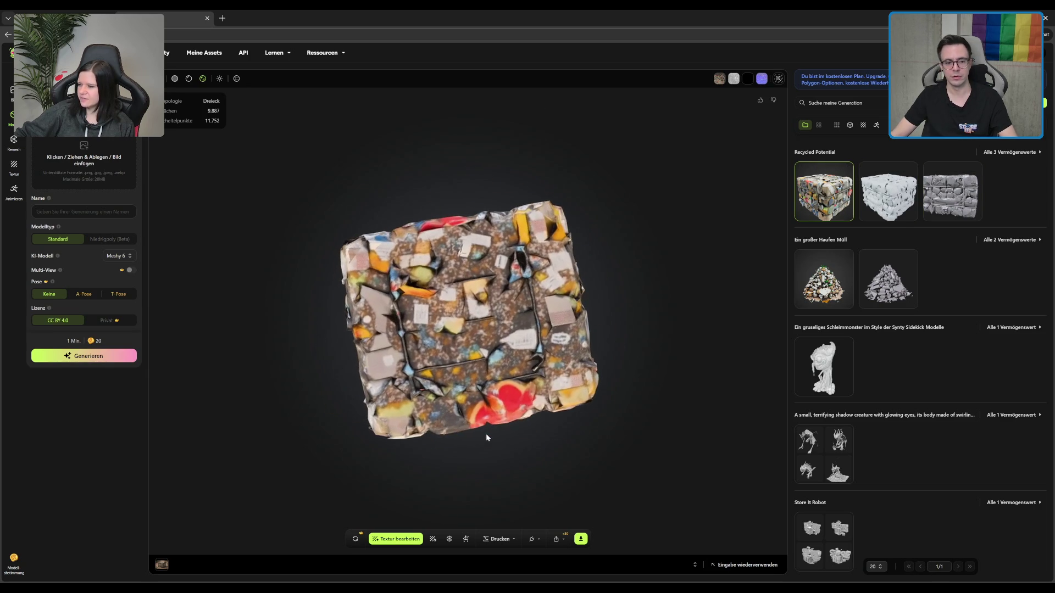
scroll(485, 434, "up", 5)
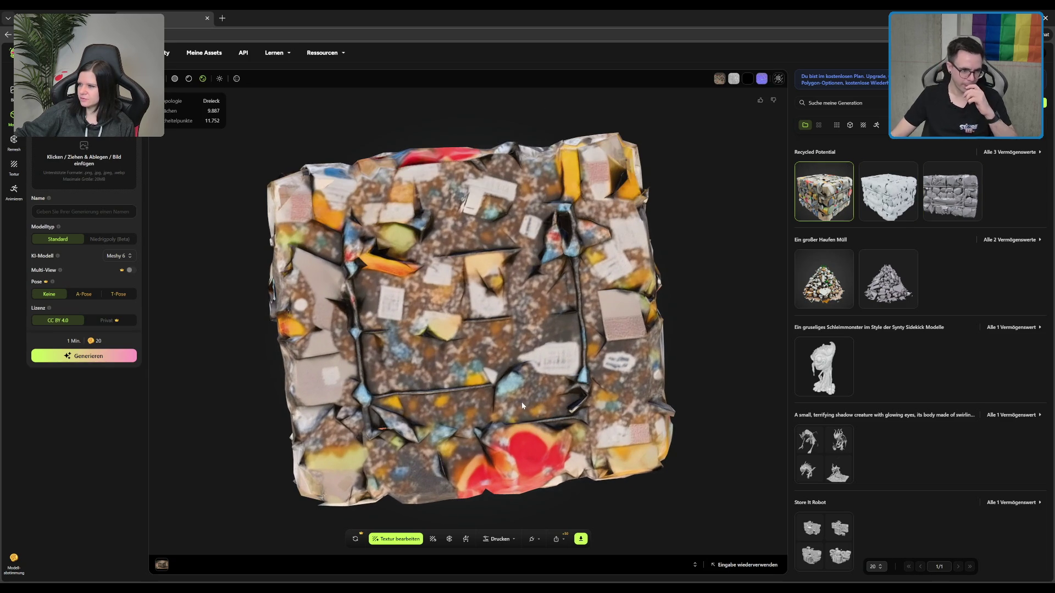
mouse_move(449, 379)
left_mouse_down()
mouse_move(495, 341)
mouse_move(524, 484)
mouse_move(592, 289)
mouse_move(571, 316)
left_mouse_up()
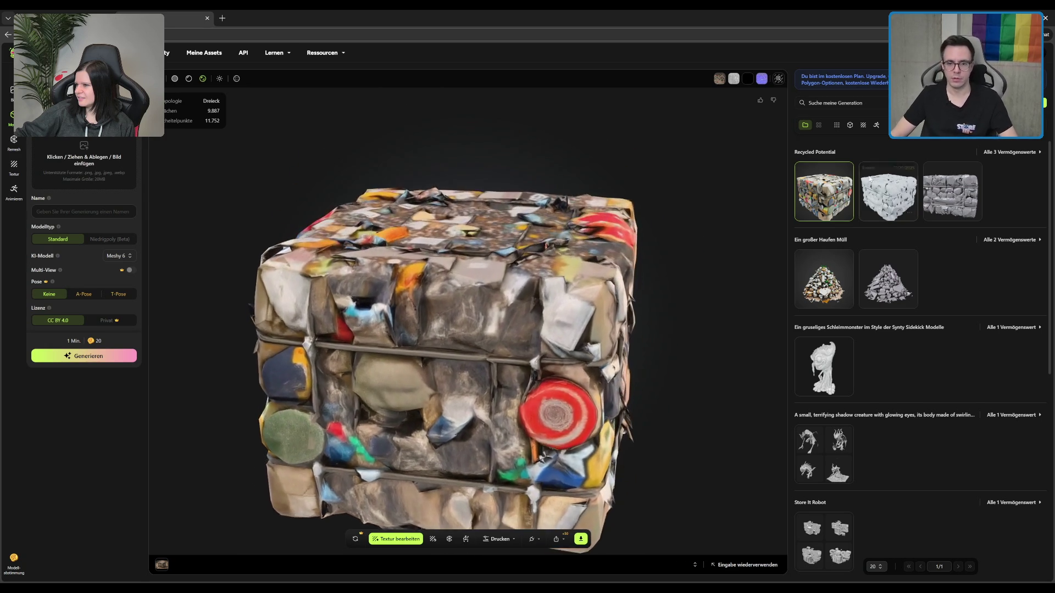
left_click(871, 195)
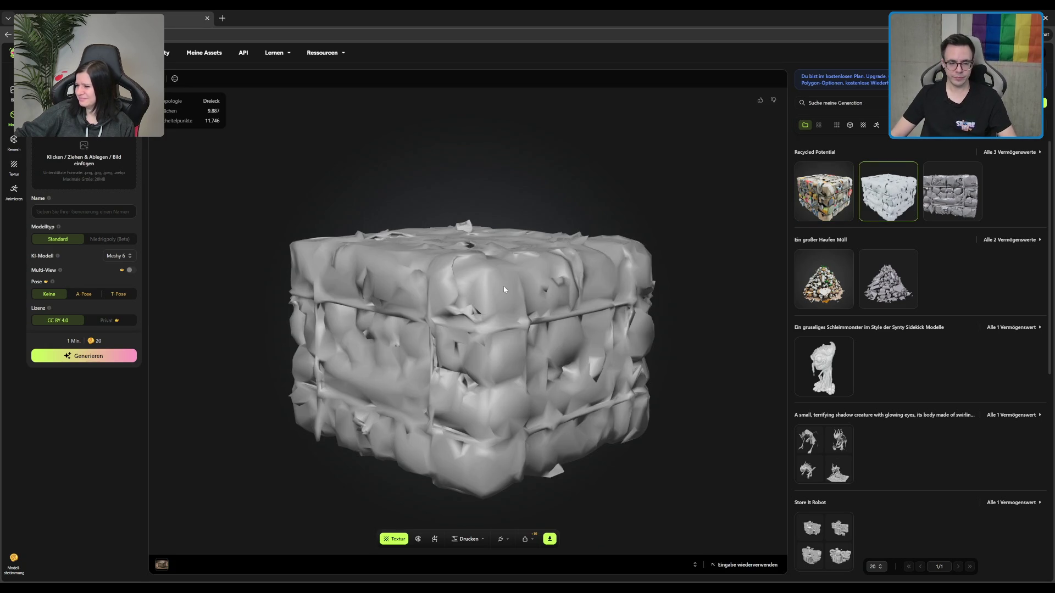
Load the 4.6-million-face Recycled Potential bale and open its Remesh options.
left_click(956, 202)
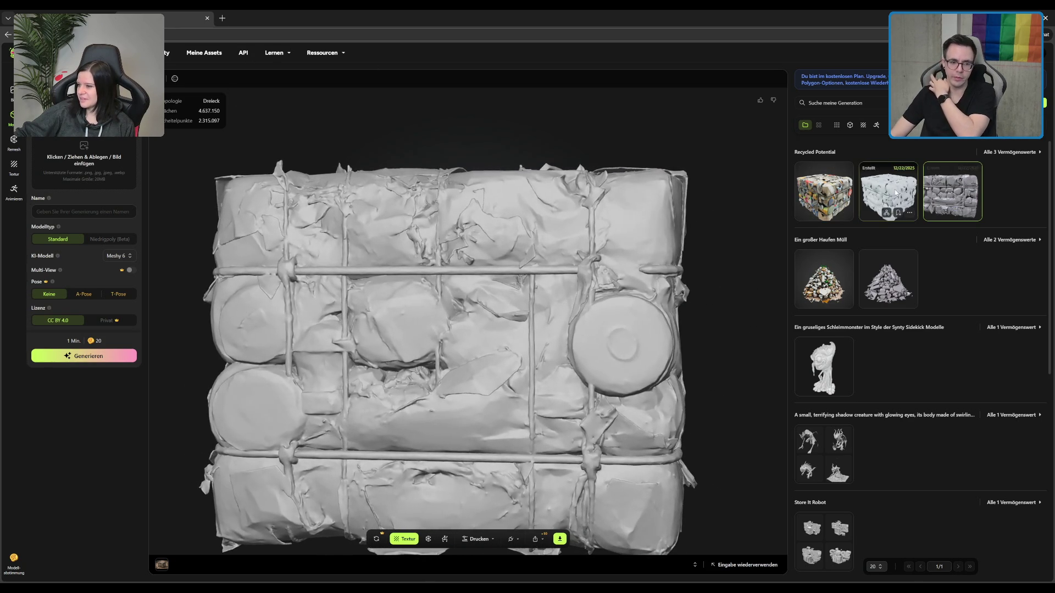
mouse_move(694, 274)
left_mouse_down()
mouse_move(454, 313)
mouse_move(486, 260)
mouse_move(510, 272)
mouse_move(439, 496)
left_mouse_up()
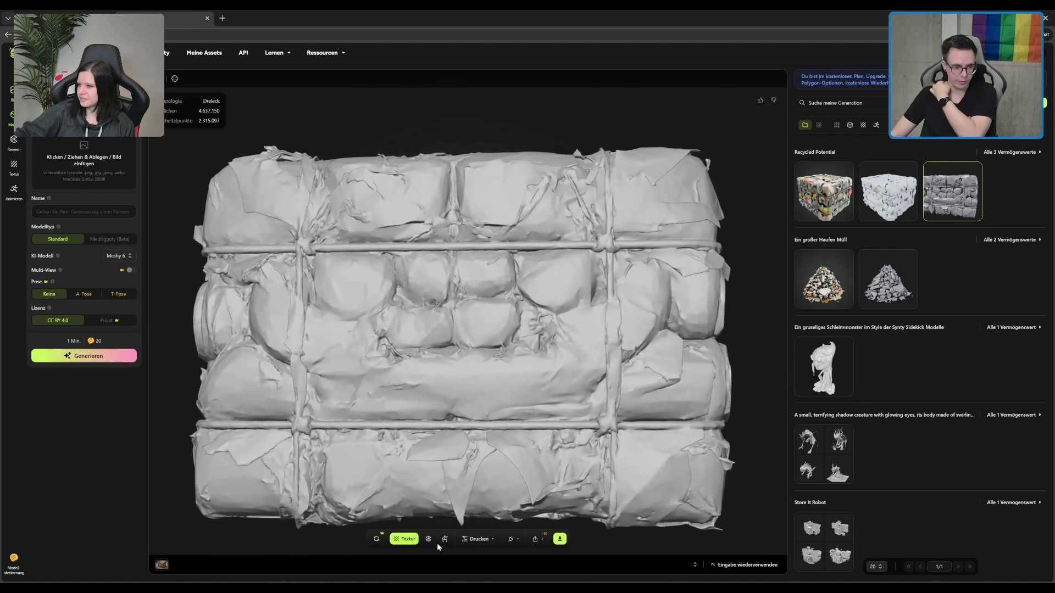
left_click(430, 539)
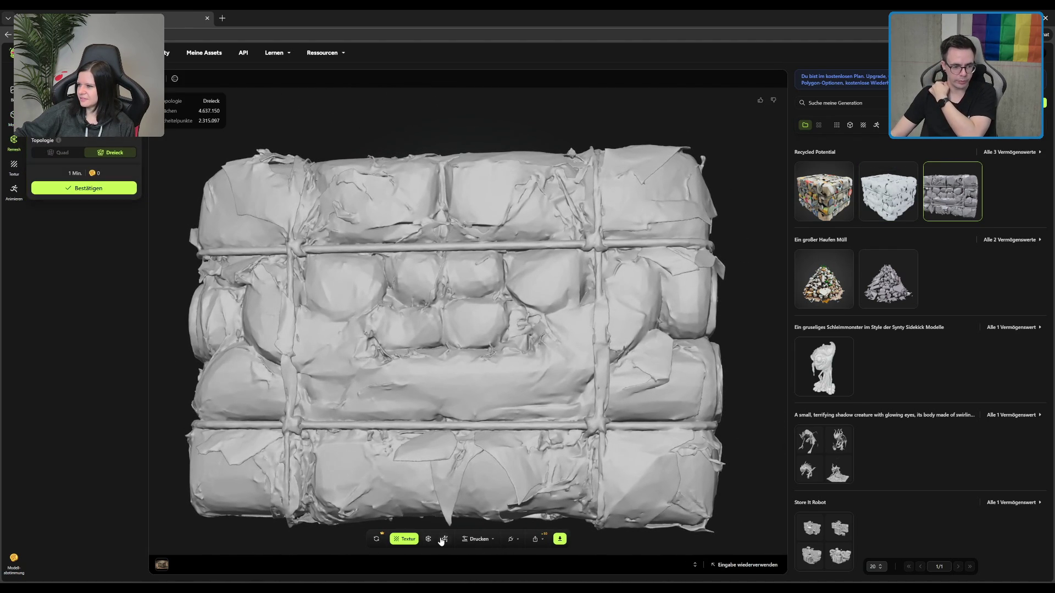
mouse_move(462, 167)
left_mouse_down()
mouse_move(407, 143)
mouse_move(297, 64)
left_mouse_up()
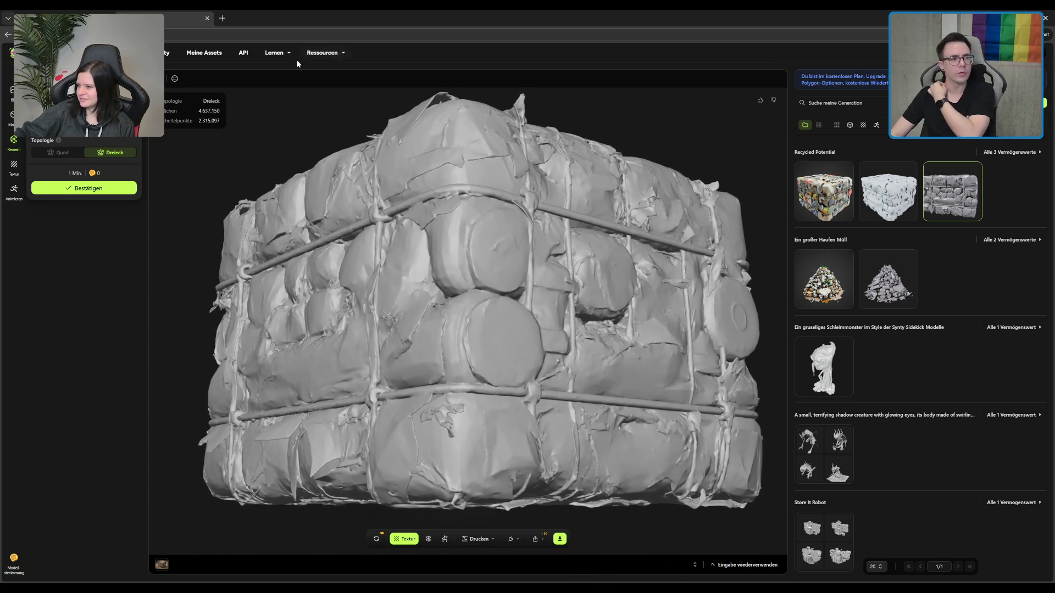
Inspect the dense bale in wireframe, then return it to solid shading.
left_click(175, 80)
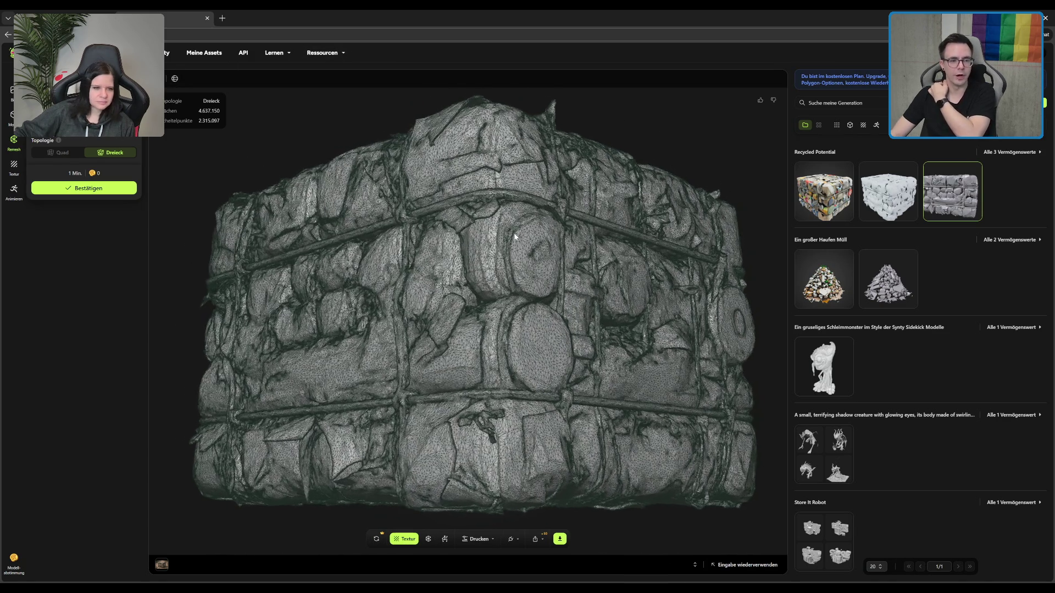
scroll(518, 248, "up", 10)
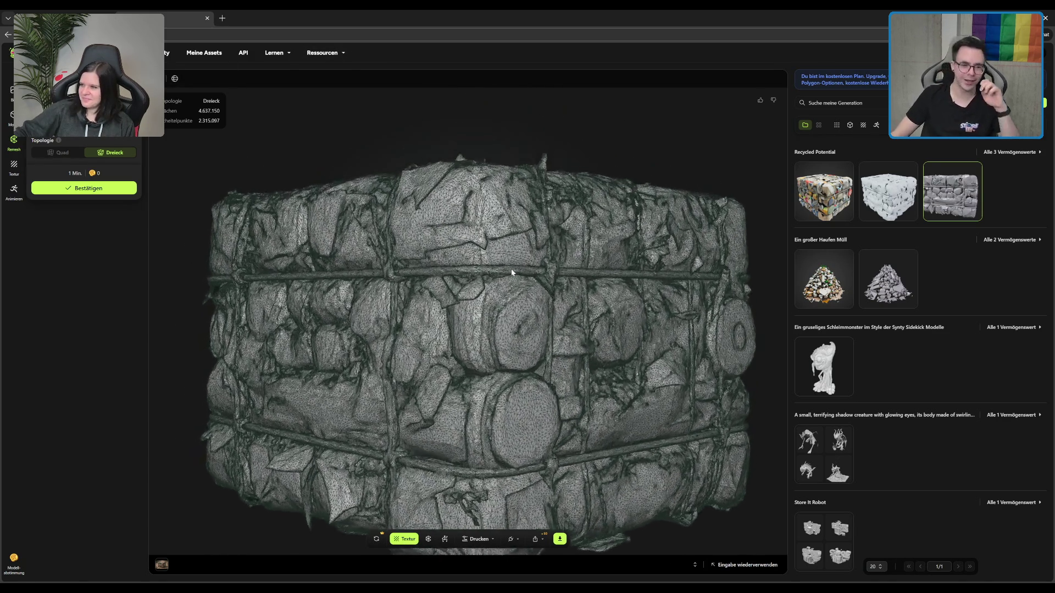
scroll(515, 270, "down", 10)
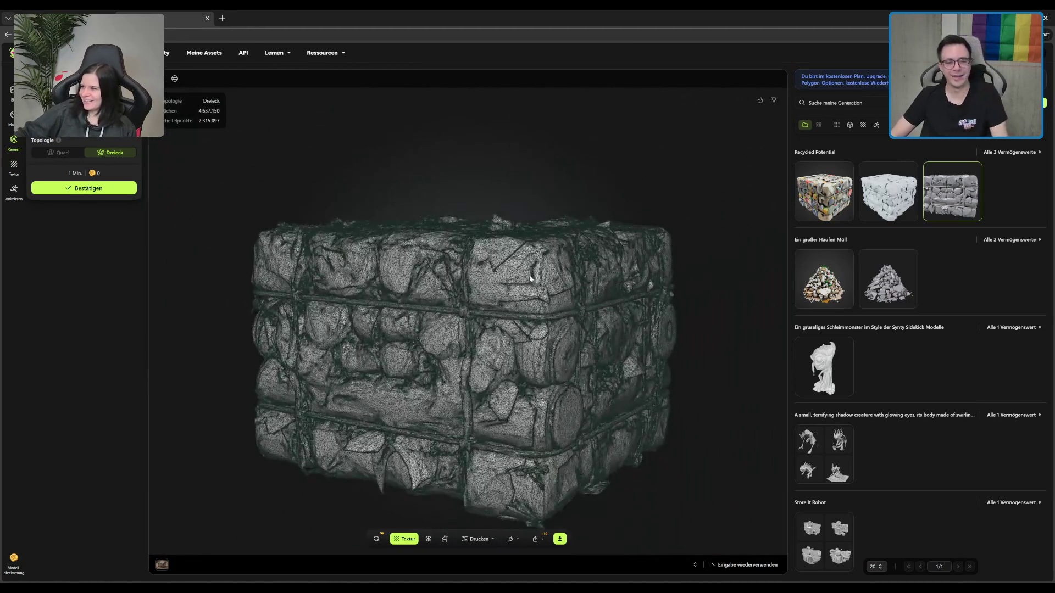
left_click_drag(530, 279, 484, 242)
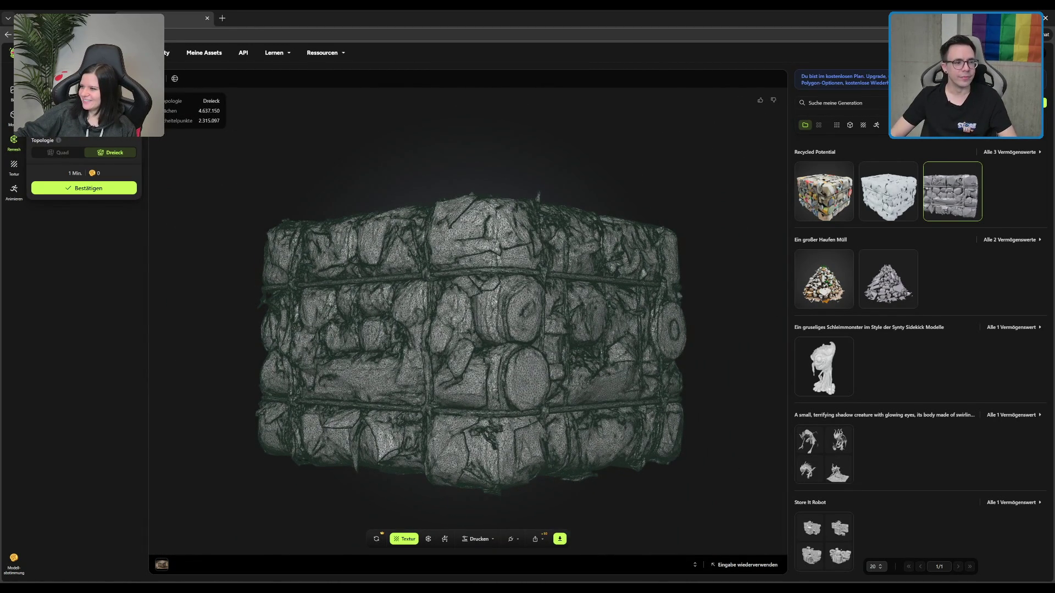
left_click(175, 79)
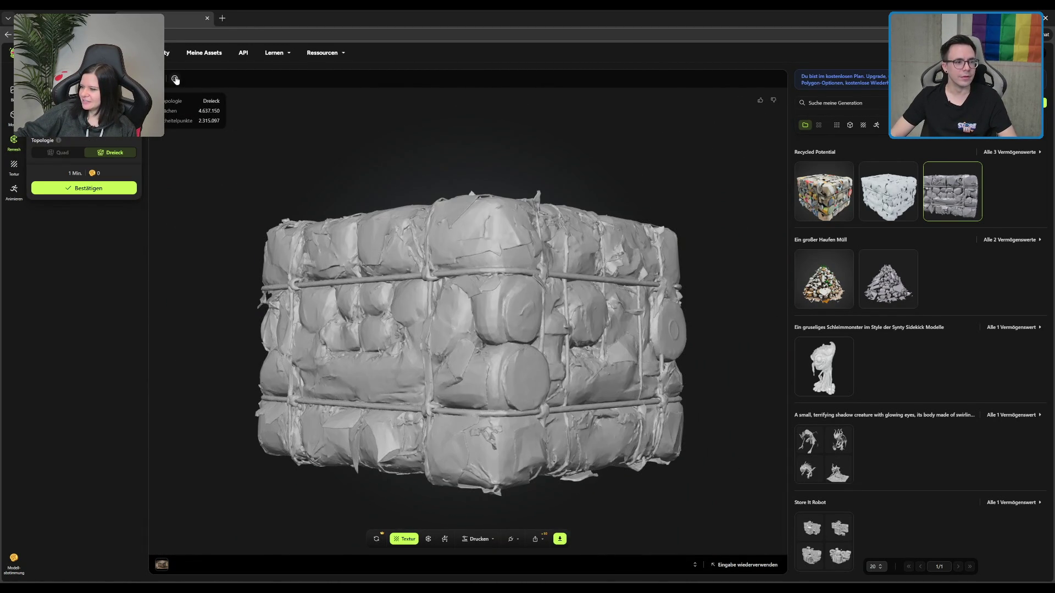
Inspect the 9,887-face low-poly bale with wireframe on, then reload the textured bale.
left_click(888, 191)
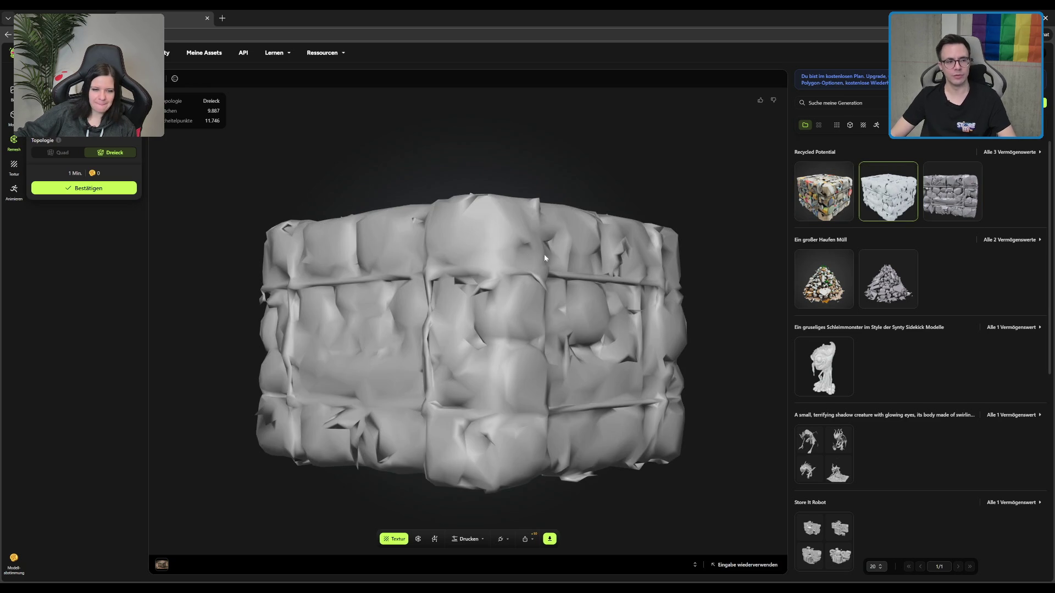
scroll(555, 264, "up", 2)
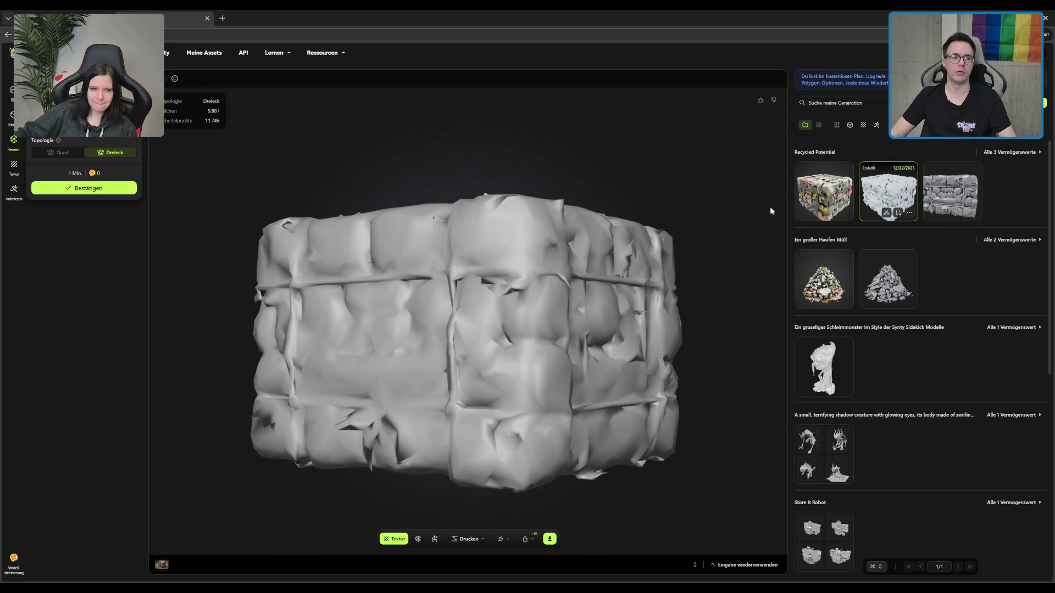
left_click_drag(546, 288, 544, 319)
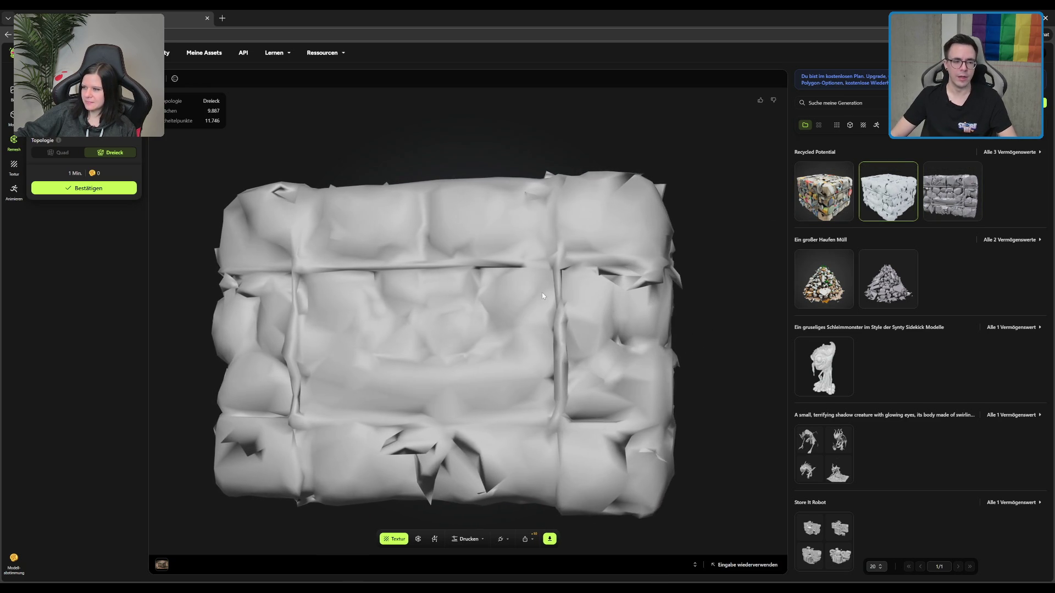
left_click(175, 78)
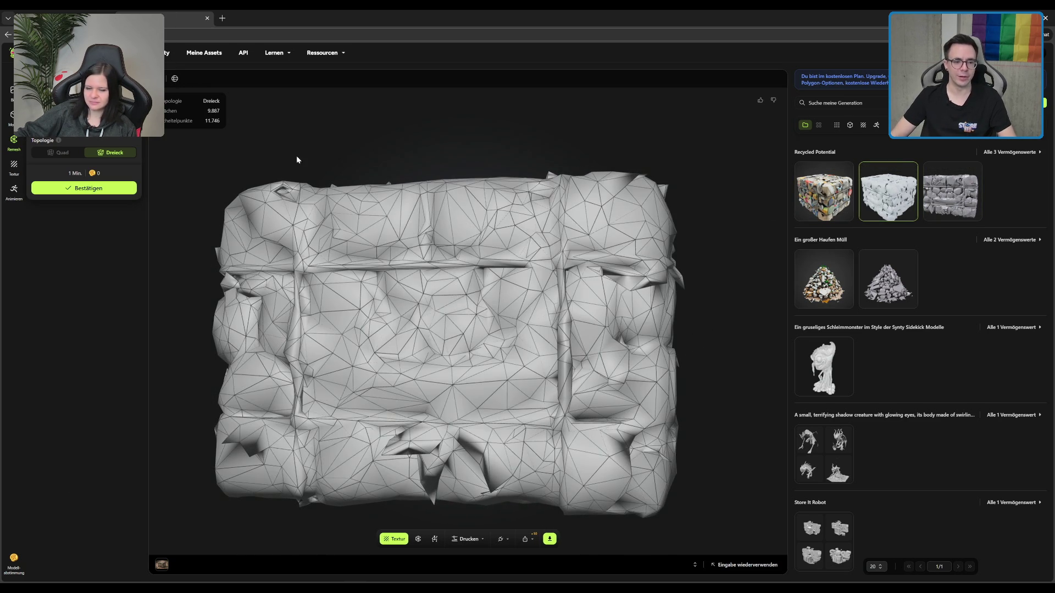
mouse_move(398, 253)
left_mouse_down()
mouse_move(352, 308)
mouse_move(528, 305)
left_mouse_up()
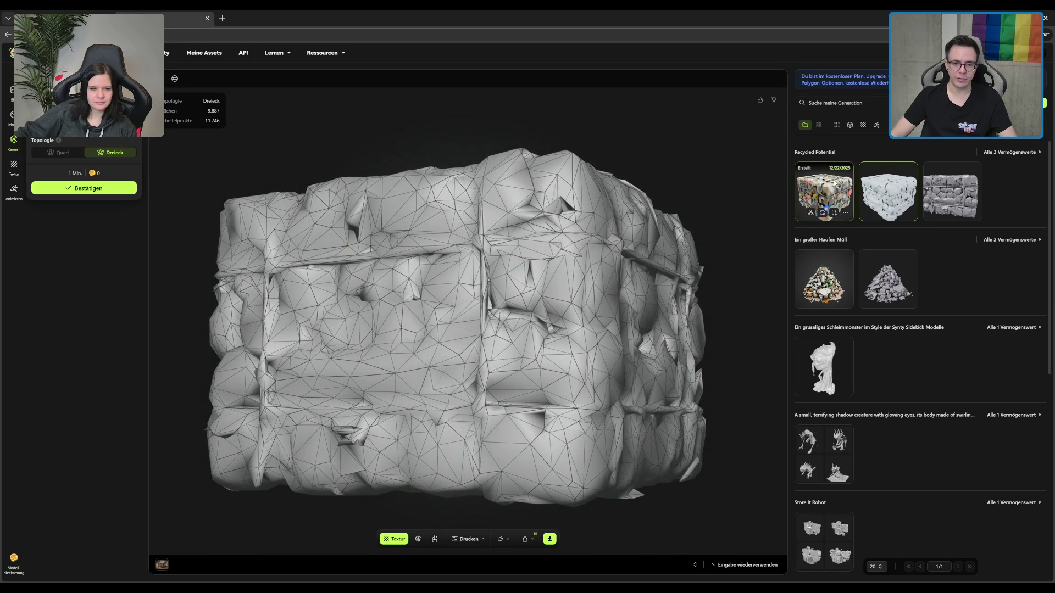
left_click(825, 187)
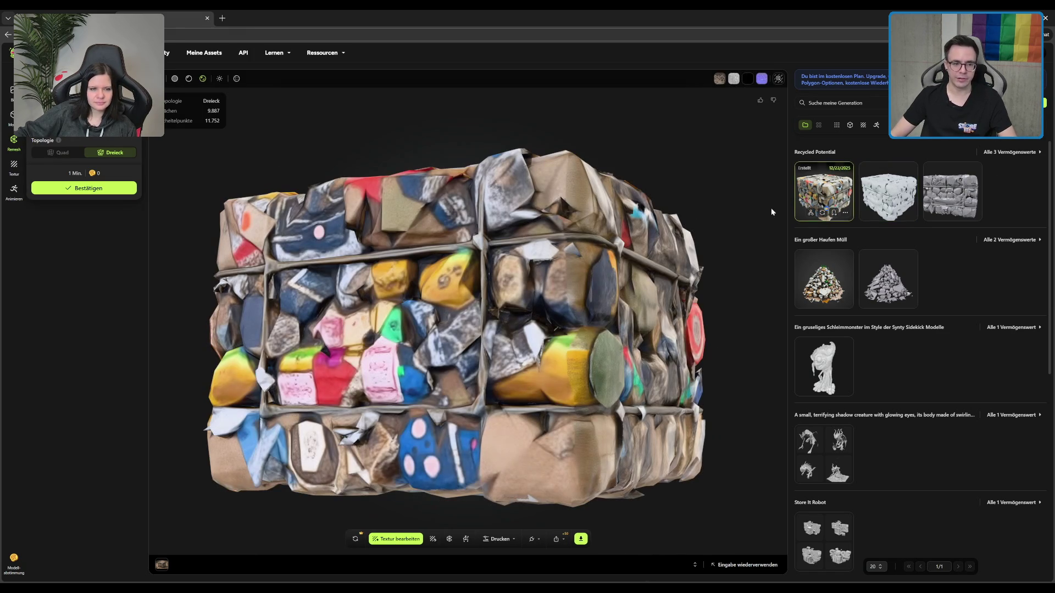
Wireframe the textured bale briefly, then load the green Store It logo from Storage Icon Design.
left_click(236, 79)
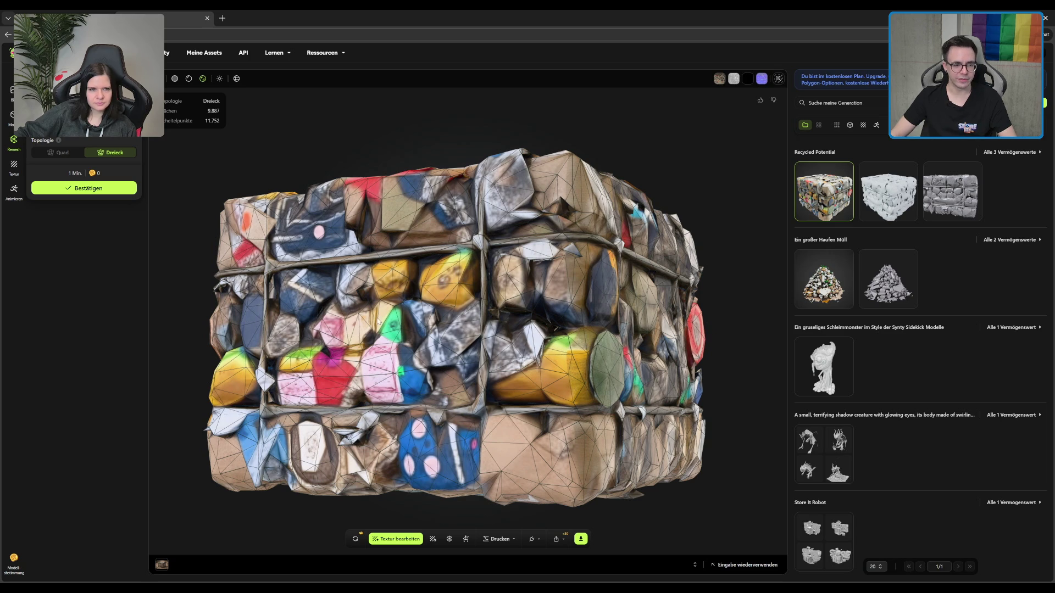
mouse_move(256, 276)
left_mouse_down()
mouse_move(641, 321)
mouse_move(560, 273)
mouse_move(542, 336)
left_mouse_up()
scroll(531, 374, "down", 5)
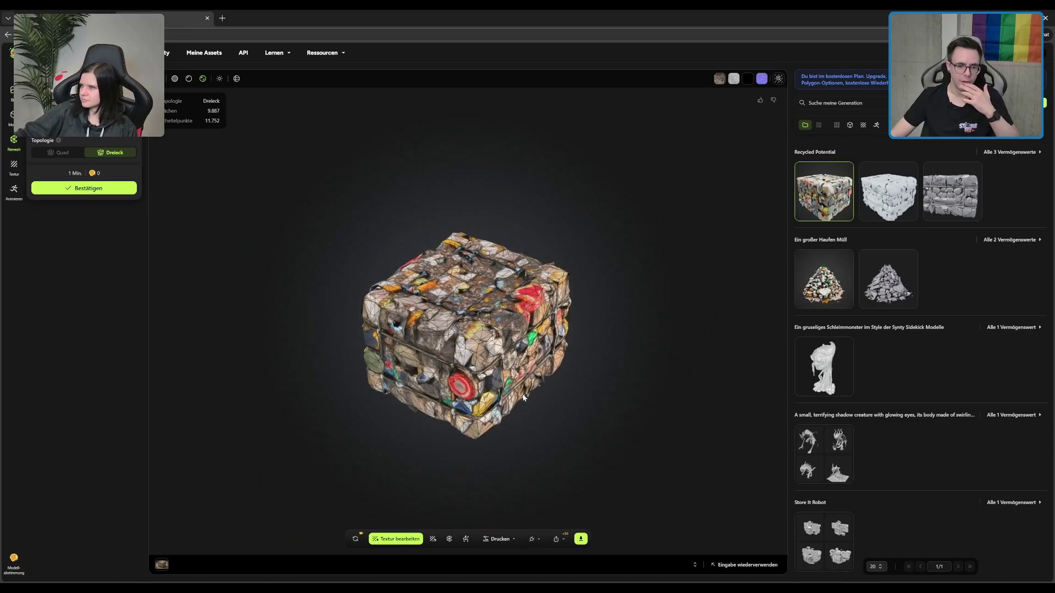
scroll(522, 402, "up", 3)
scroll(875, 362, "down", 4)
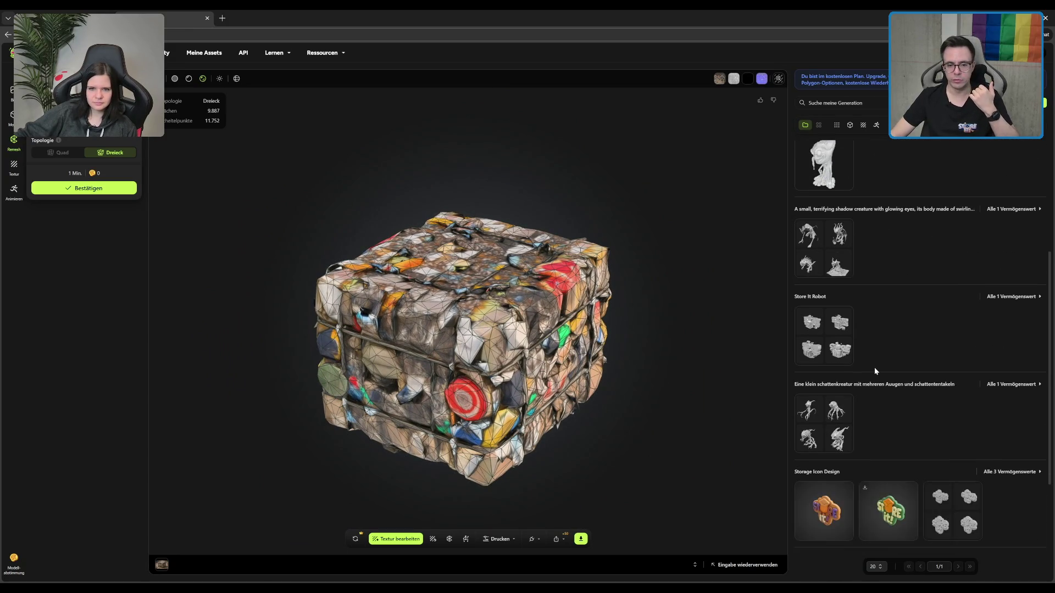
scroll(874, 370, "down", 3)
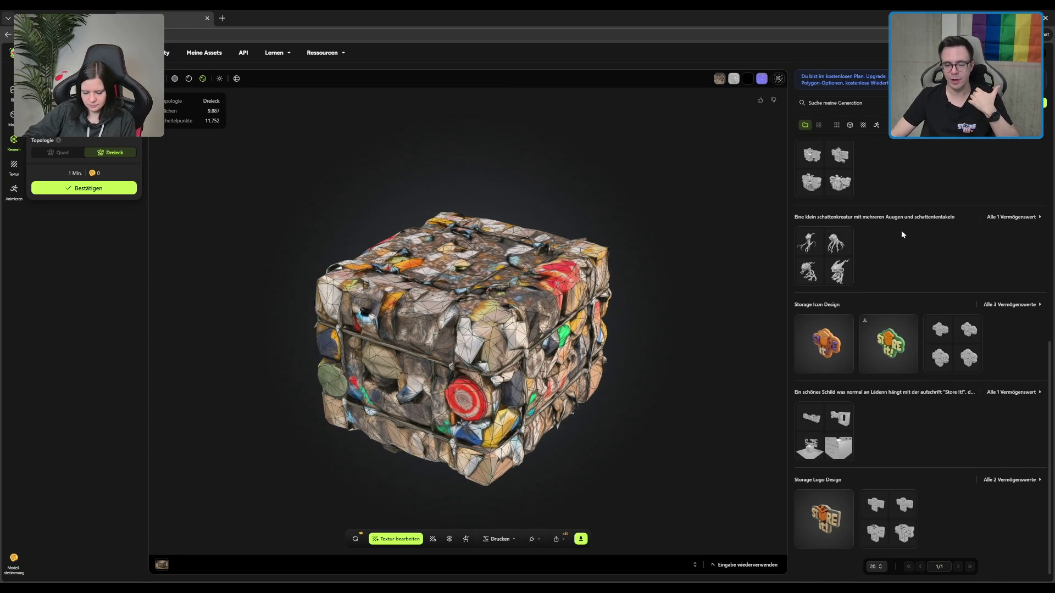
left_click(872, 357)
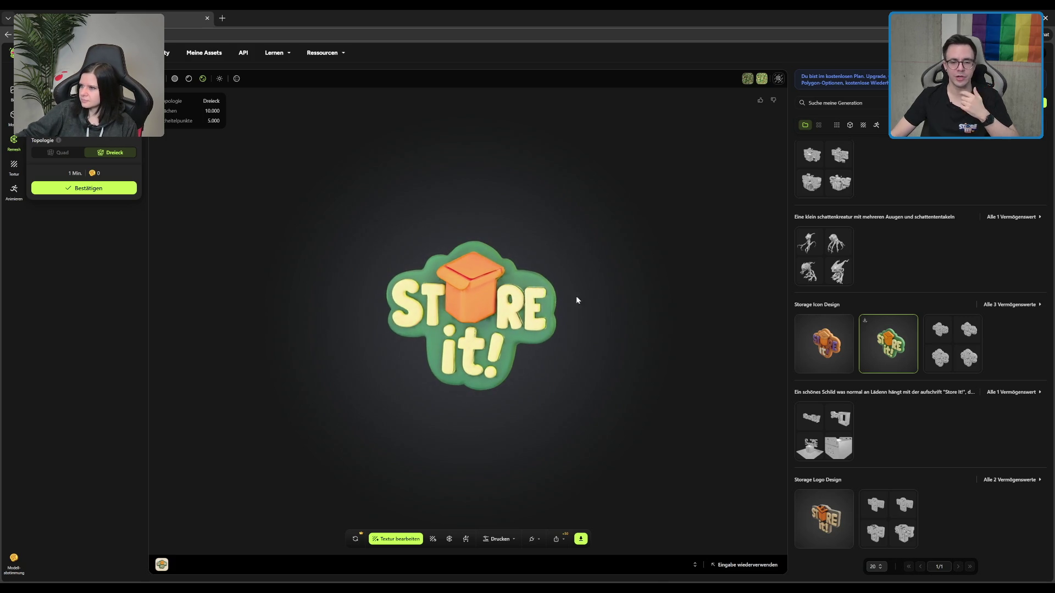
Compare the orange and grey Store It versions, then reselect the green logo with wireframe on.
left_click(824, 356)
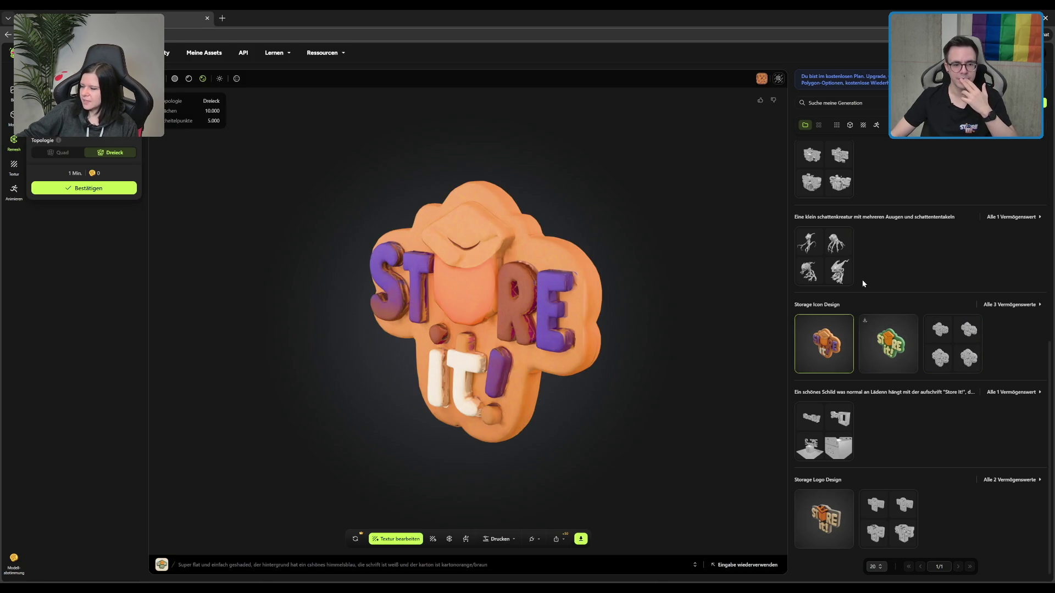
left_click(959, 335)
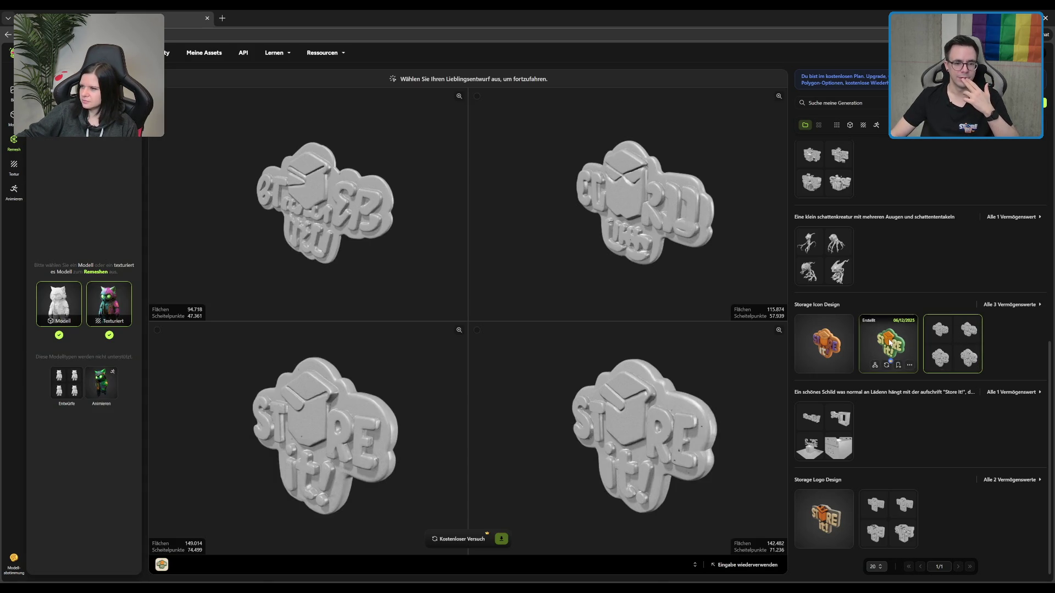
left_click(874, 341)
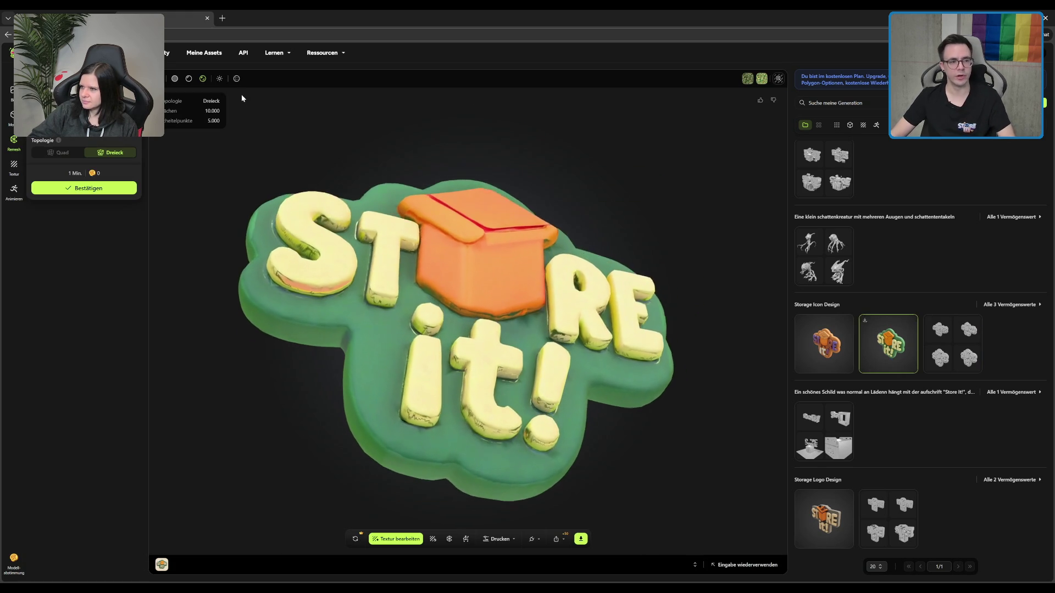
left_click(236, 79)
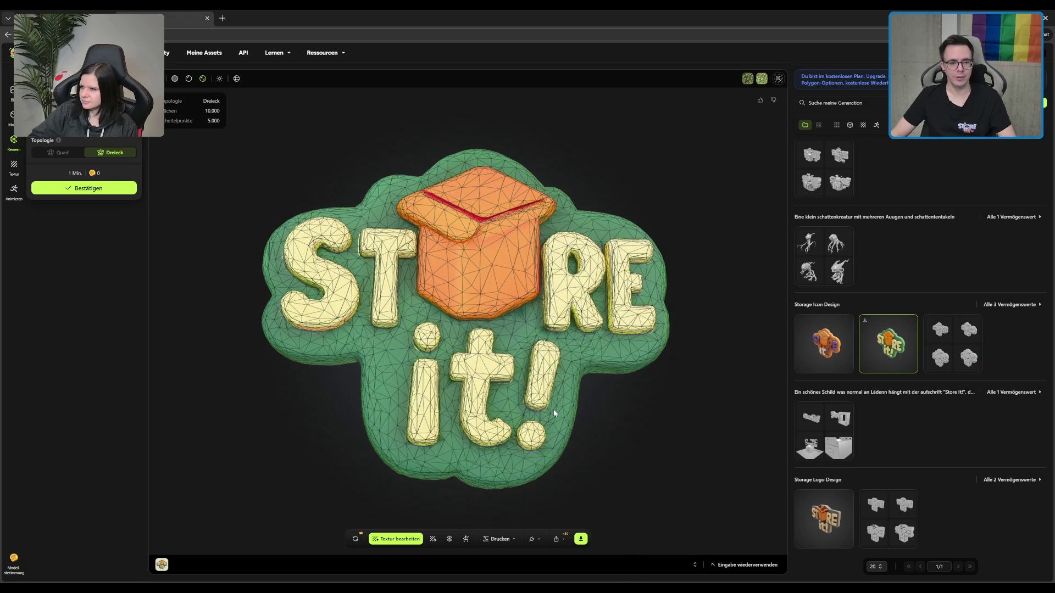
Orbit the wireframed logo down to its green base slab, then load the slime monster model.
scroll(553, 410, "down", 2)
left_click_drag(512, 263, 450, 273)
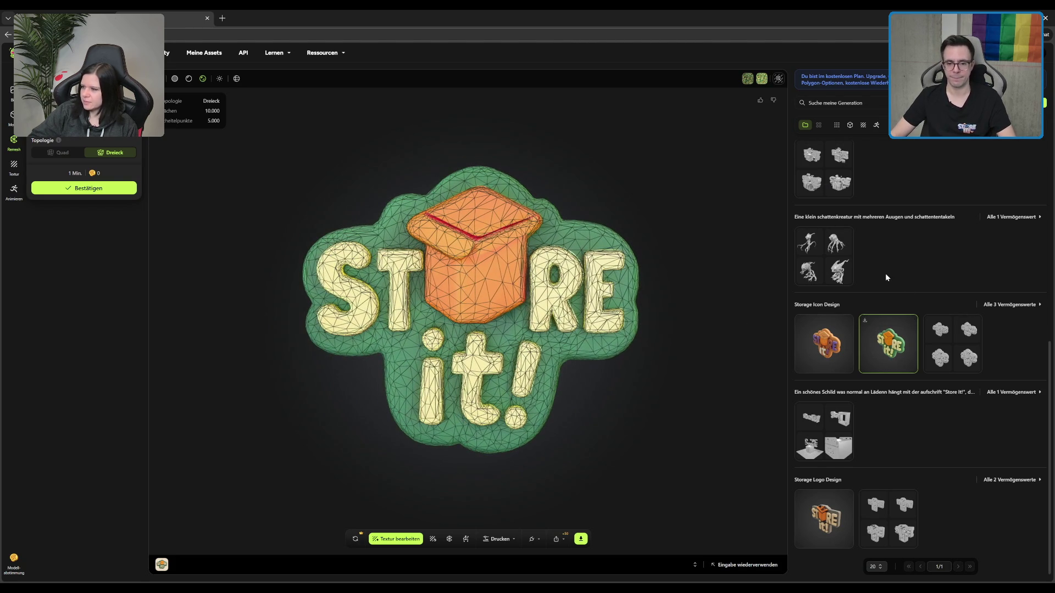
scroll(565, 401, "up", 3)
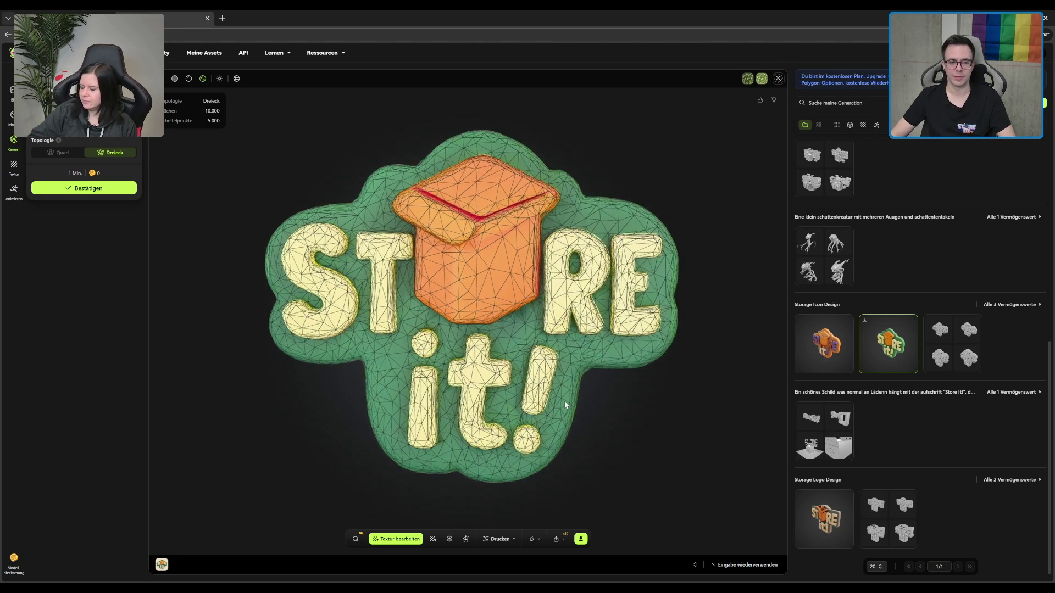
left_click_drag(565, 402, 454, 270)
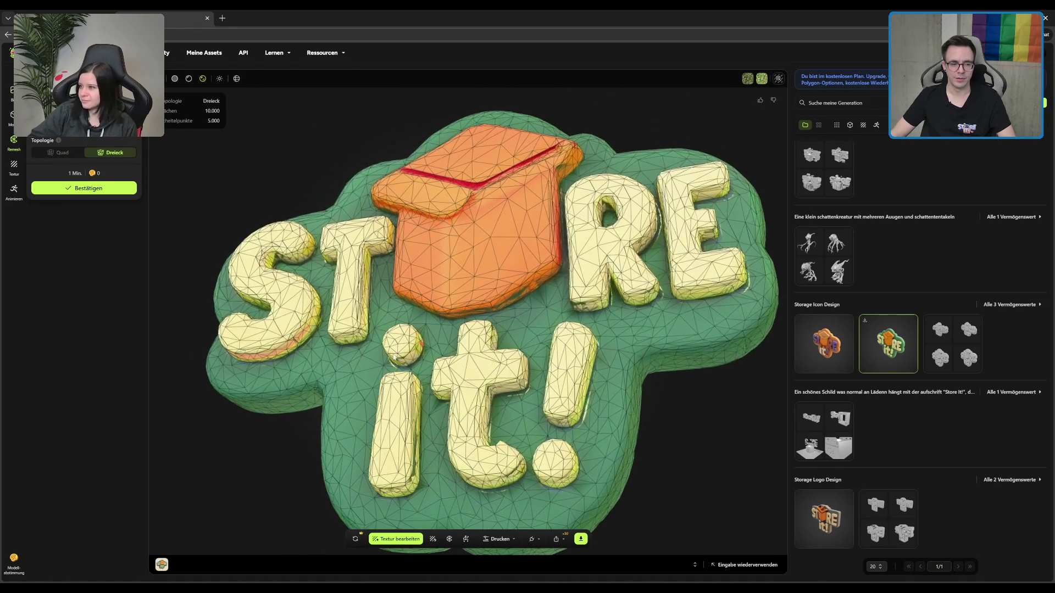
left_click_drag(484, 290, 508, 301)
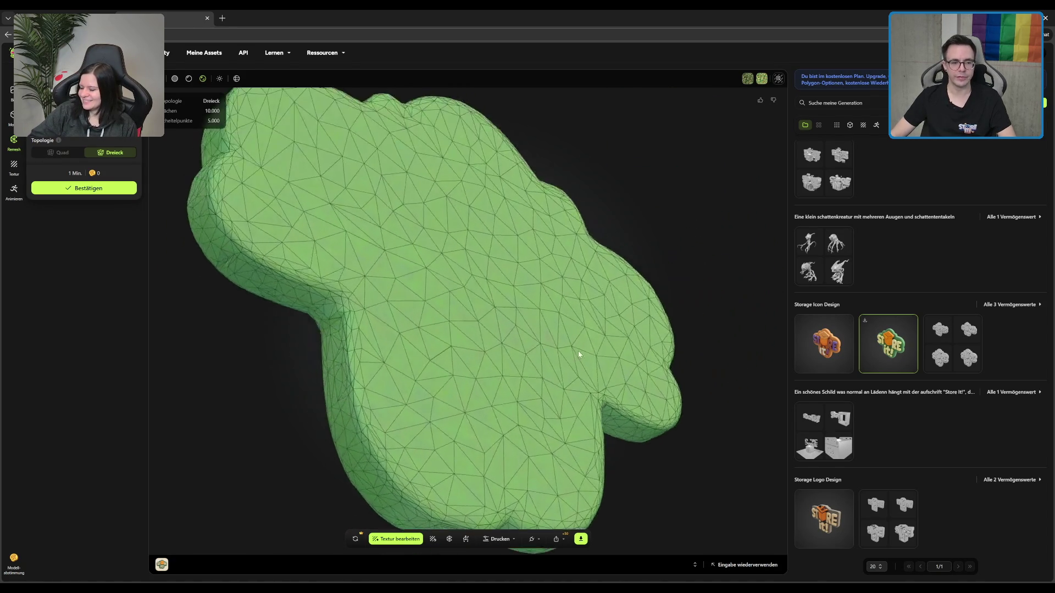
scroll(928, 258, "up", 3)
scroll(928, 257, "up", 2)
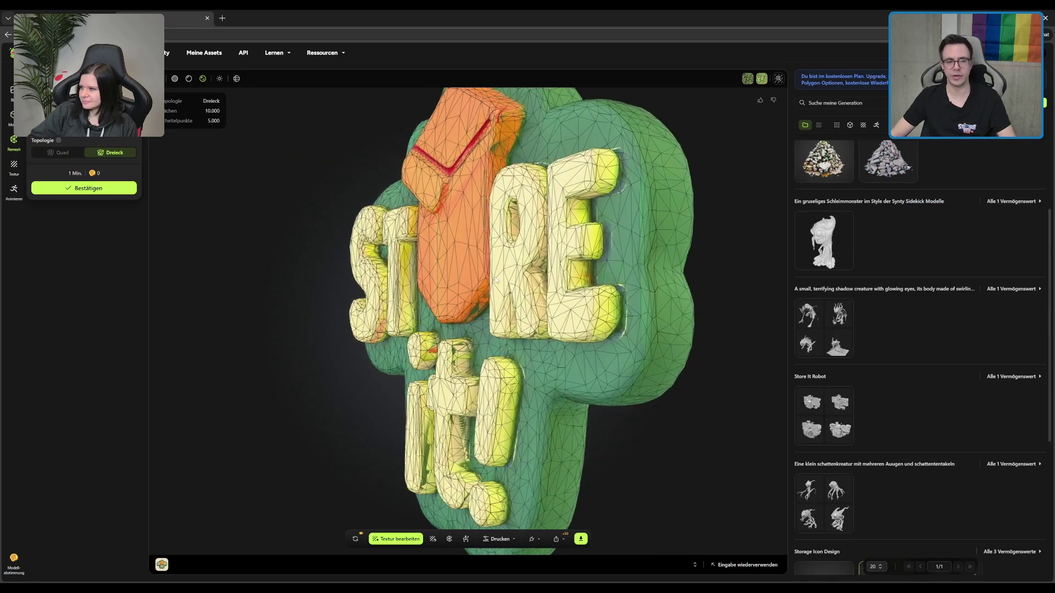
scroll(852, 305, "up", 3)
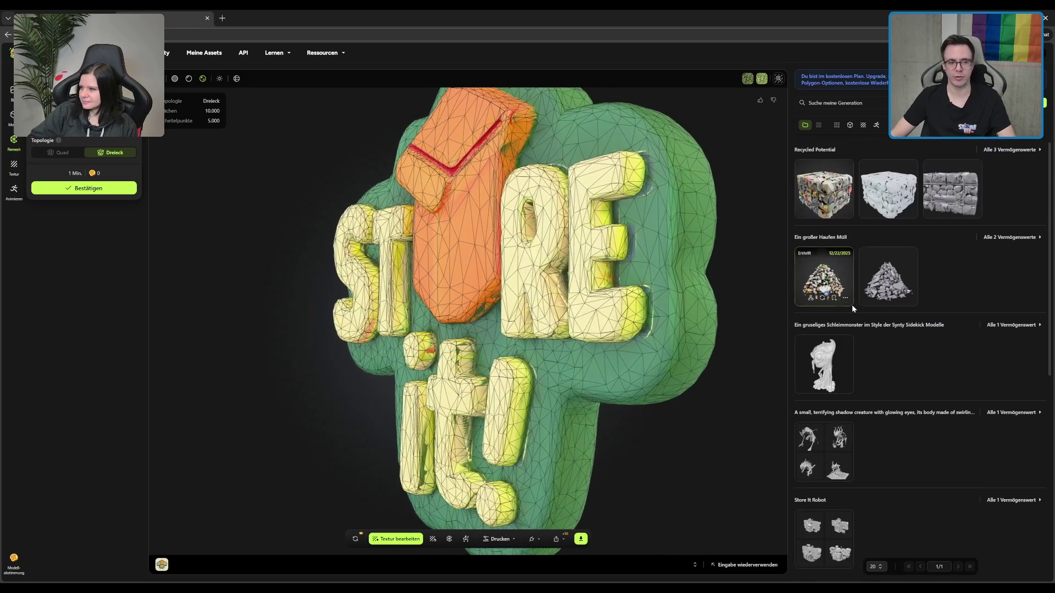
left_click(838, 355)
Rotate the slime monster model to inspect its sides, then bring up the Store It Robot drafts.
scroll(959, 300, "down", 3)
scroll(959, 300, "up", 1)
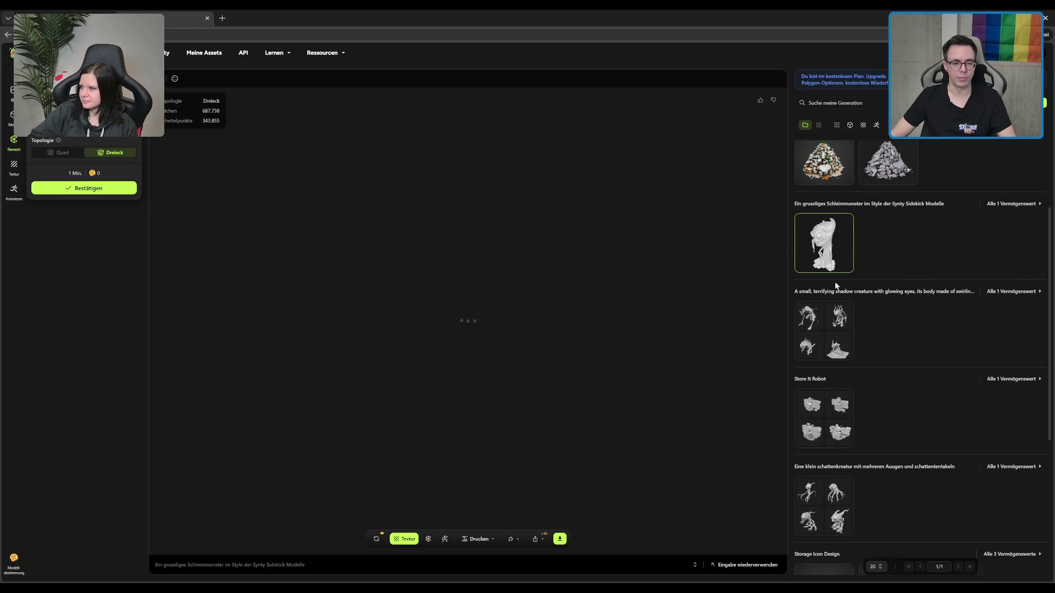
mouse_move(603, 281)
left_mouse_down()
mouse_move(580, 351)
mouse_move(429, 389)
mouse_move(631, 348)
mouse_move(921, 251)
mouse_move(820, 316)
mouse_move(738, 303)
mouse_move(546, 328)
mouse_move(560, 362)
mouse_move(568, 322)
left_mouse_up()
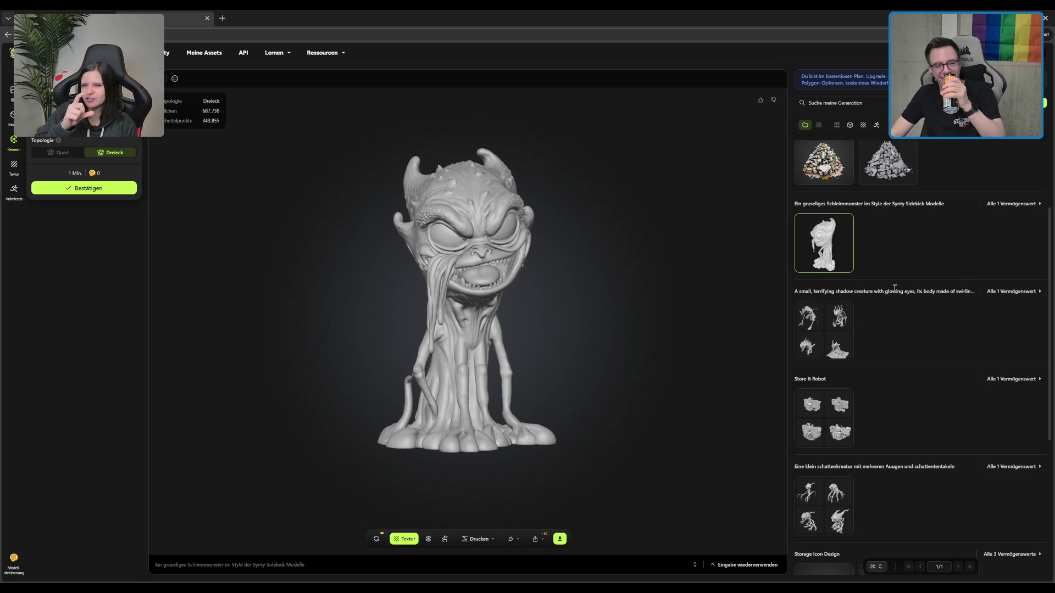
mouse_move(810, 325)
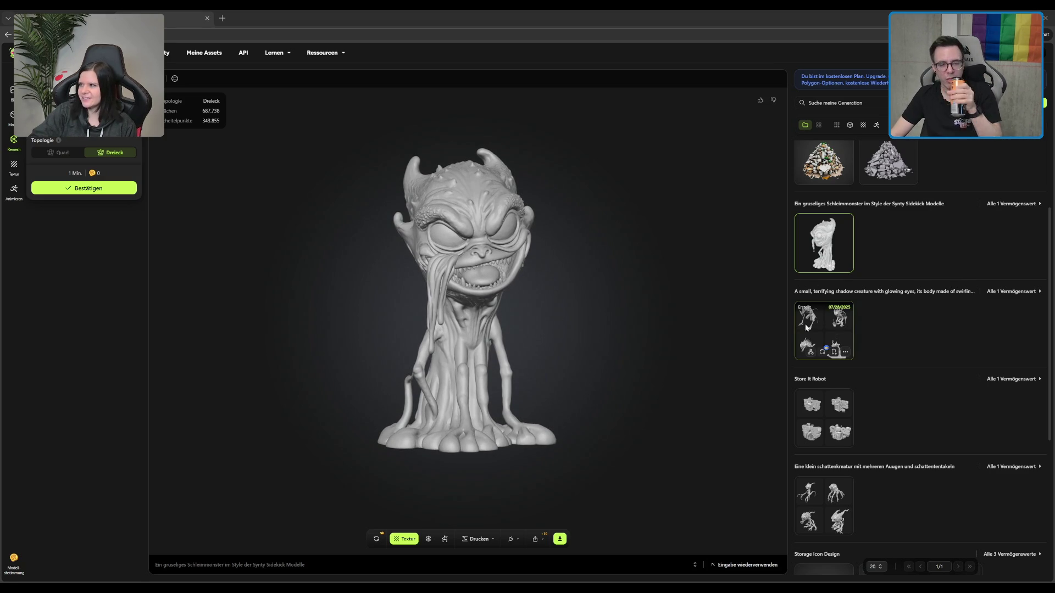
left_click(825, 417)
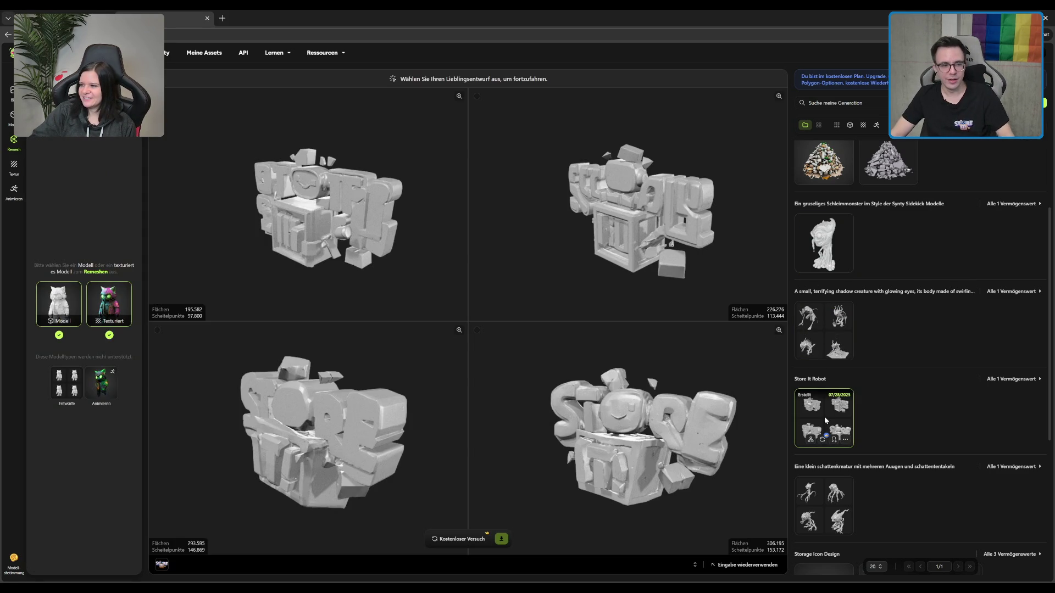
Compare the bottom-right and top-right Store It Robot drafts without generating, then view the shadow-creature drafts.
left_click(640, 336)
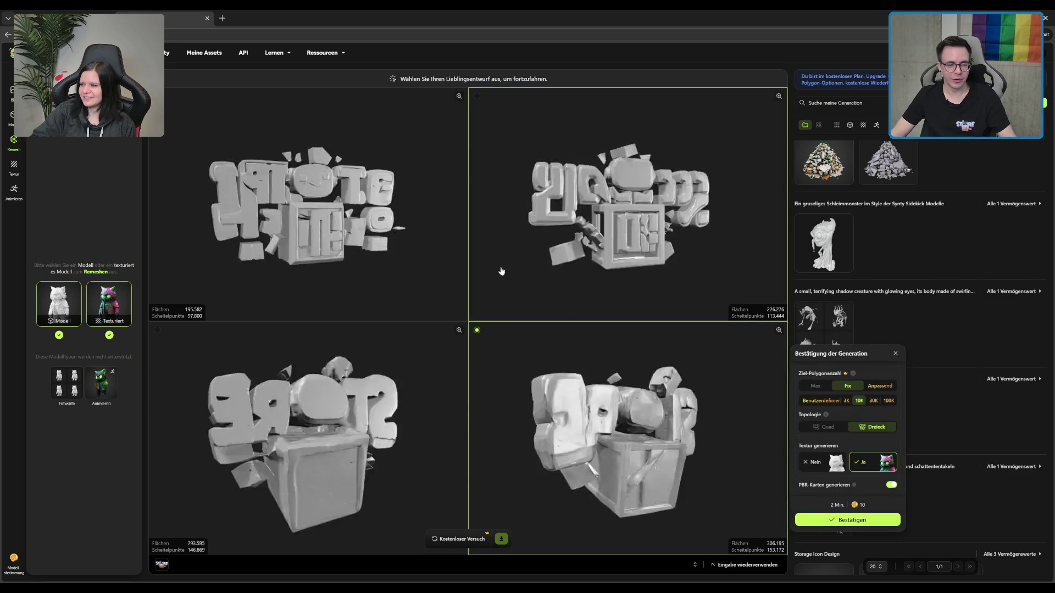
left_click(637, 154)
left_click(483, 344)
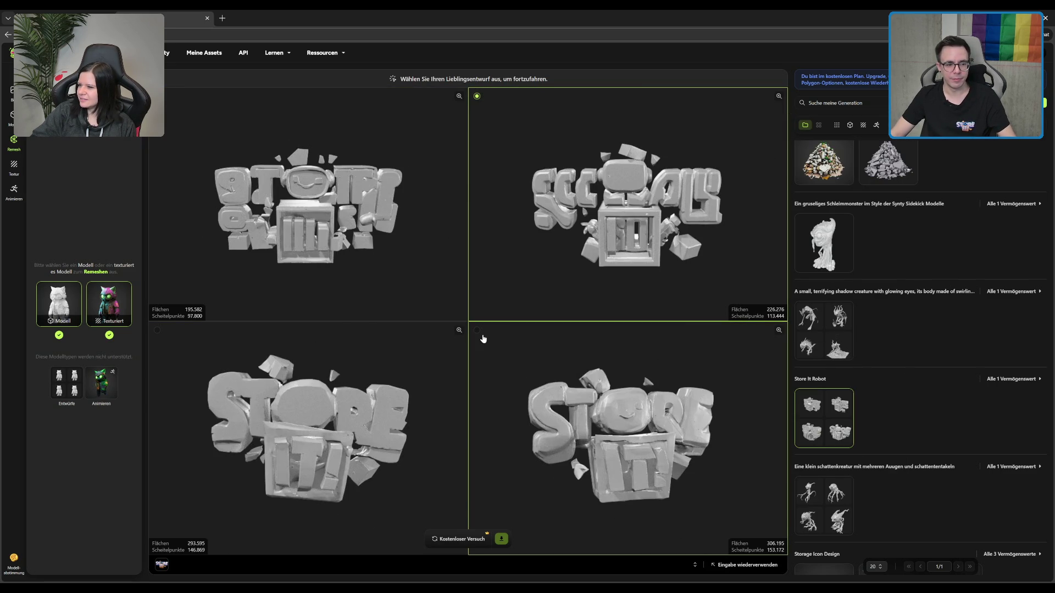
key("Escape")
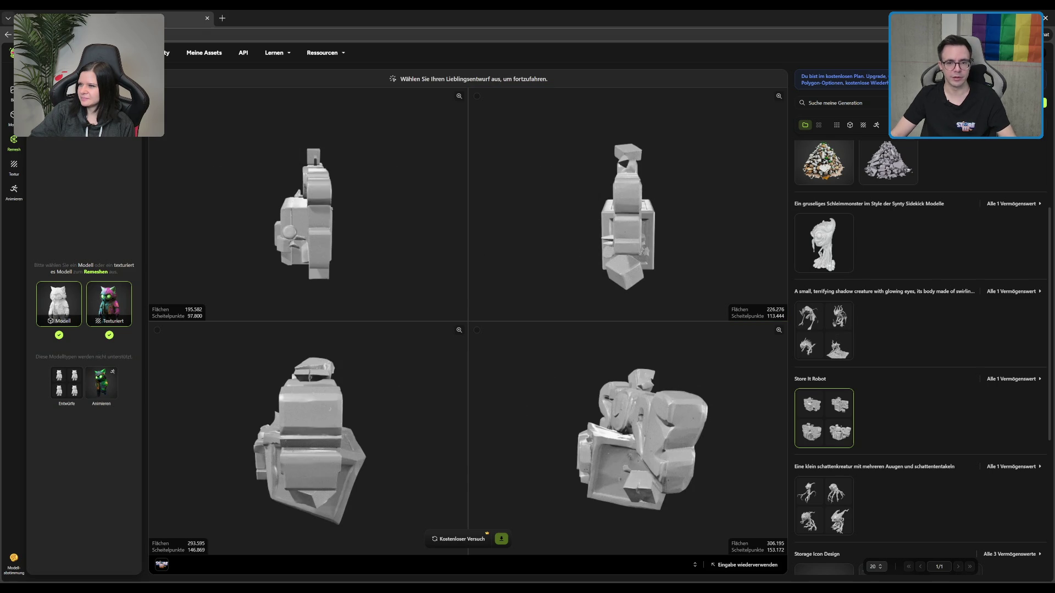
left_click(848, 323)
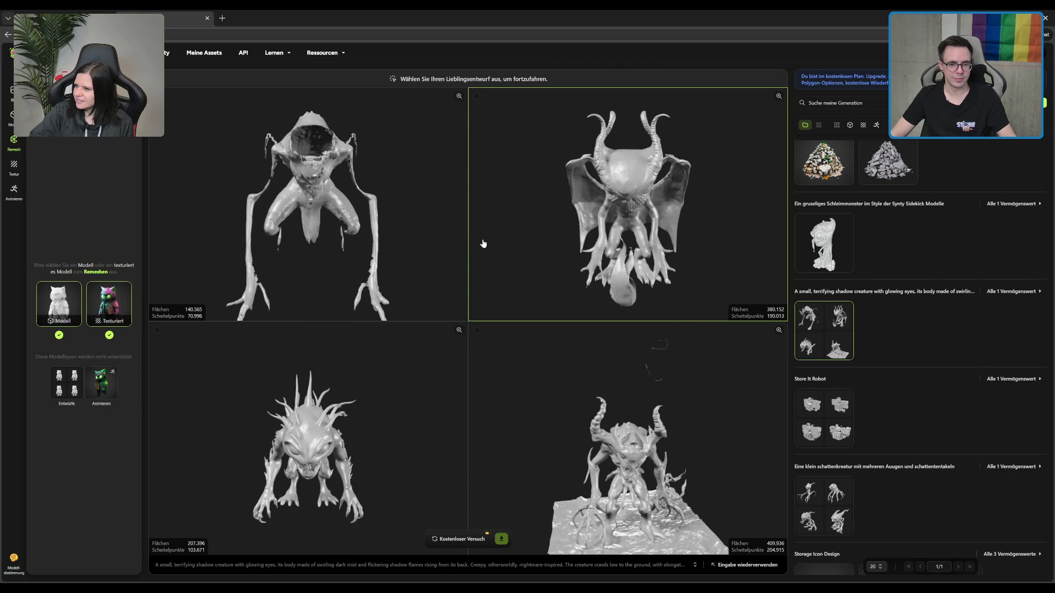
Bring up Meshy's plan upgrade offers and close them again.
left_click(819, 175)
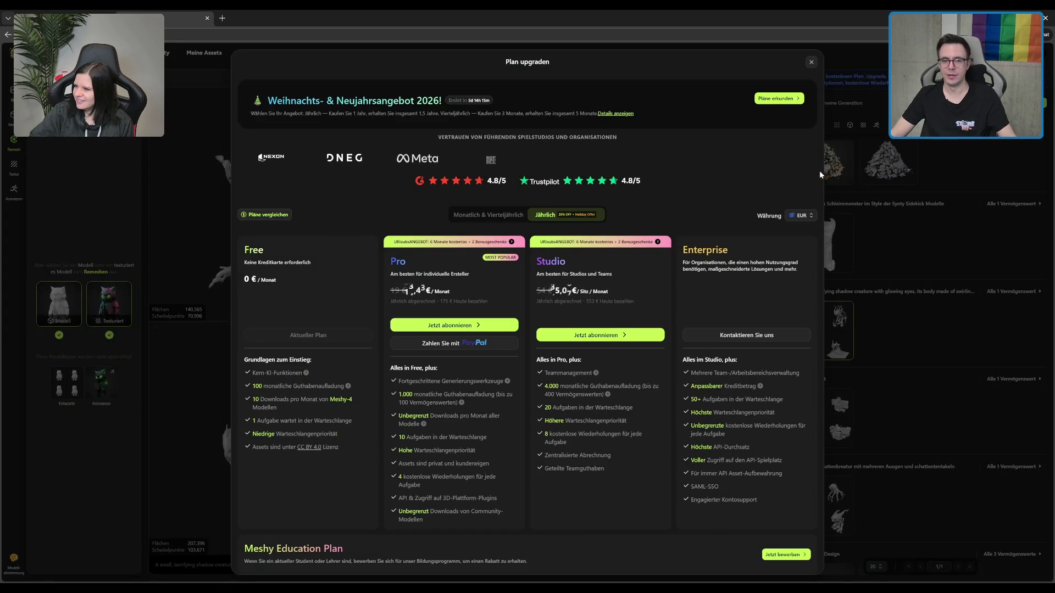
left_click(812, 62)
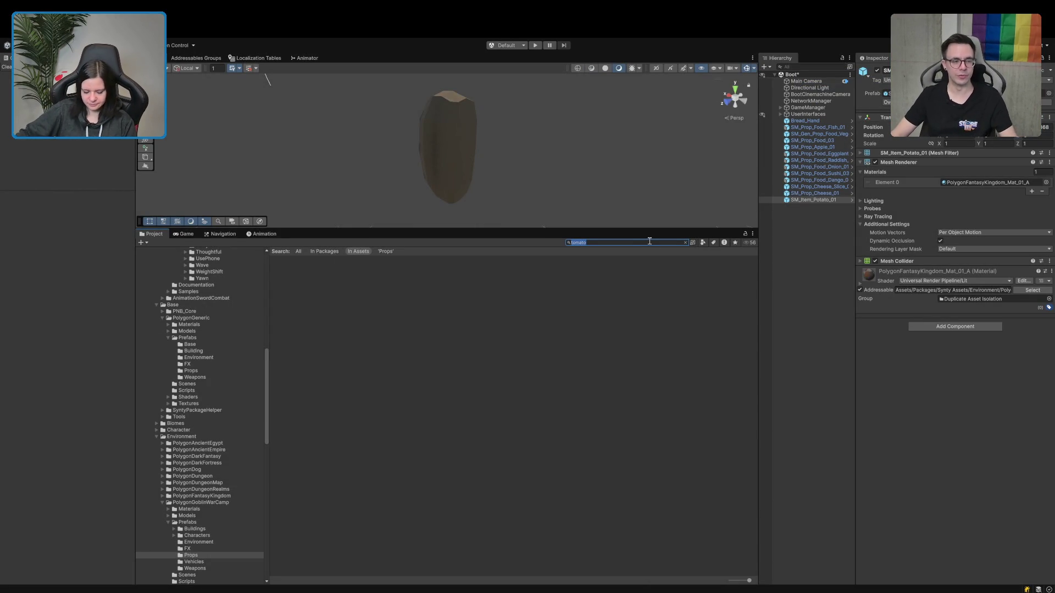
Place a vegetable food prefab in the scene and move the other vegetable to the lower right.
type("food")
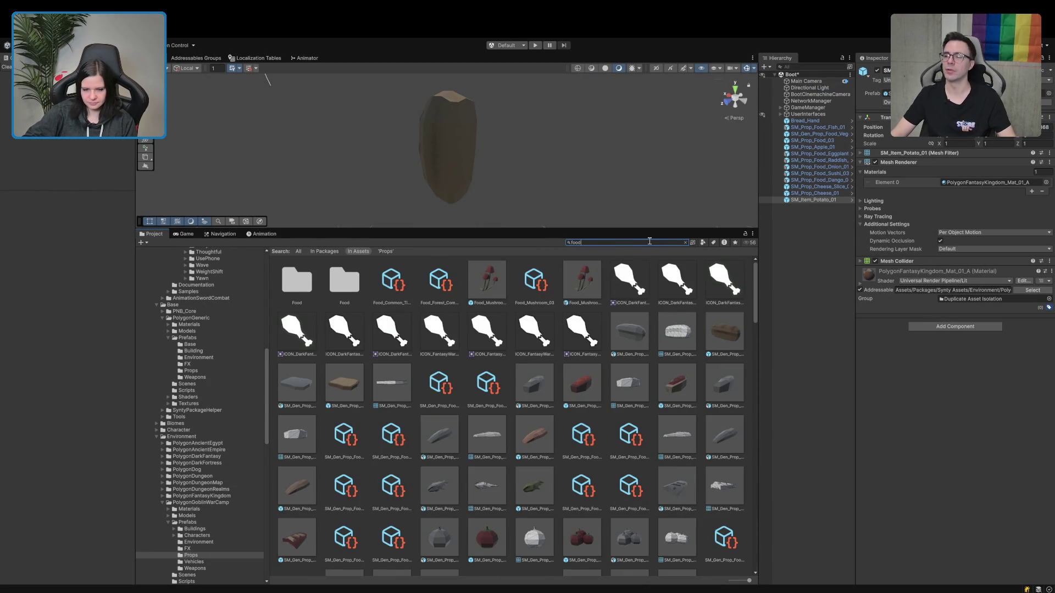
type(" t:prefab")
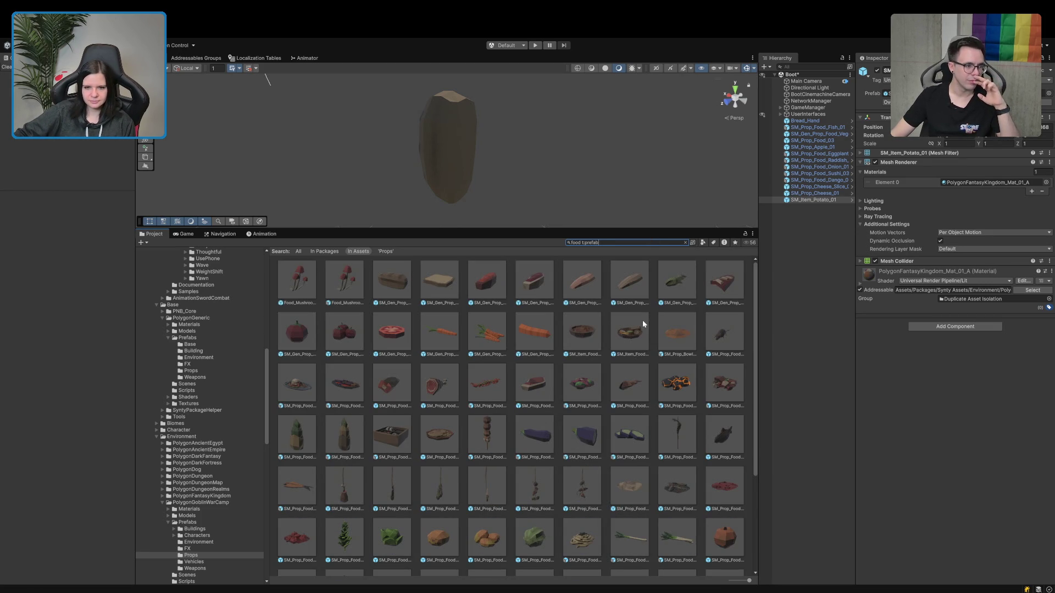
left_click_drag(302, 338, 768, 317)
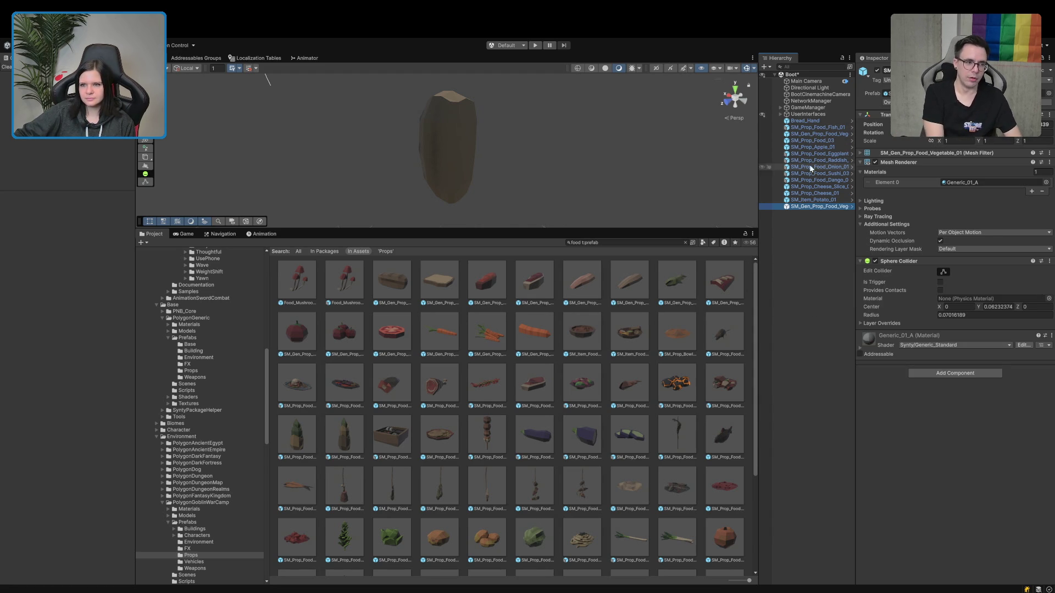
left_click(818, 134)
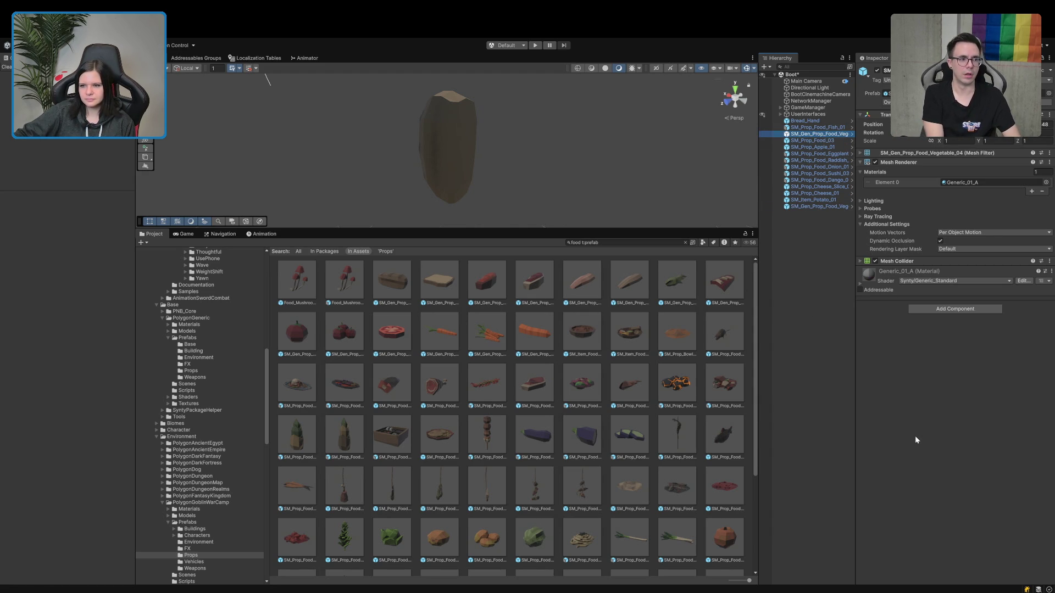
double_click(818, 135)
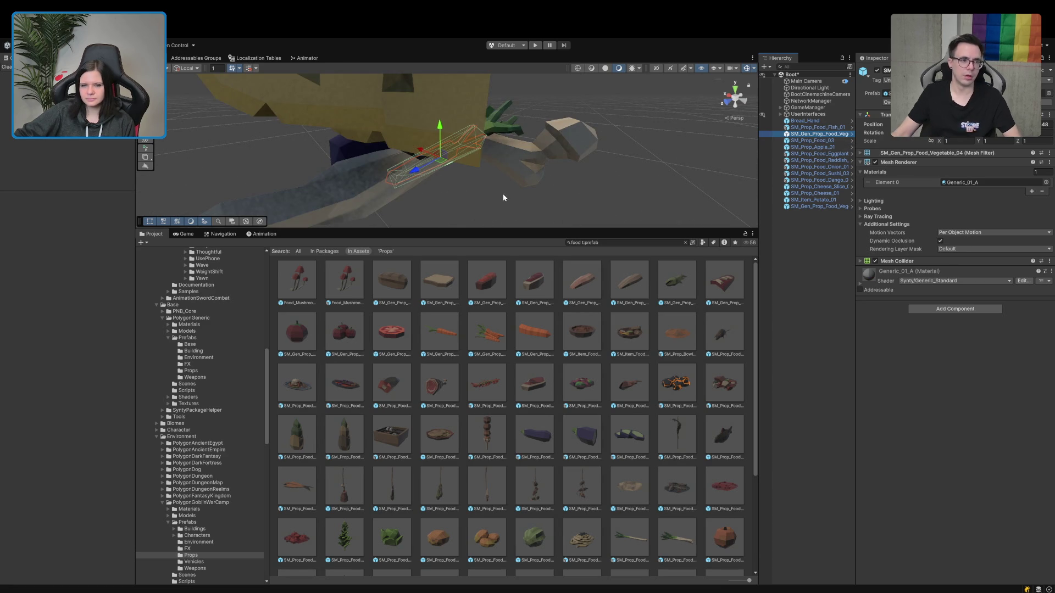
mouse_move(442, 160)
left_mouse_down()
mouse_move(484, 198)
mouse_move(571, 226)
left_mouse_up()
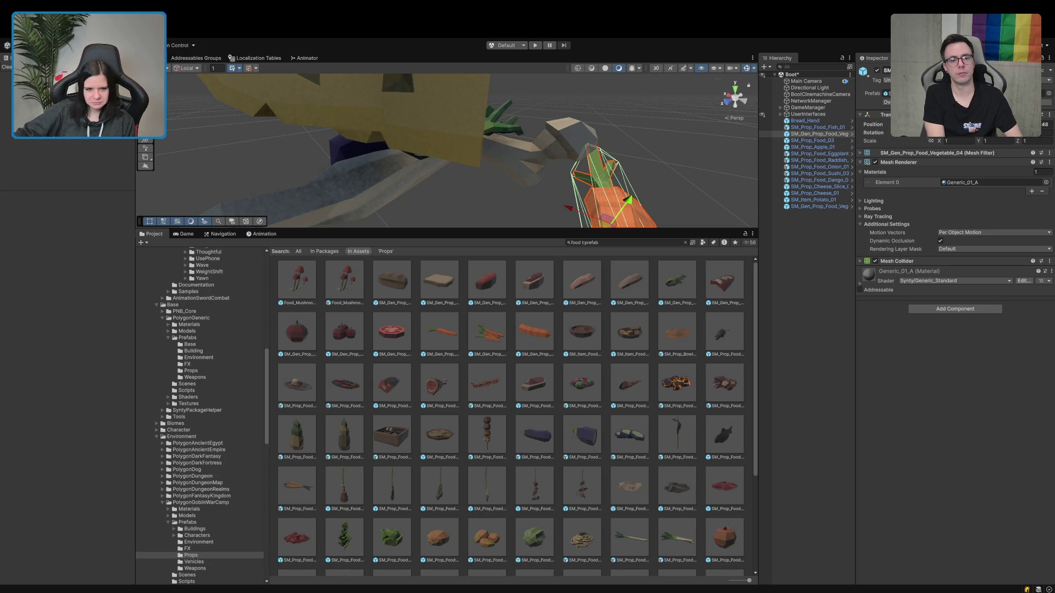
Inspect the melon prefab preview from several angles.
scroll(516, 418, "down", 3)
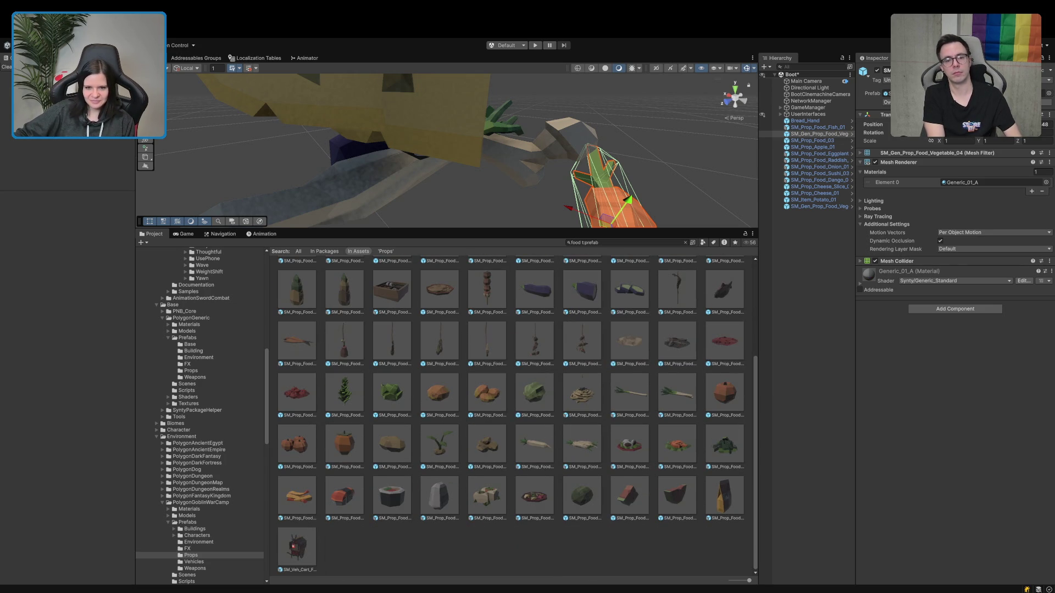
mouse_move(934, 456)
left_mouse_down()
mouse_move(773, 466)
mouse_move(833, 367)
mouse_move(831, 430)
mouse_move(910, 477)
mouse_move(956, 458)
mouse_move(961, 440)
left_mouse_up()
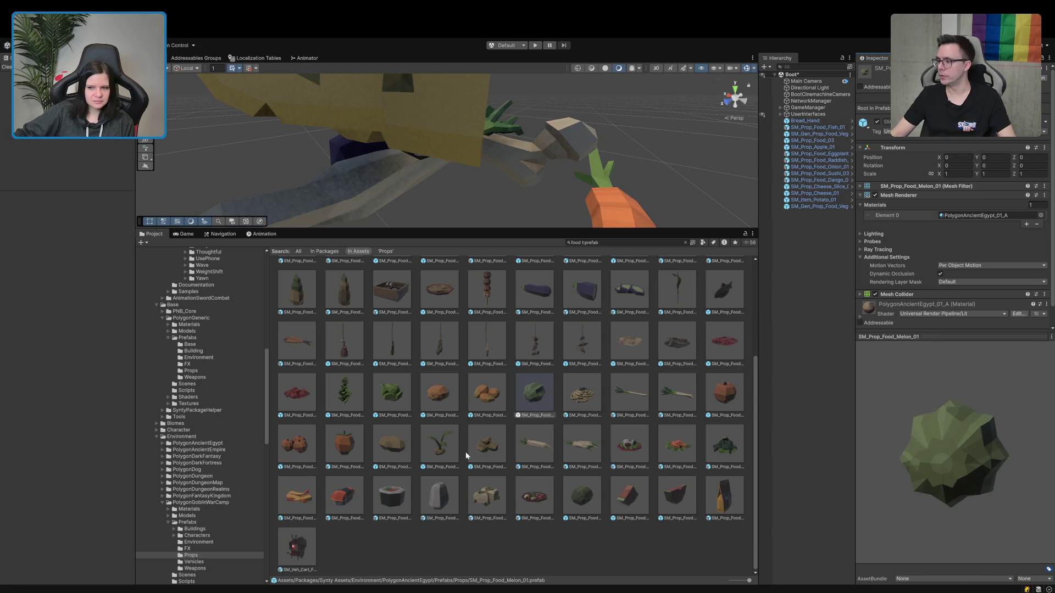
mouse_move(910, 424)
left_mouse_down()
mouse_move(941, 420)
mouse_move(933, 414)
left_mouse_up()
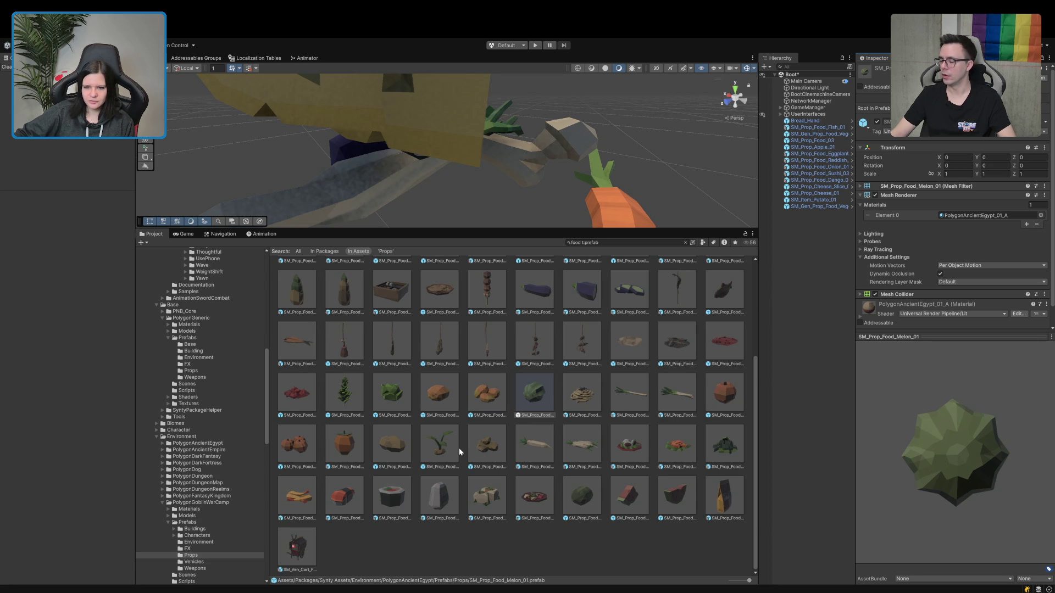
scroll(460, 447, "up", 2)
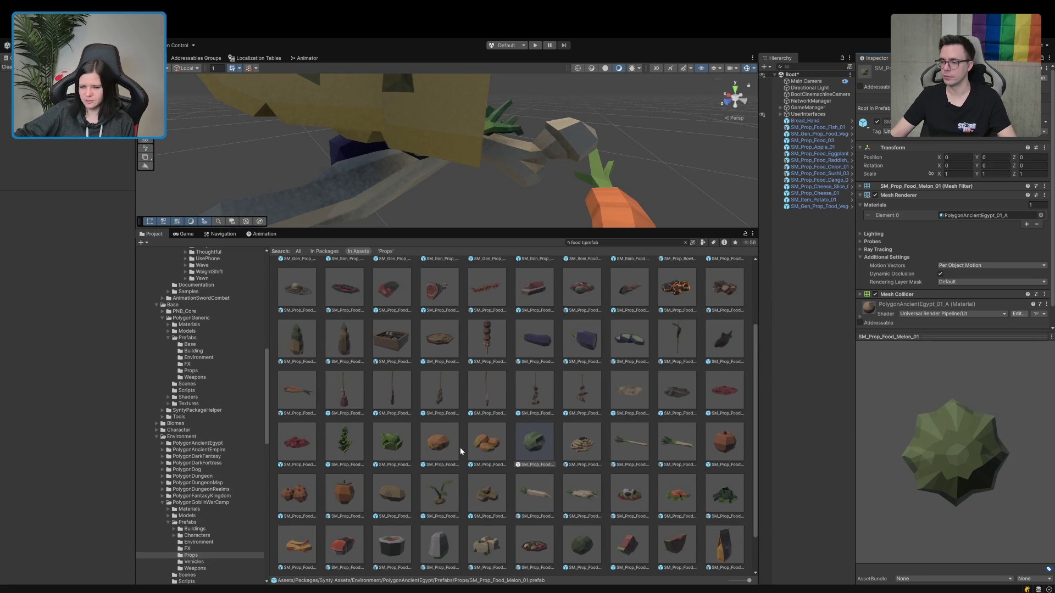
scroll(542, 419, "down", 2)
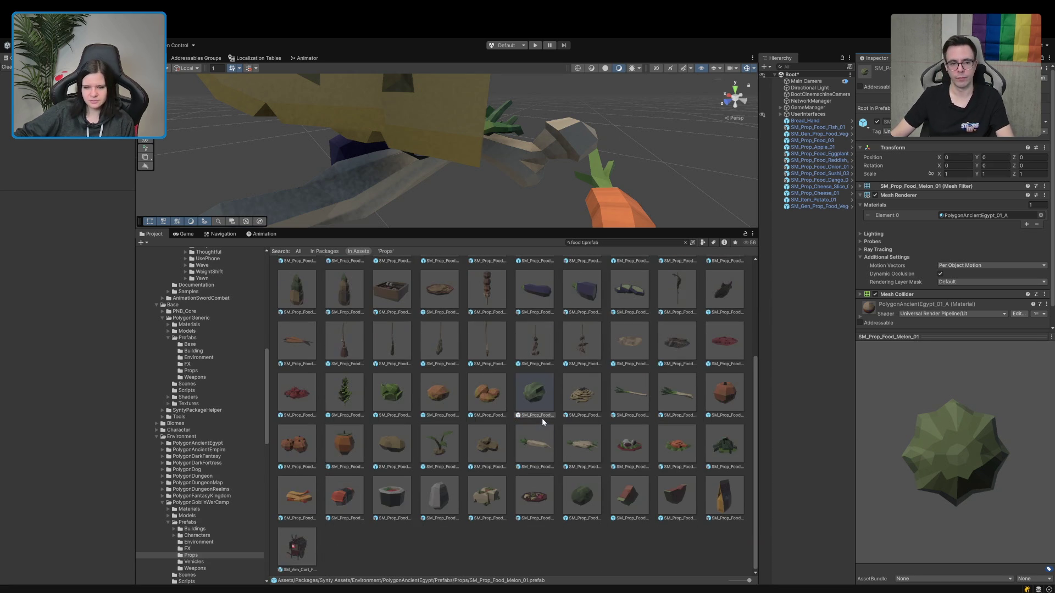
scroll(542, 420, "up", 5)
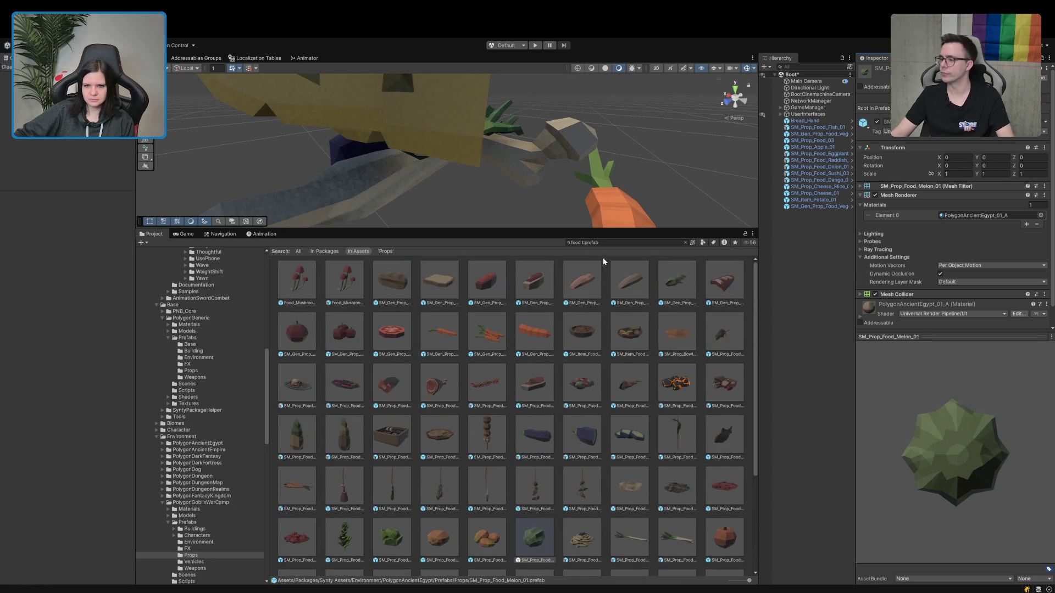
Search 'cabbage', place SM_Prop_Cabbage_01 in the scene, and preview the Cabbage_3 alternative.
left_click(611, 238)
type("cabbage")
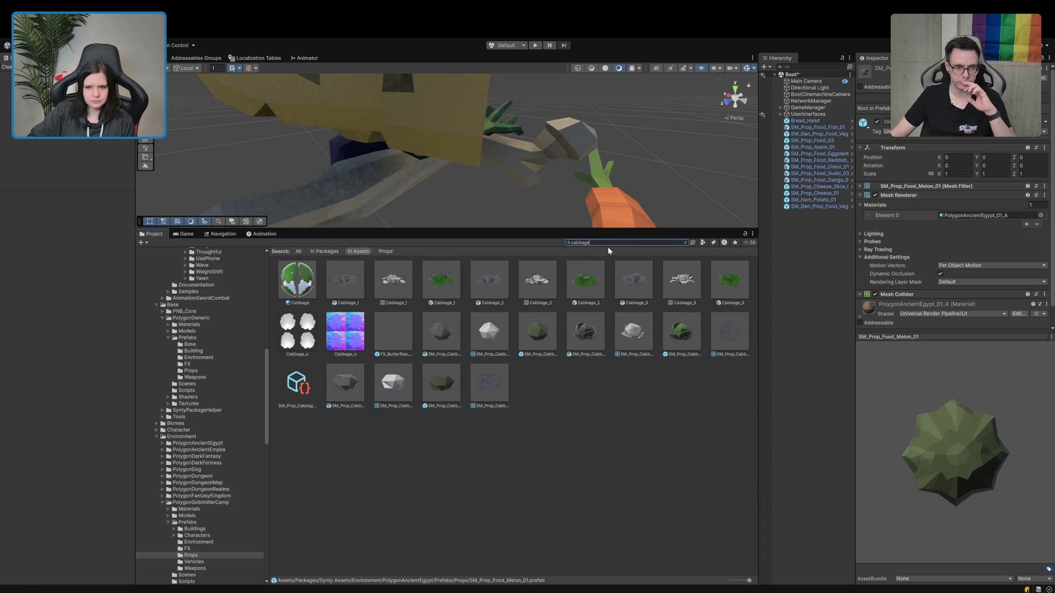
left_click(685, 333)
mouse_move(945, 450)
left_mouse_down()
mouse_move(918, 447)
mouse_move(857, 403)
left_mouse_up()
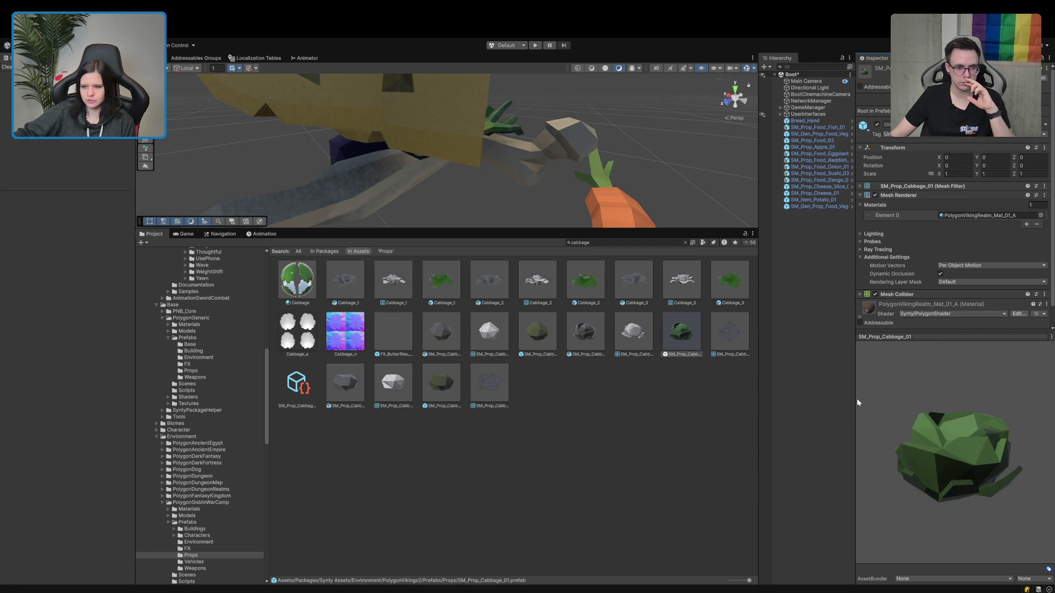
left_click_drag(681, 332, 817, 330)
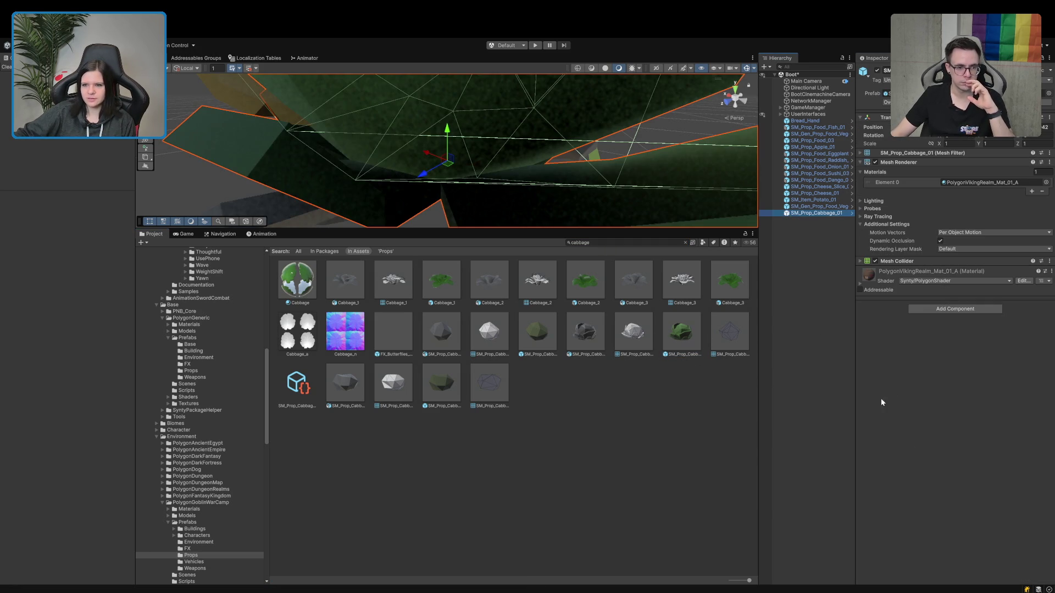
left_click(730, 280)
mouse_move(956, 440)
left_mouse_down()
mouse_move(942, 500)
mouse_move(982, 475)
mouse_move(970, 437)
mouse_move(944, 446)
mouse_move(943, 466)
mouse_move(982, 442)
mouse_move(948, 469)
left_mouse_up()
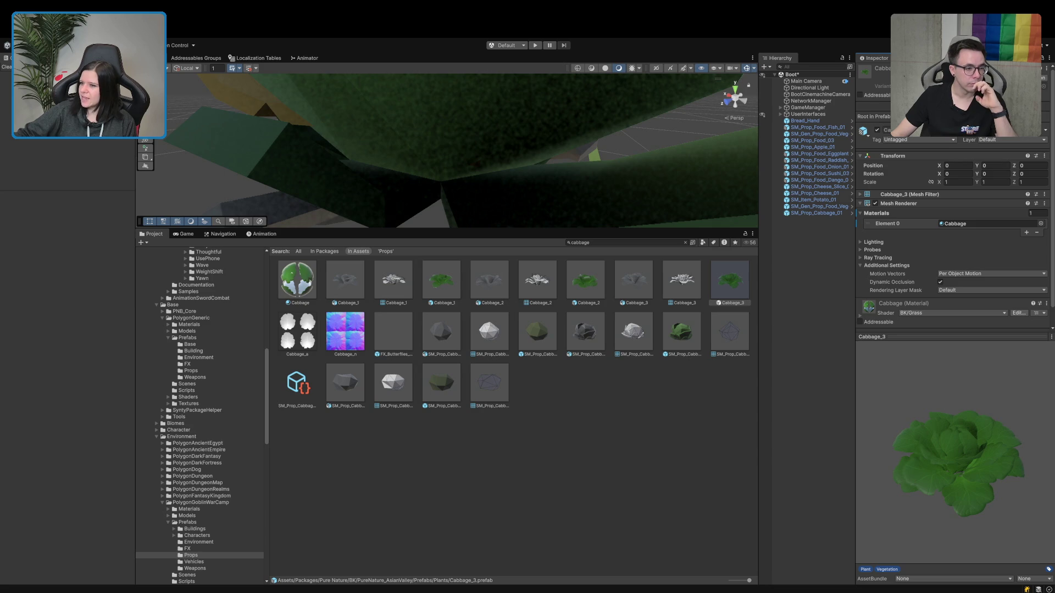
Pan the scene view to centre the food props.
scroll(533, 182, "down", 5)
left_click_drag(533, 183, 611, 235)
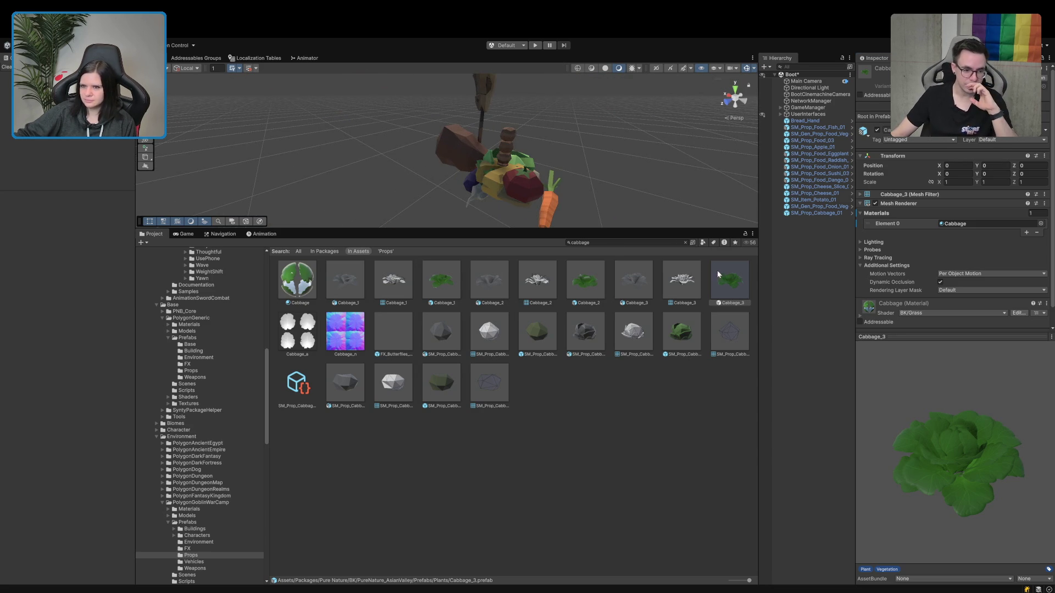
left_click(649, 242)
Replace the 'milk' search with 'egg' and place SM_Prop_Egg_01 in the scene.
type("mil")
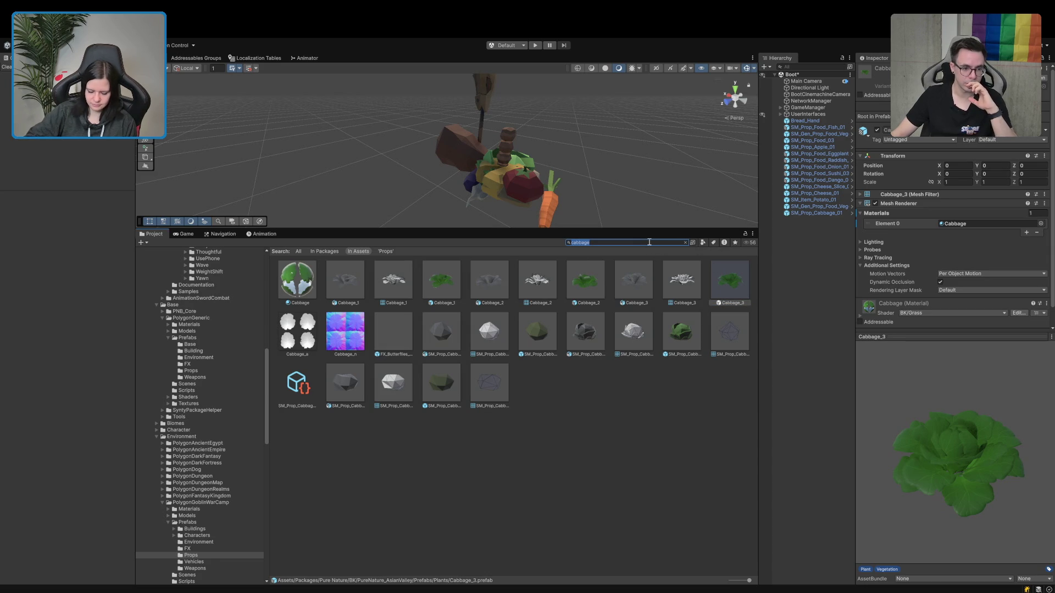
type("k")
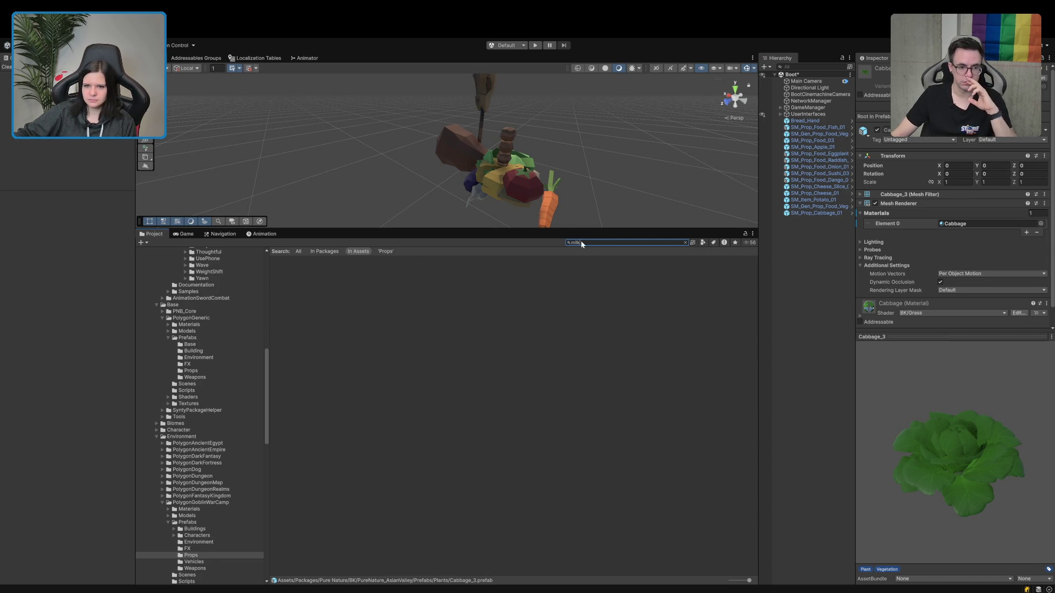
key("BackSpace")
key("BackSpace")
key("BackSpace")
type("egg")
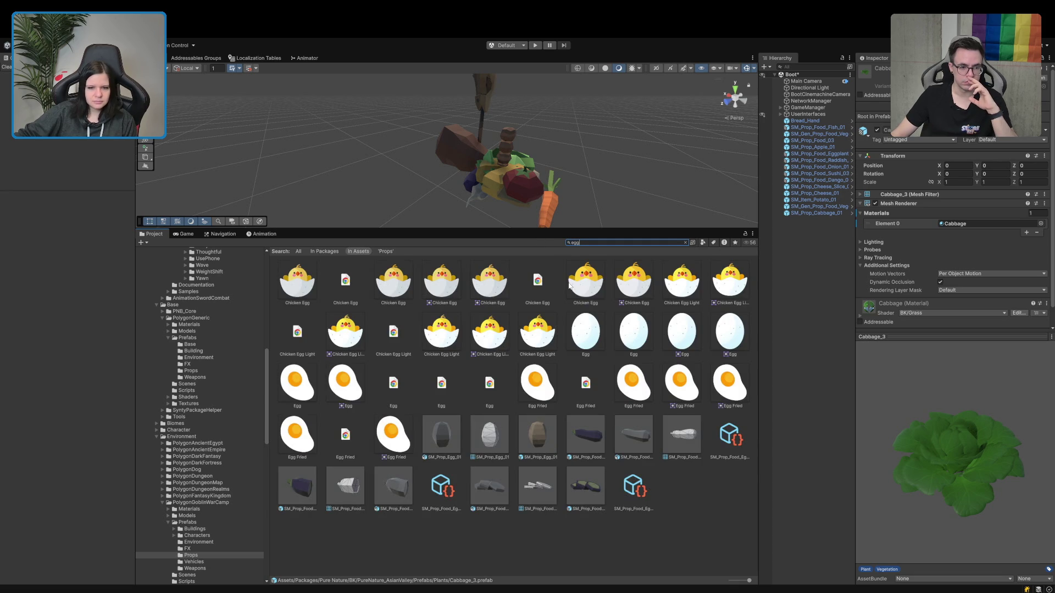
left_click_drag(539, 434, 833, 255)
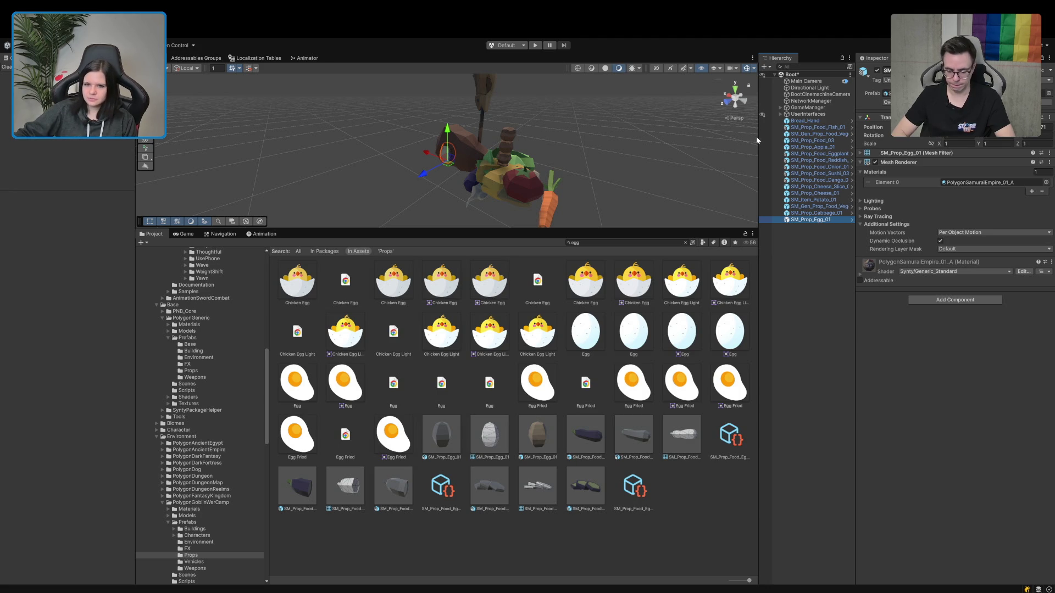
Search 'garlic', preview SM_Prop_Garlic_Rope_01, and place it in the scene.
left_click(608, 242)
type("ga")
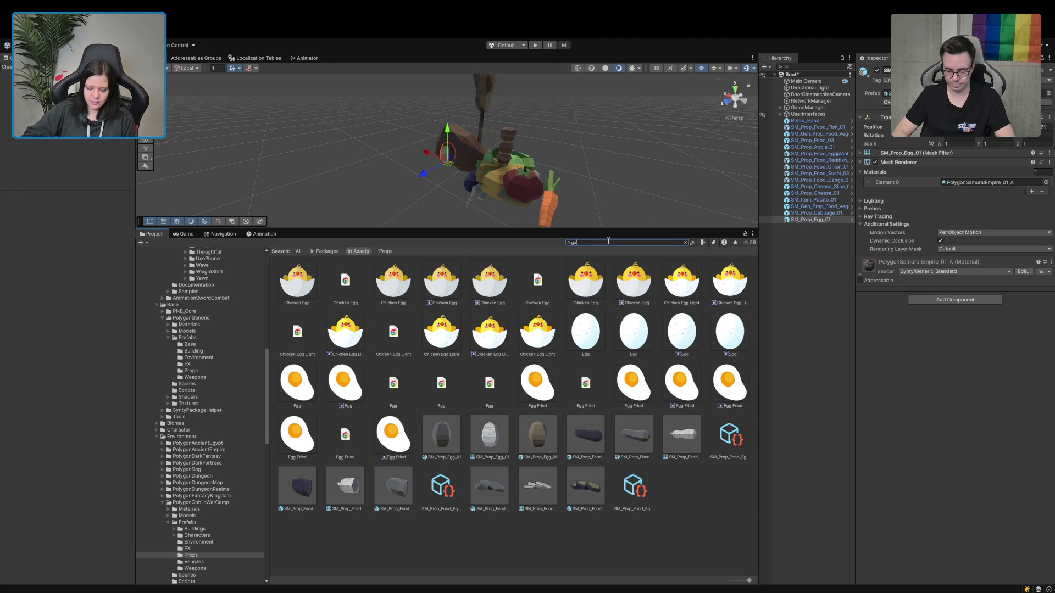
type("rlic")
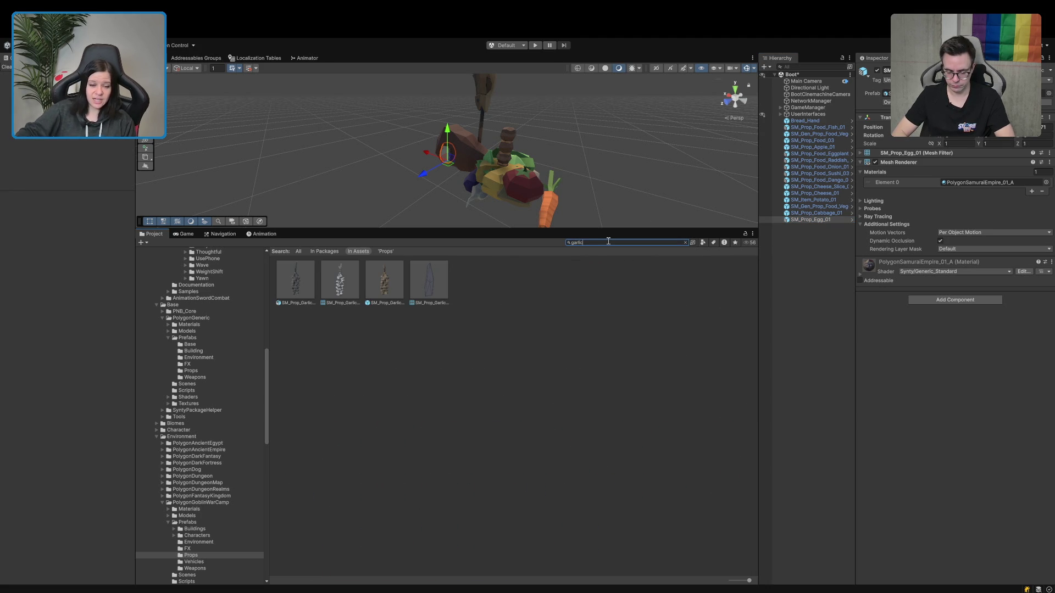
left_click(385, 279)
mouse_move(932, 469)
left_mouse_down()
mouse_move(898, 430)
mouse_move(948, 430)
mouse_move(907, 522)
mouse_move(985, 451)
mouse_move(930, 440)
mouse_move(934, 462)
mouse_move(834, 482)
mouse_move(756, 477)
mouse_move(767, 411)
mouse_move(810, 384)
mouse_move(802, 487)
mouse_move(596, 400)
left_mouse_up()
left_click_drag(410, 295, 827, 295)
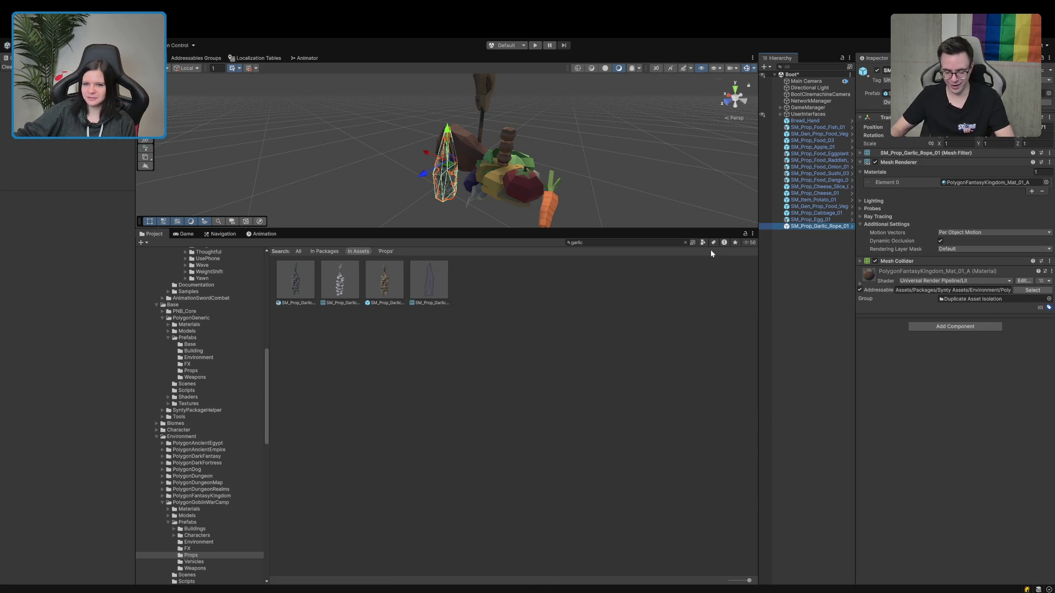
left_click(605, 243)
Search 'wheat', compare the wheat bunch previews, and place SM_Prop_Wheat_Bunch_02 in the scene.
type("wheat")
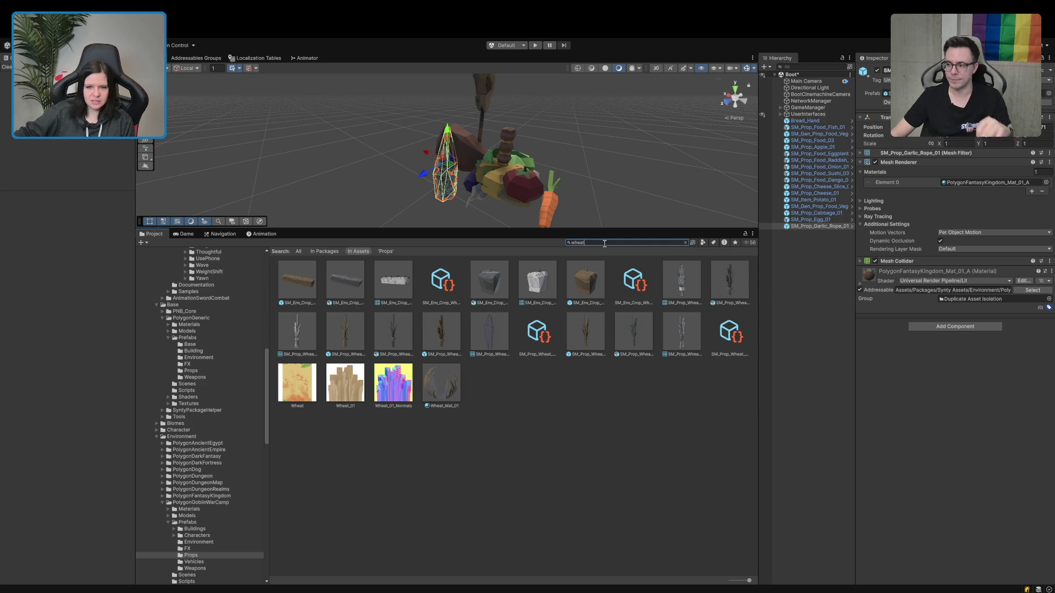
left_click(348, 334)
mouse_move(945, 497)
left_mouse_down()
mouse_move(695, 461)
mouse_move(630, 468)
mouse_move(869, 457)
mouse_move(954, 477)
mouse_move(653, 473)
left_mouse_up()
left_click(434, 336)
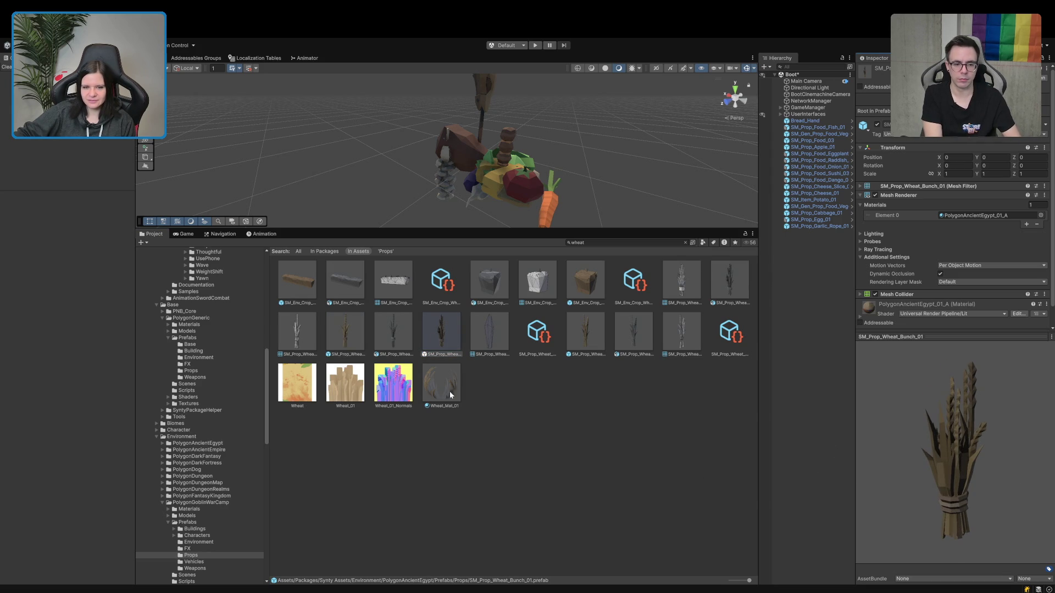
left_click(593, 335)
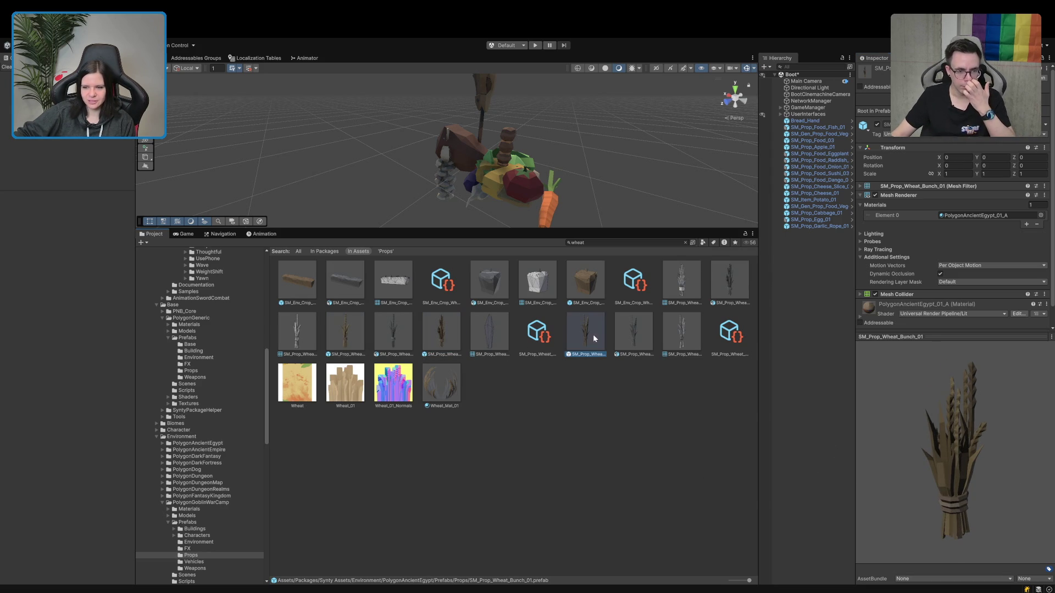
mouse_move(930, 413)
left_mouse_down()
mouse_move(833, 427)
mouse_move(691, 425)
left_mouse_up()
left_click_drag(581, 334, 813, 318)
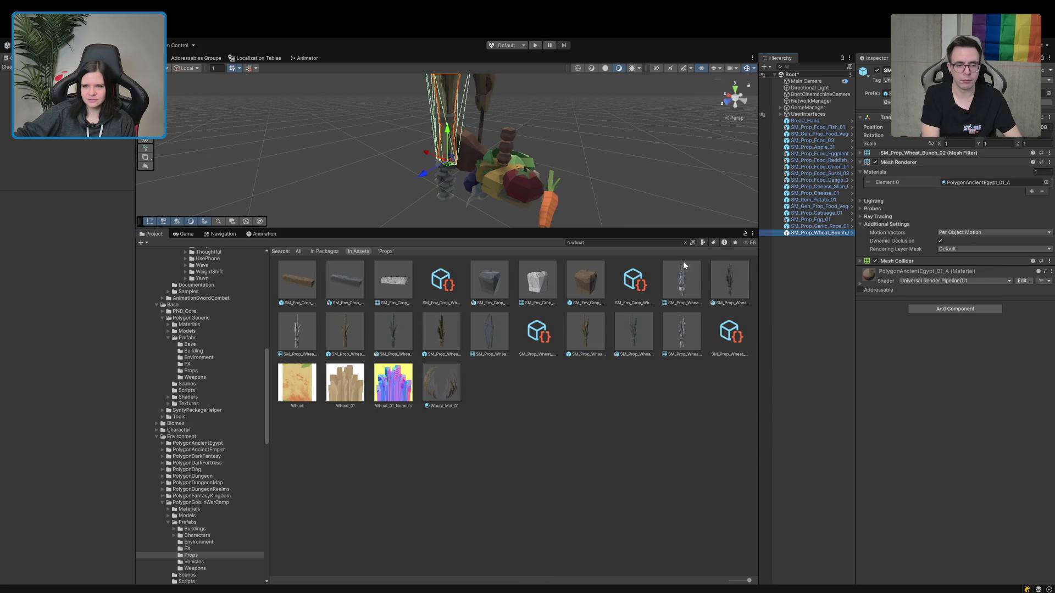
Try 'döner' and 'kebab' searches, then clear the search to show the Props folder.
left_click(645, 245)
type("döä")
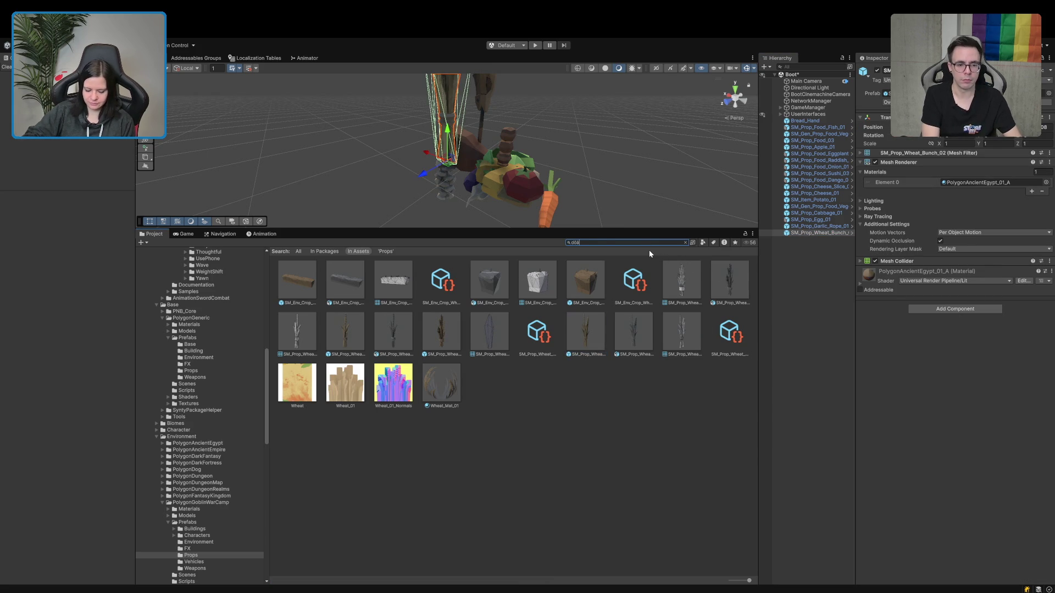
key("BackSpace")
type("ner")
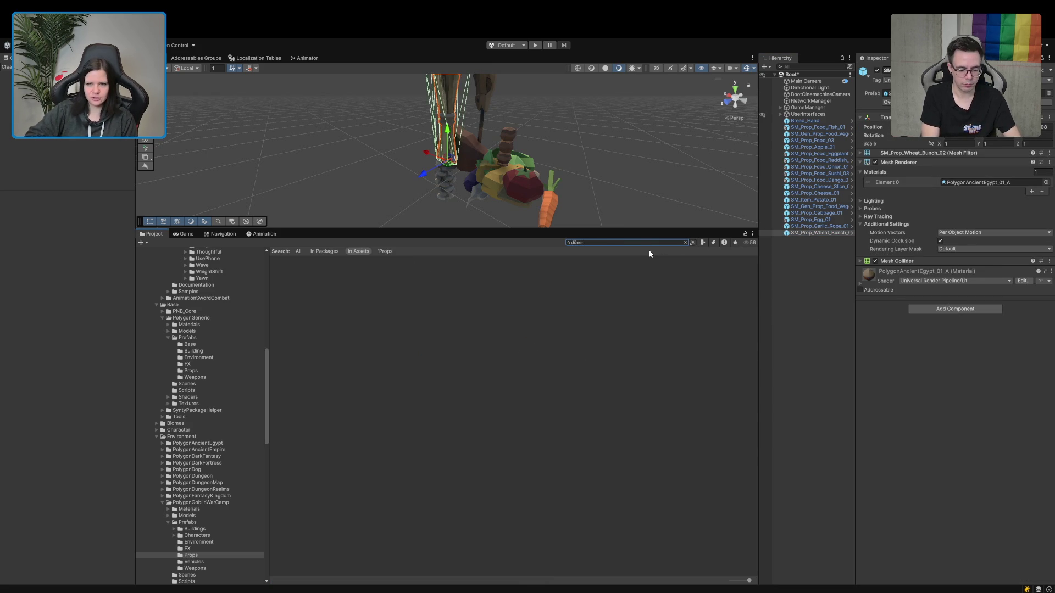
key("BackSpace")
key("BackSpace")
key("BackSpace")
type("kebab")
key("BackSpace")
key("BackSpace")
key("BackSpace")
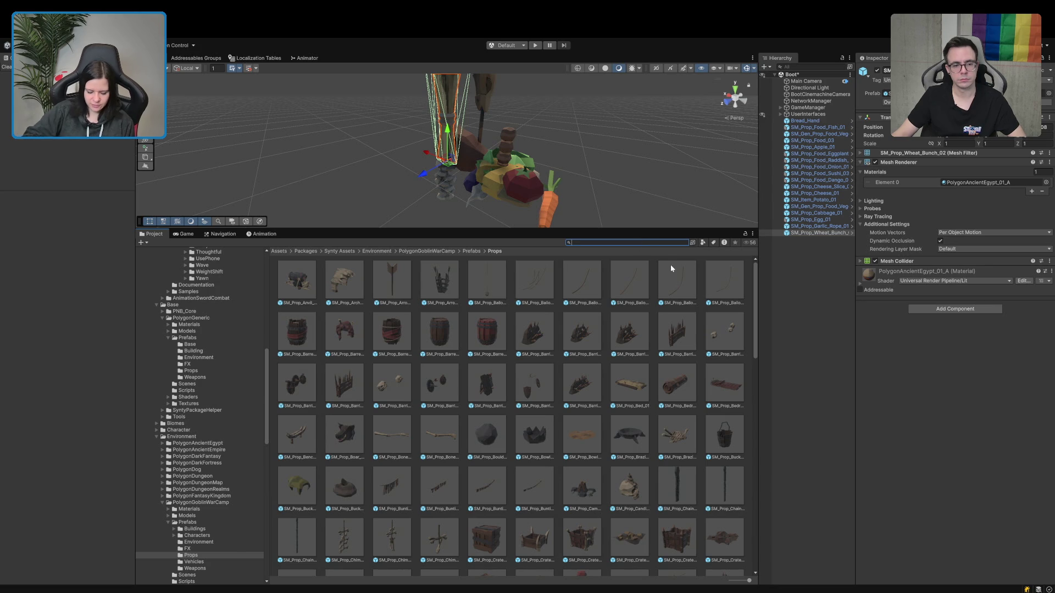
Search the assets for 'berry', 'berries', 'grapes', and then 'corn'.
type("ber")
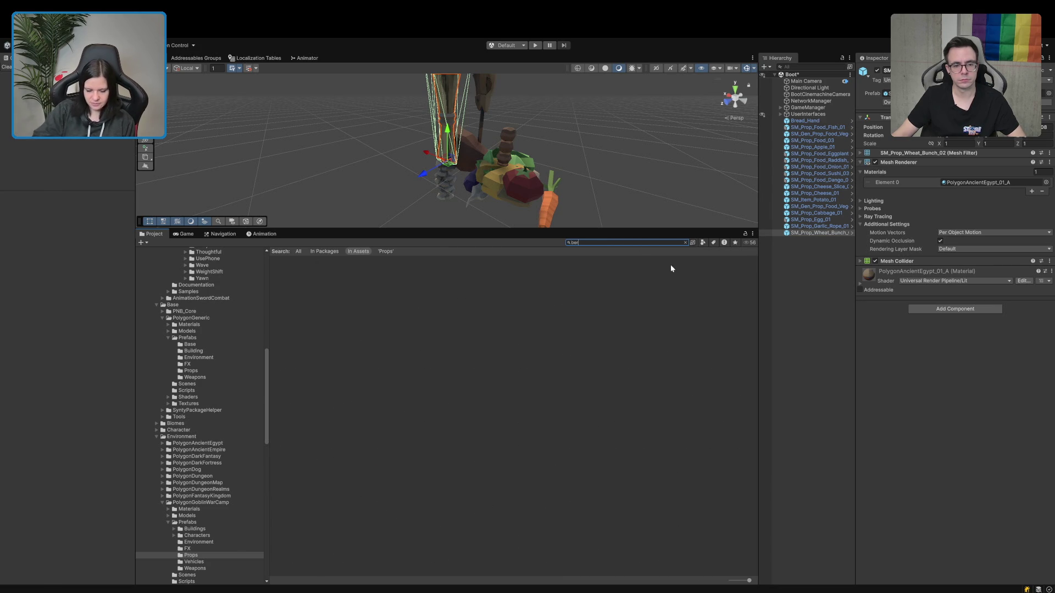
type("r")
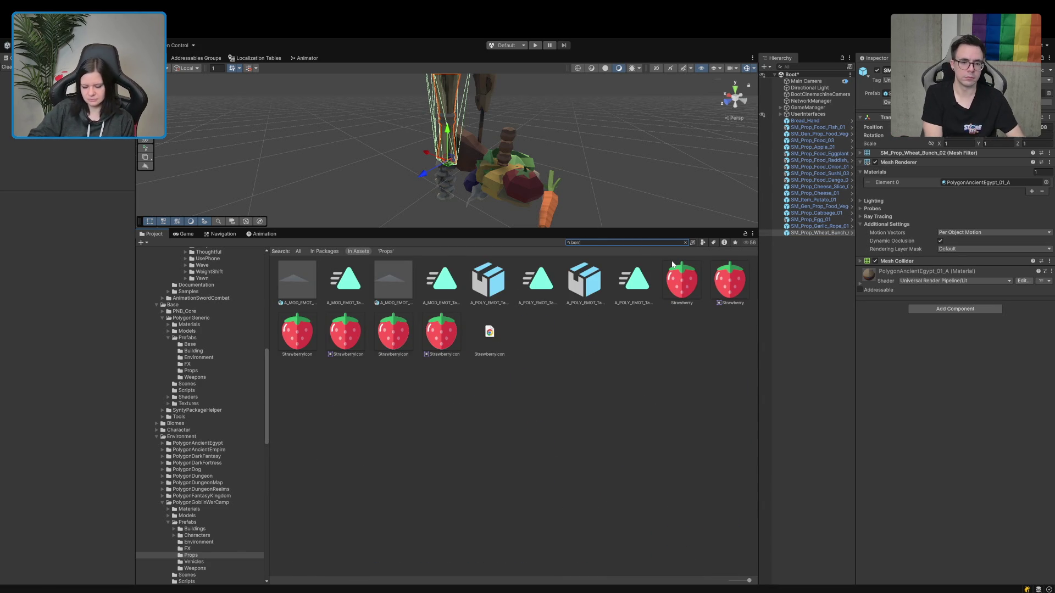
type("ies")
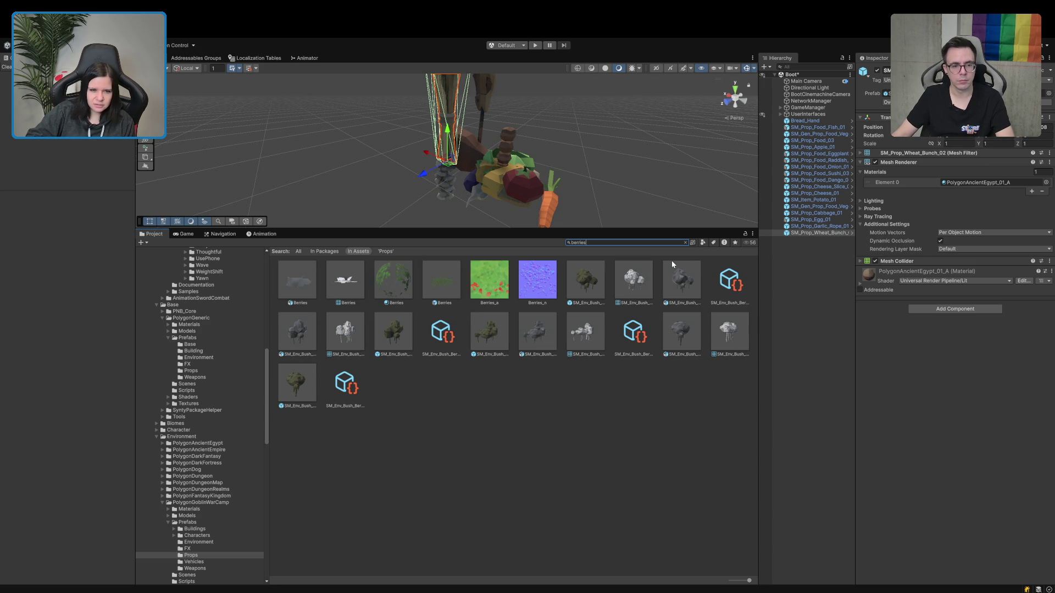
key("BackSpace")
key("BackSpace")
key("BackSpace")
type("grapes")
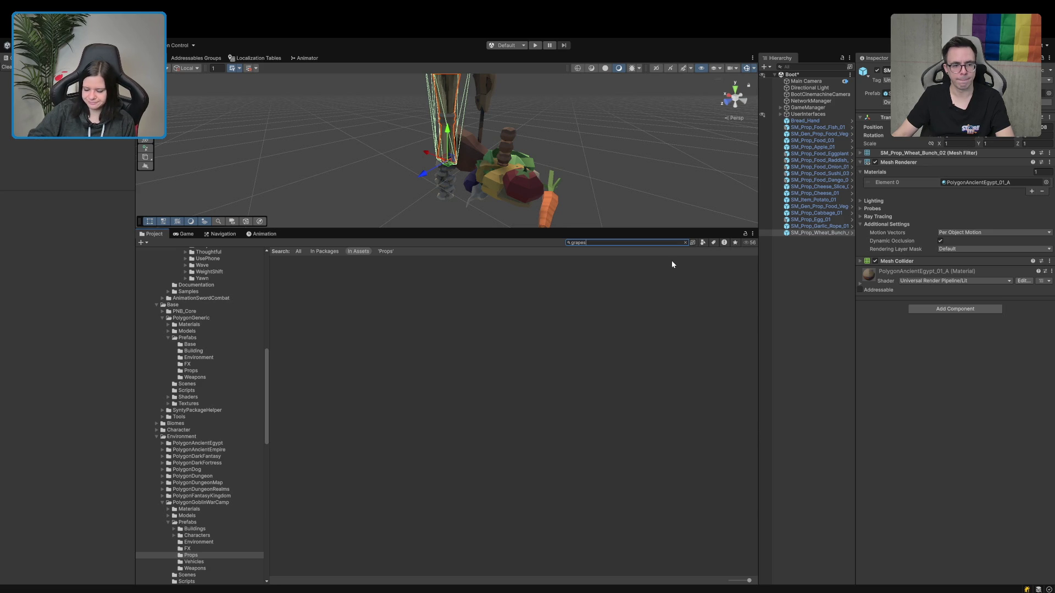
key("BackSpace")
key("BackSpace")
key("BackSpace")
type("corn")
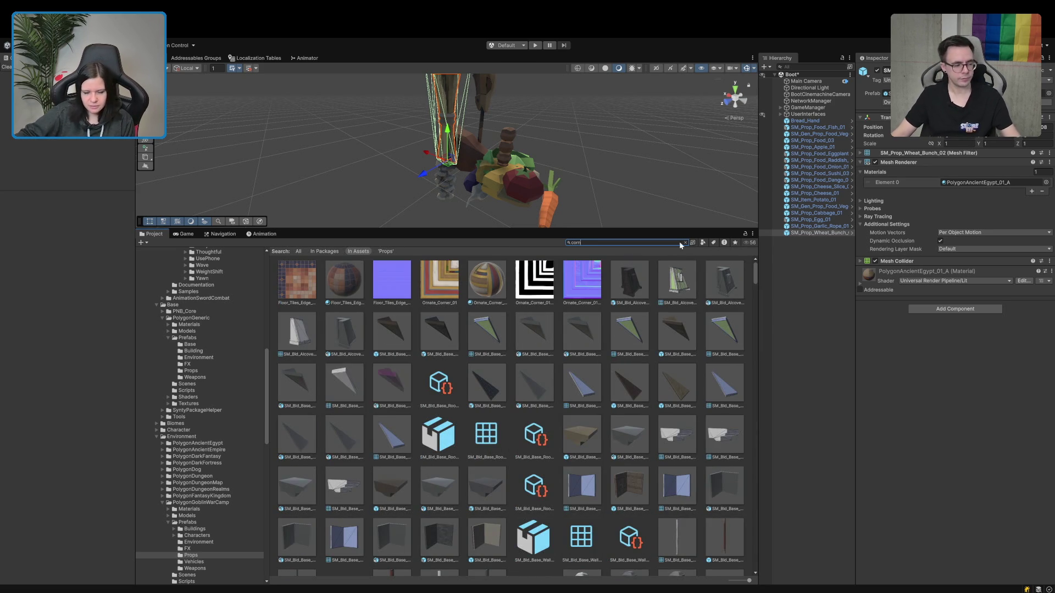
Scroll through the corn results, then try a 'soup' search and clear it.
scroll(737, 433, "down", 5)
scroll(591, 466, "down", 5)
scroll(586, 467, "down", 10)
scroll(581, 476, "down", 10)
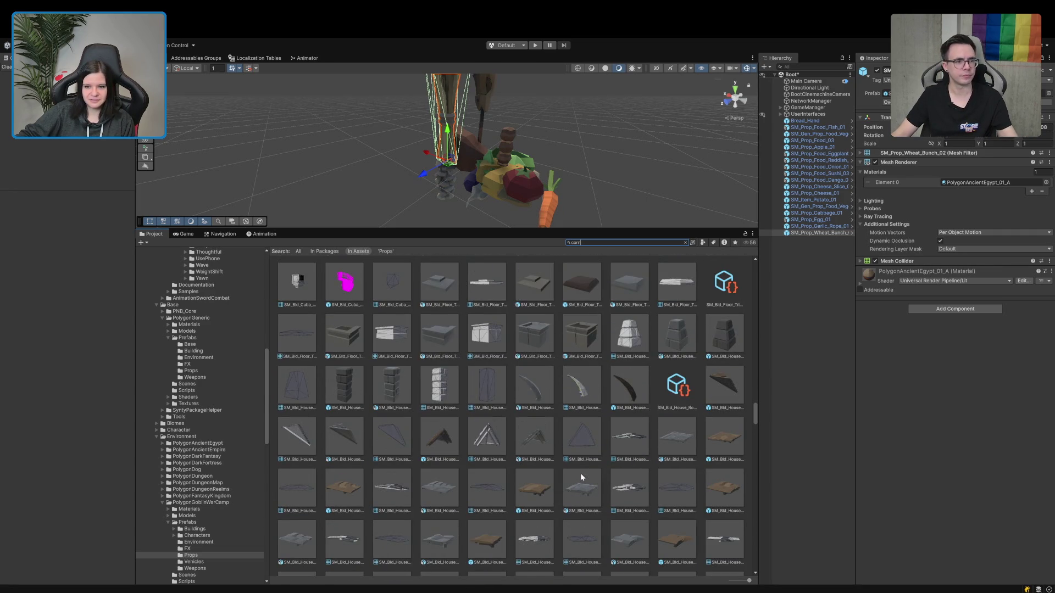
scroll(580, 473, "down", 10)
scroll(576, 477, "down", 10)
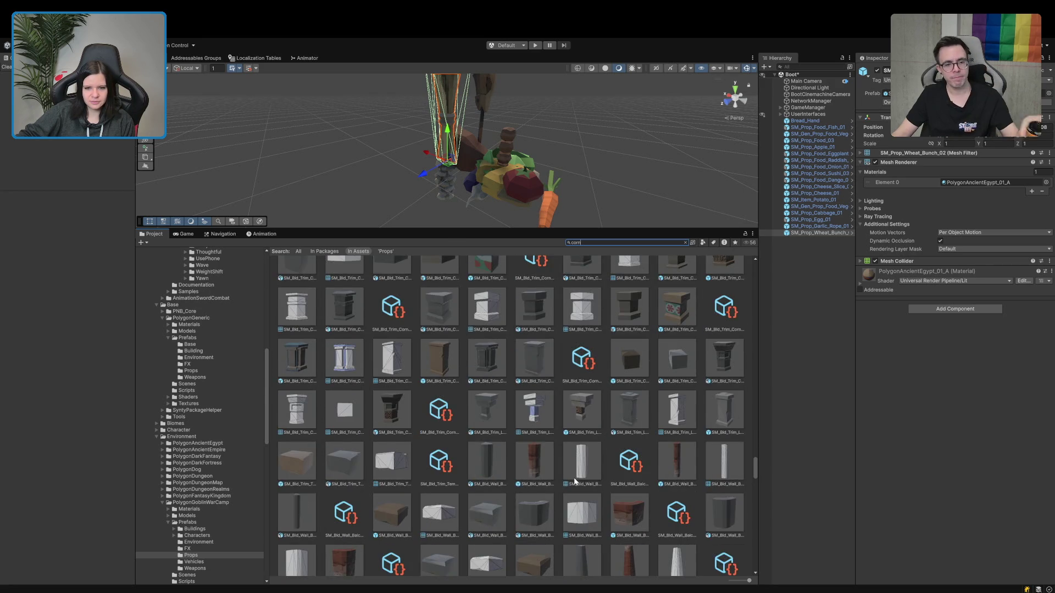
scroll(574, 481, "down", 10)
scroll(571, 482, "down", 10)
scroll(563, 482, "down", 15)
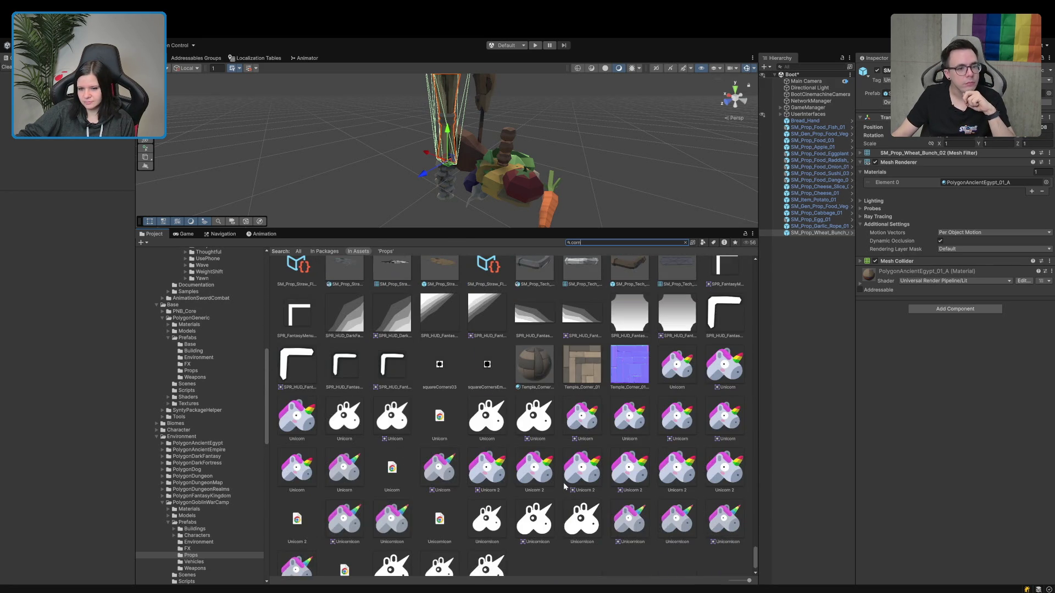
scroll(564, 485, "down", 2)
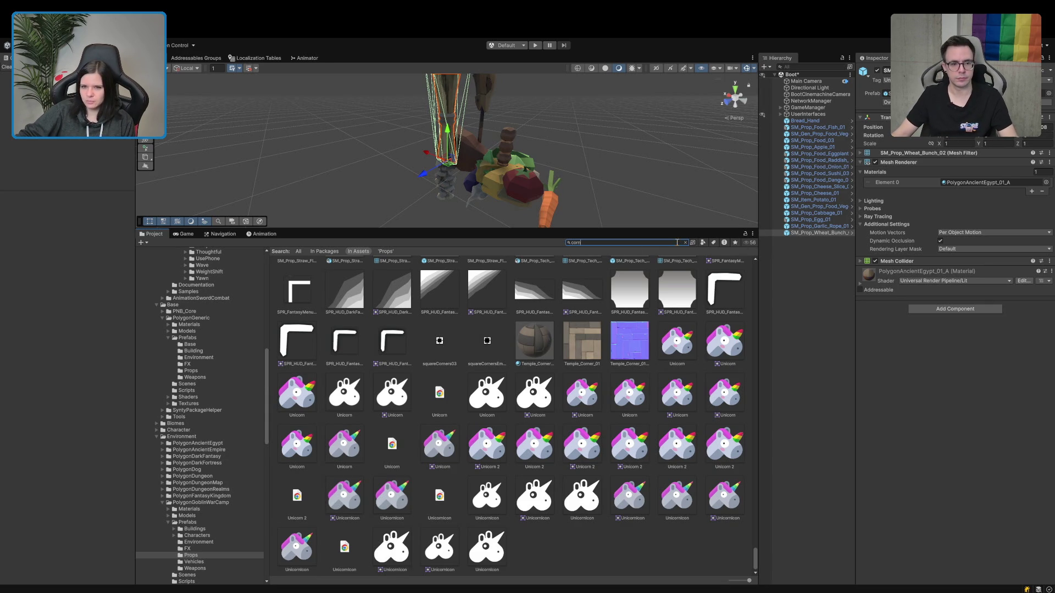
key("BackSpace")
key("BackSpace")
key("BackSpace")
type("soup")
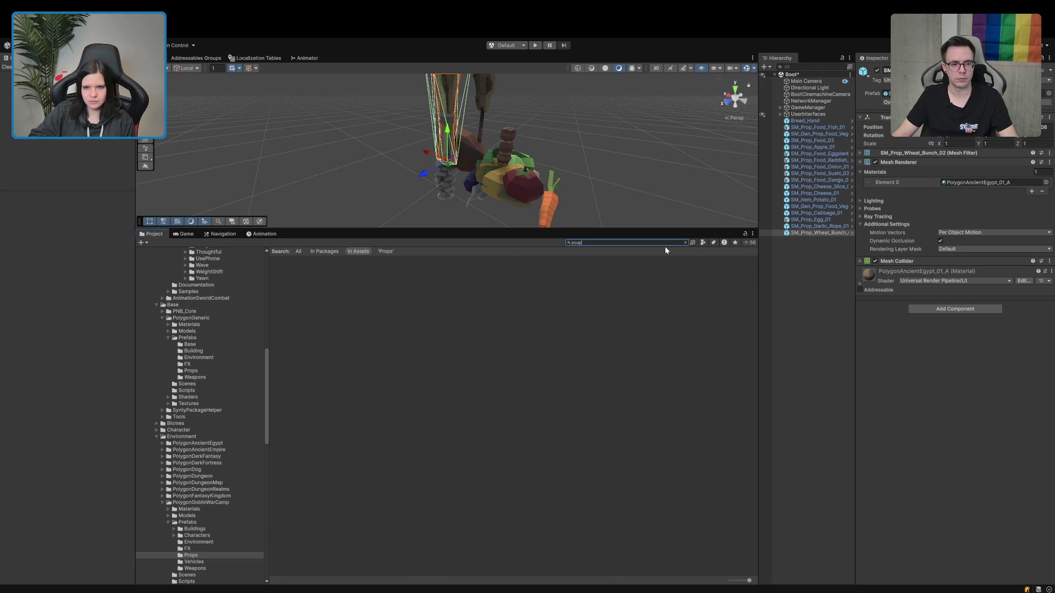
key("BackSpace")
Search 'food t:prefab' and preview SM_Item_Food_Bowl_01 and the vegetable platter prefab.
type("food t")
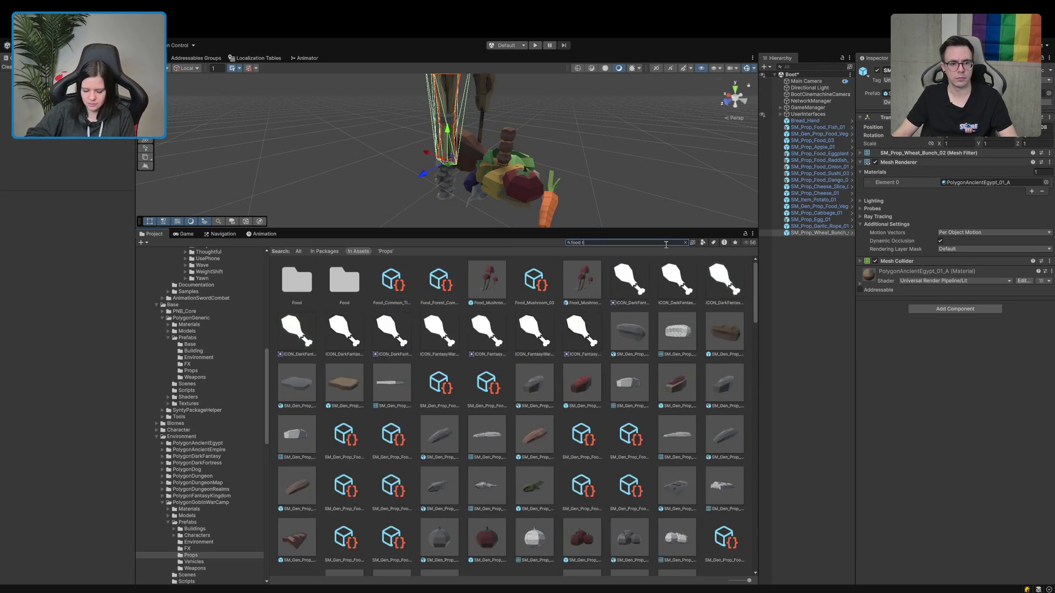
type(":prefab")
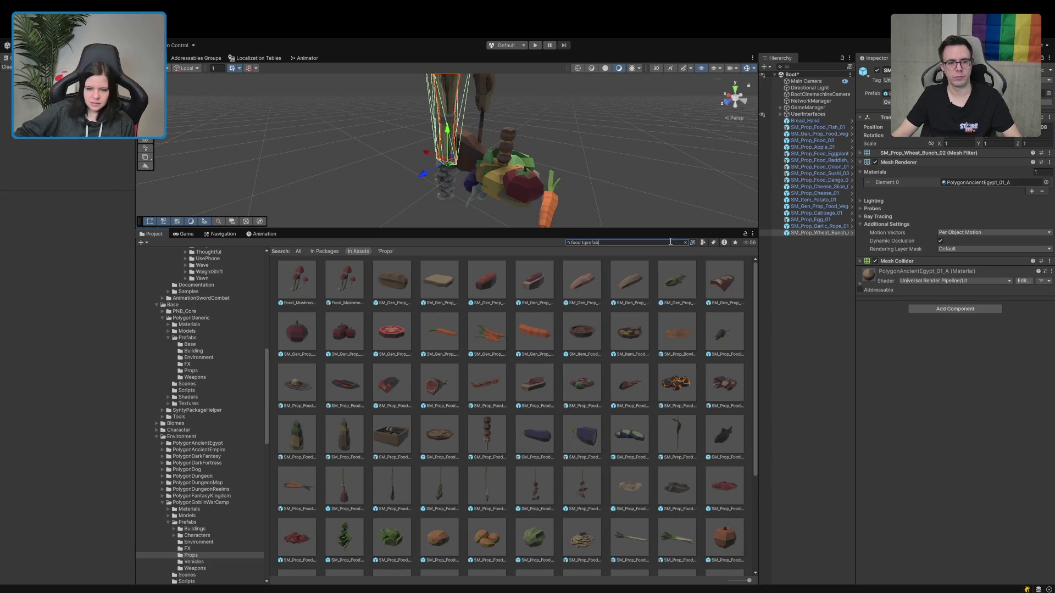
left_click(584, 331)
mouse_move(929, 520)
left_mouse_down()
mouse_move(919, 483)
mouse_move(916, 504)
mouse_move(966, 433)
left_mouse_up()
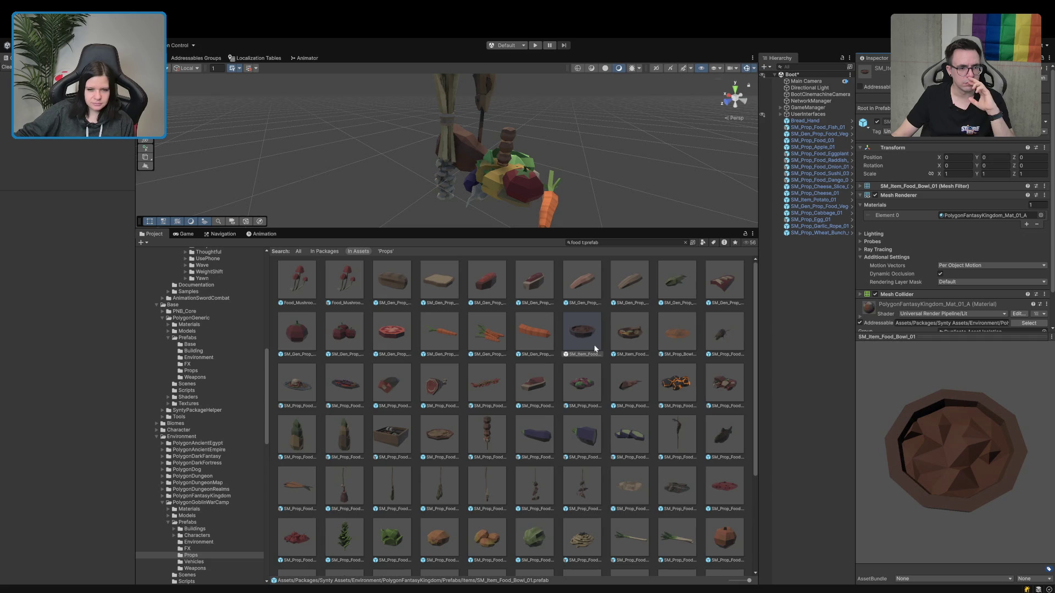
scroll(591, 352, "down", 3)
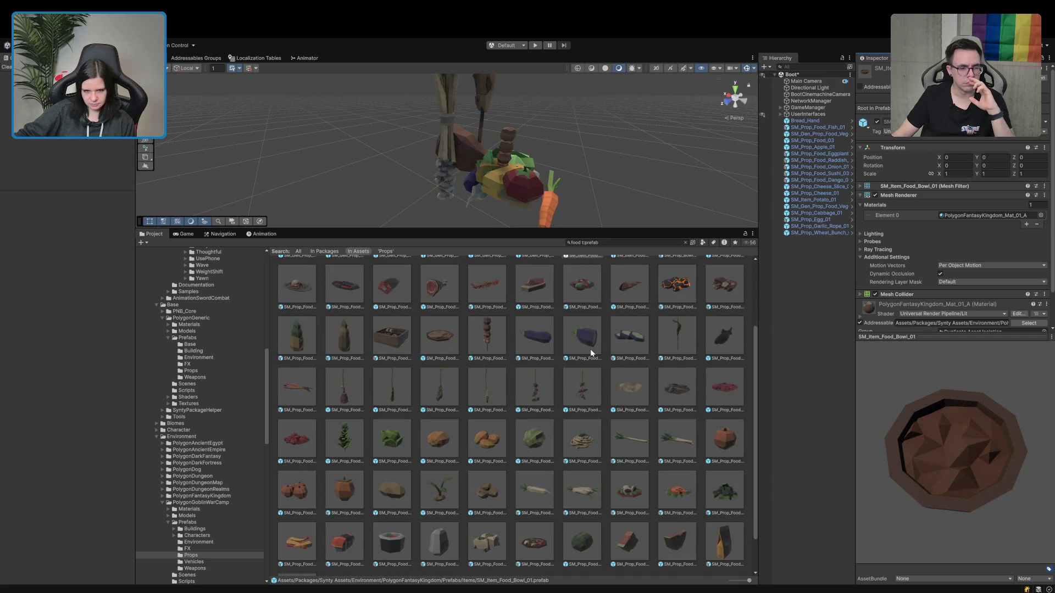
scroll(591, 348, "down", 2)
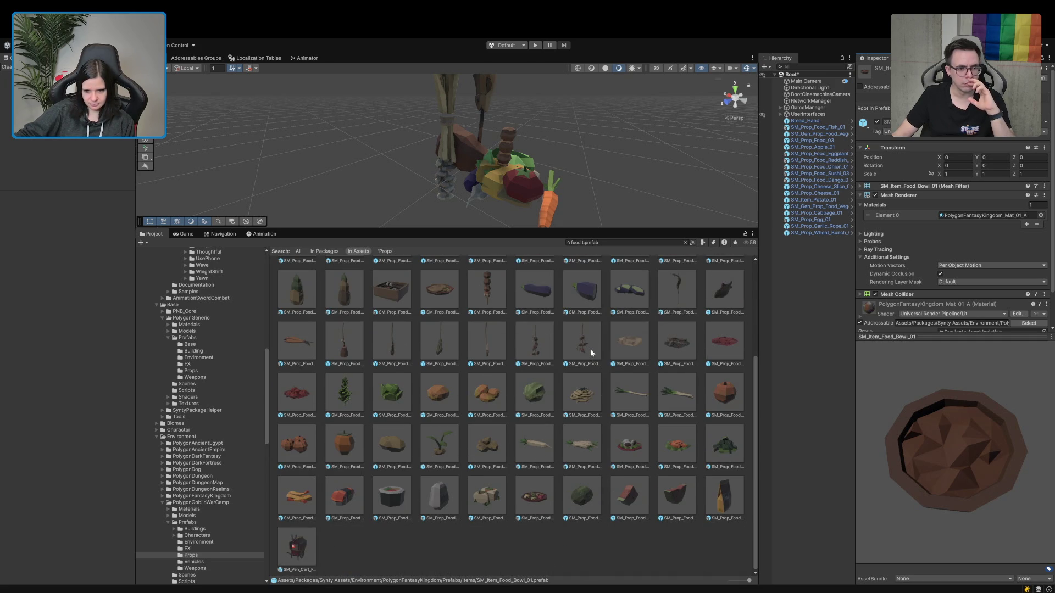
left_click(531, 497)
mouse_move(835, 470)
left_mouse_down()
mouse_move(919, 529)
mouse_move(841, 466)
mouse_move(908, 492)
mouse_move(1028, 436)
mouse_move(945, 497)
mouse_move(753, 497)
left_mouse_up()
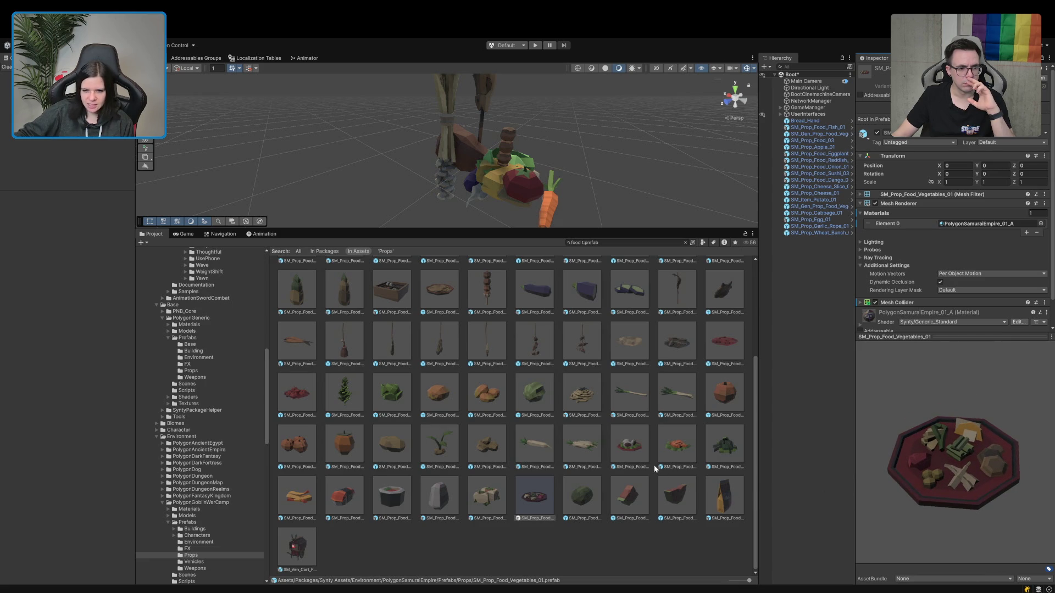
Preview SM_Prop_Food_Insert_01, _02 and _03 from a top view.
scroll(654, 466, "up", 3)
scroll(651, 455, "up", 3)
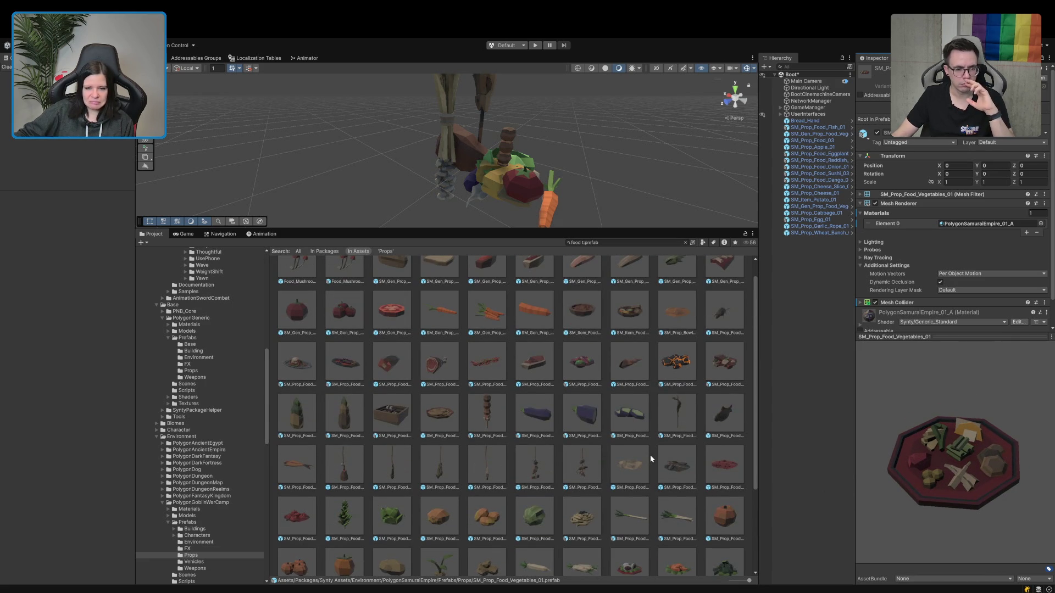
left_click(644, 464)
left_click_drag(875, 448, 917, 490)
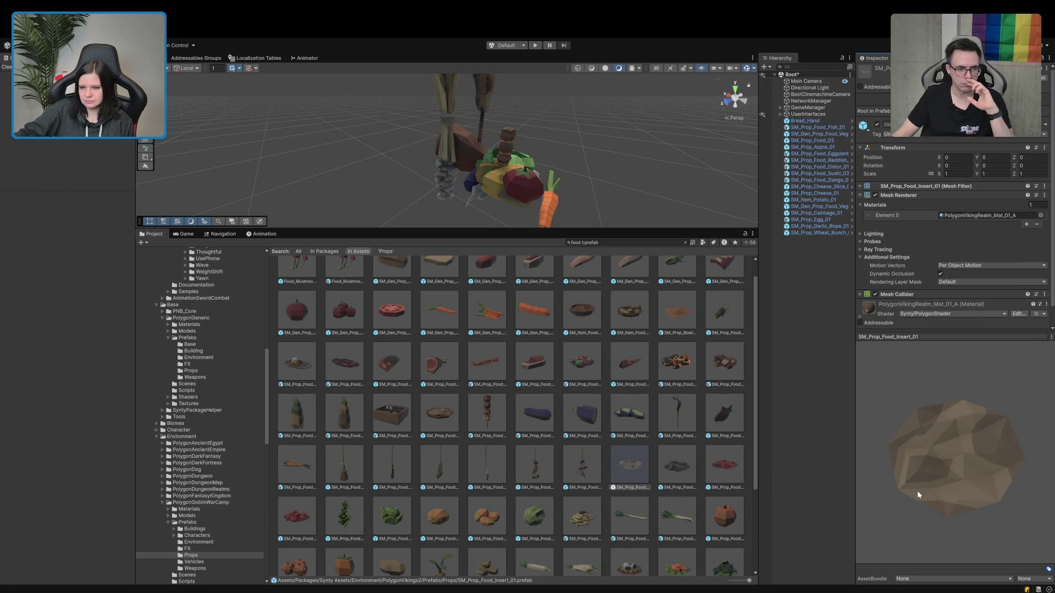
left_click(670, 468)
left_click_drag(920, 453, 879, 487)
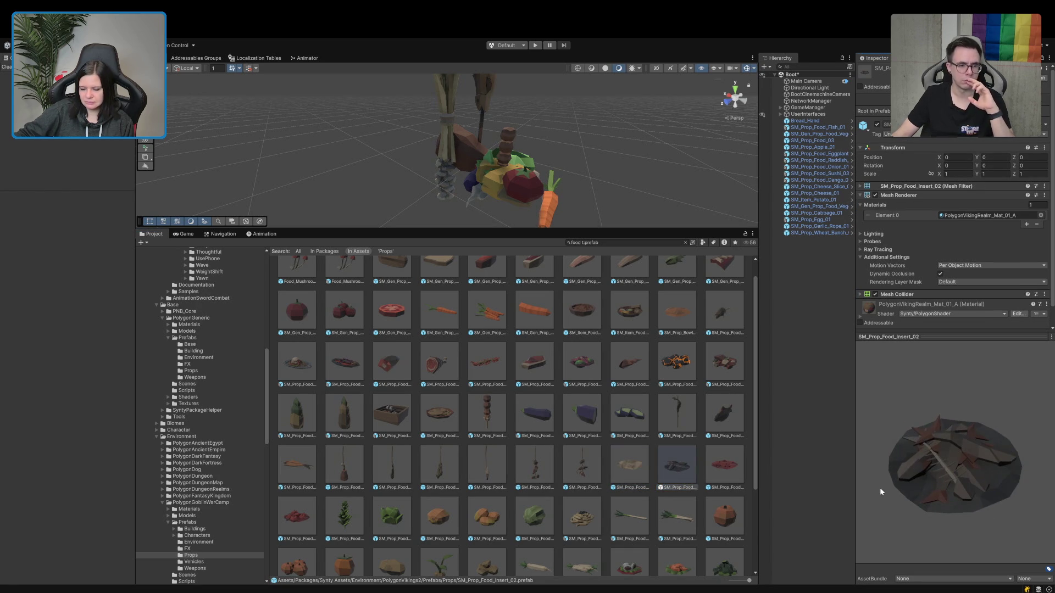
left_click(723, 469)
mouse_move(960, 455)
left_mouse_down()
mouse_move(927, 513)
mouse_move(847, 515)
mouse_move(746, 436)
mouse_move(788, 498)
left_mouse_up()
Compare SM_Item_Food_Bowl_01 with Bowl_02, then place SM_Item_Food_Bowl_01 in the scene.
left_click(572, 321)
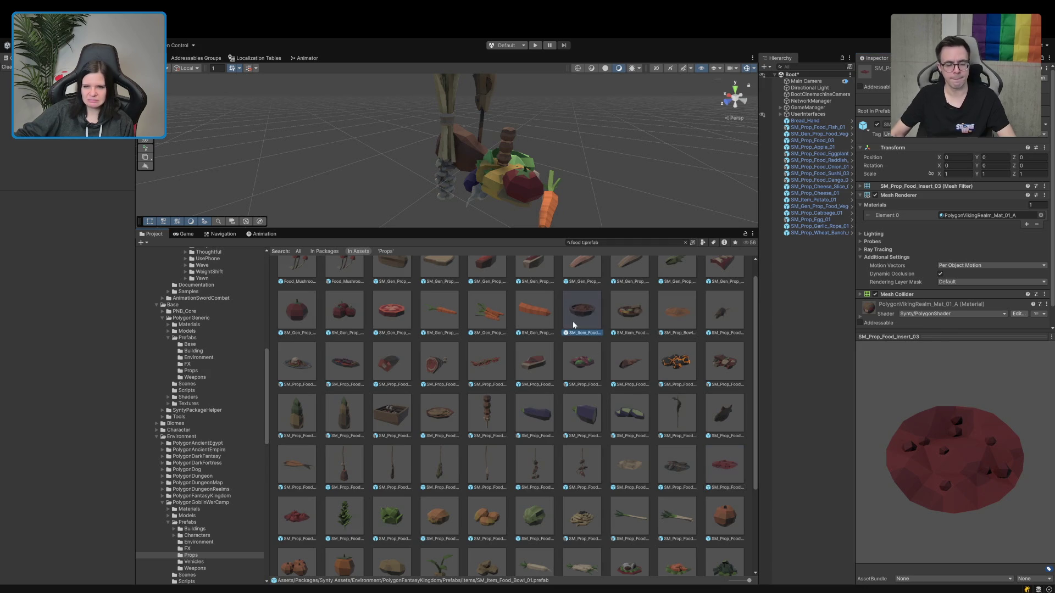
left_click(625, 316)
mouse_move(948, 430)
left_mouse_down()
mouse_move(913, 483)
mouse_move(762, 479)
left_mouse_up()
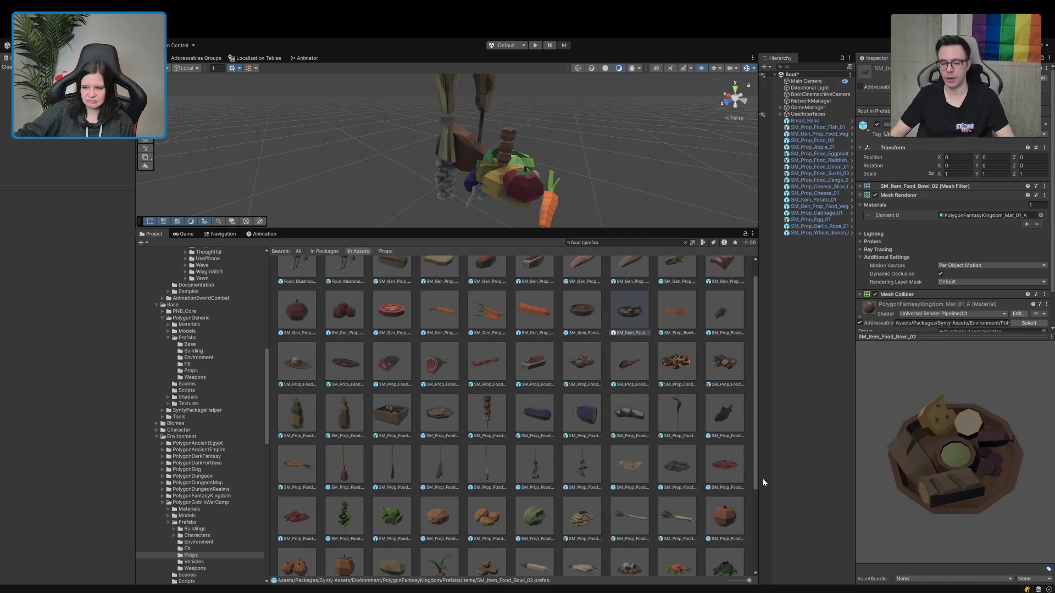
left_click_drag(601, 321, 818, 315)
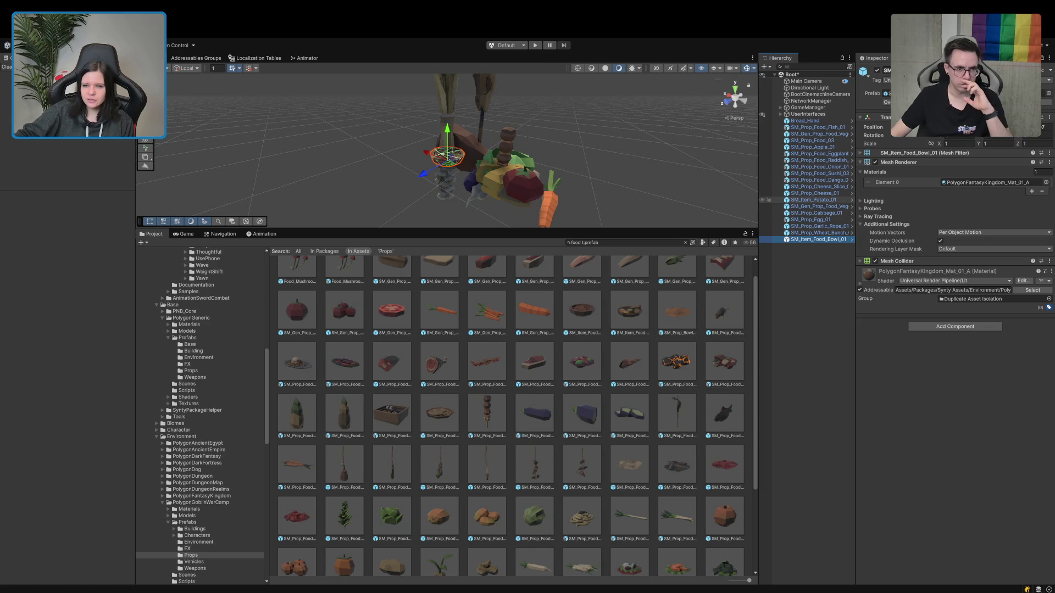
Preview the SM_Prop_Food_05 fish prefab and add it to the scene.
scroll(450, 127, "up", 5)
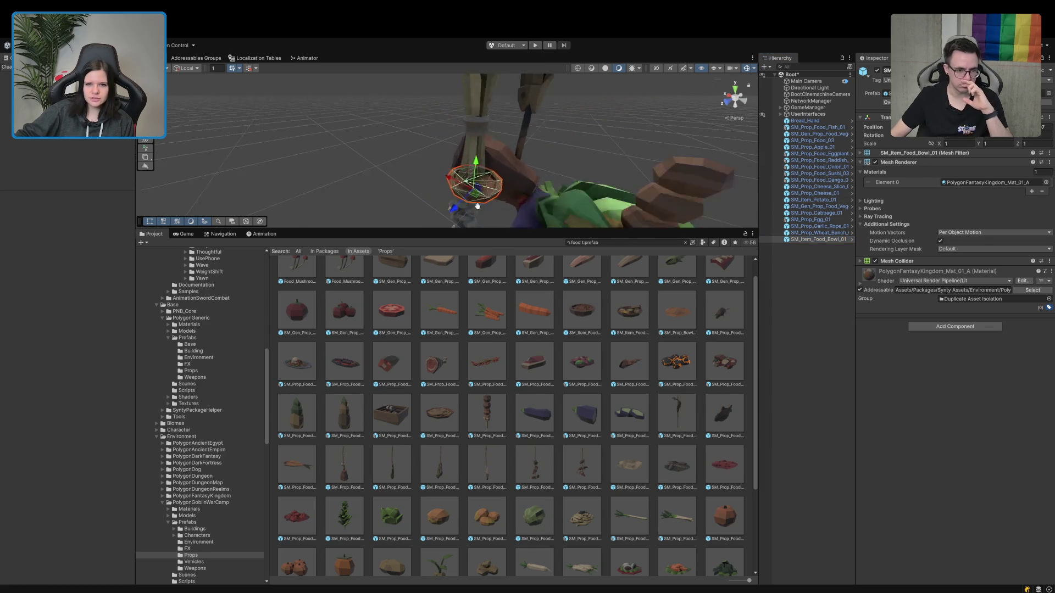
left_click_drag(449, 128, 480, 147)
mouse_move(396, 138)
left_mouse_down()
mouse_move(621, 196)
mouse_move(625, 125)
left_mouse_up()
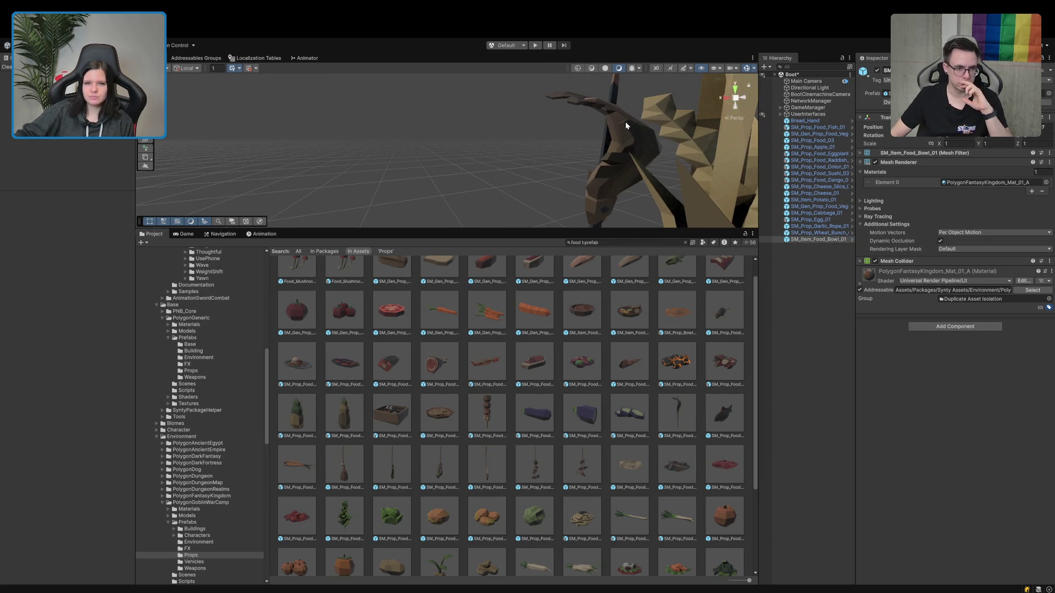
scroll(575, 330, "up", 2)
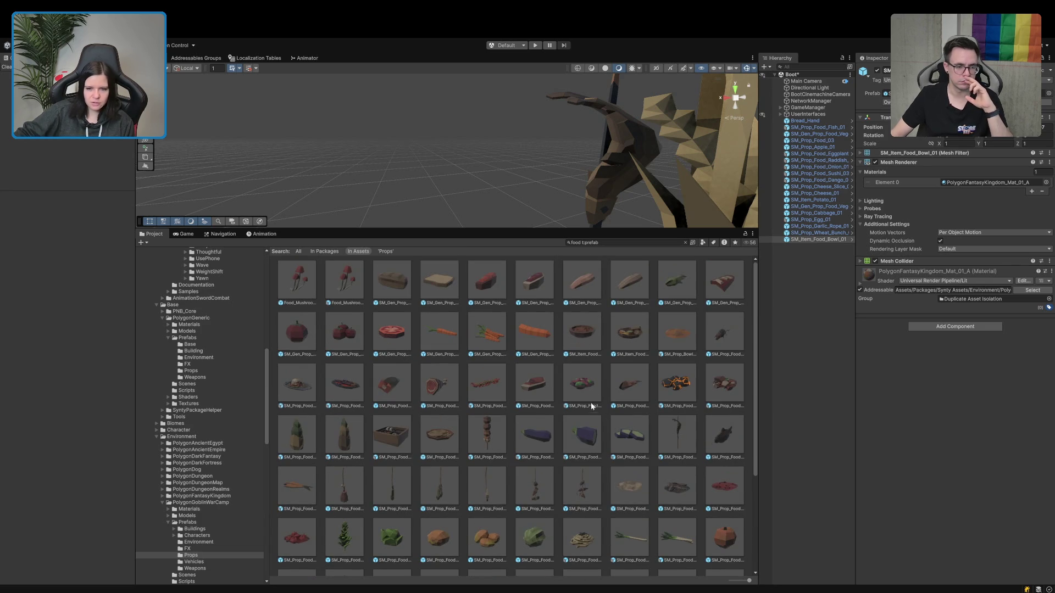
left_click(623, 384)
mouse_move(1031, 484)
left_mouse_down()
mouse_move(963, 533)
mouse_move(956, 566)
left_mouse_up()
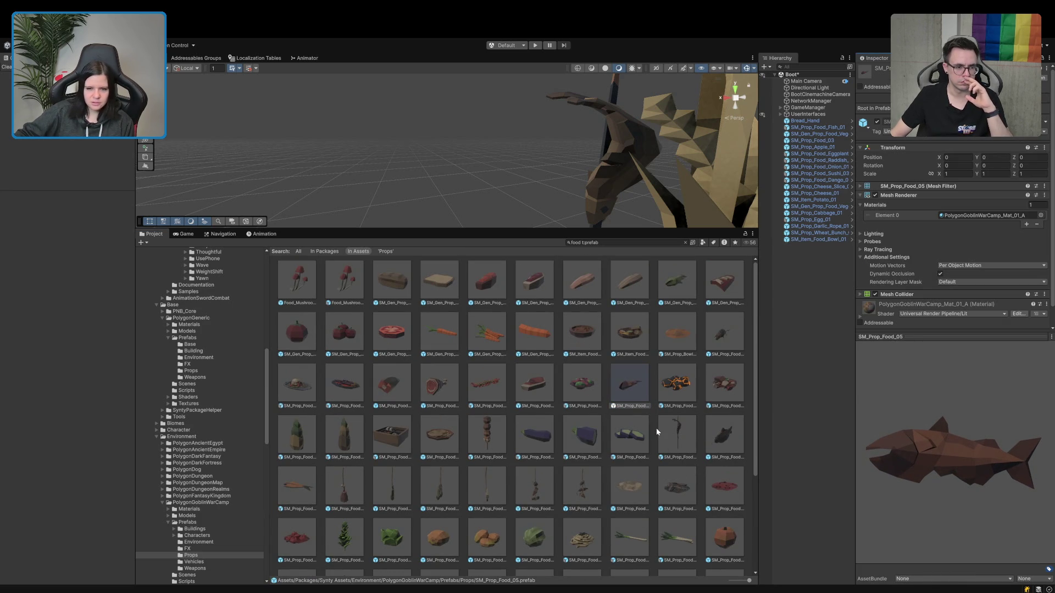
mouse_move(631, 394)
left_mouse_down()
mouse_move(858, 299)
mouse_move(836, 306)
left_mouse_up()
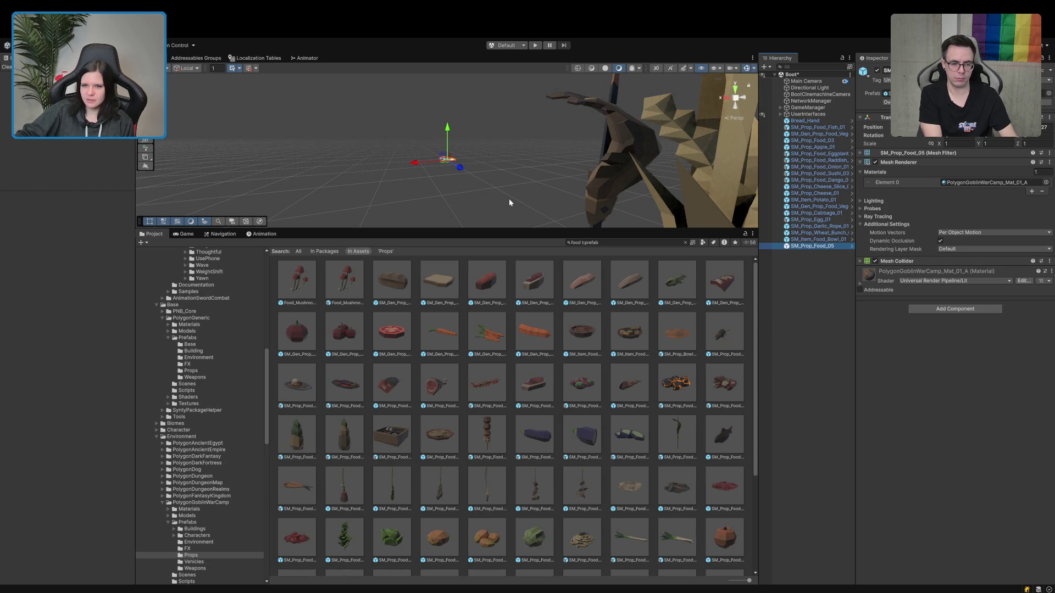
left_click(617, 242)
Place the honey jar prefab from a 'honey' search, then search 'cake' and preview SM_Prop_Food_Ricecake_01.
type("honey")
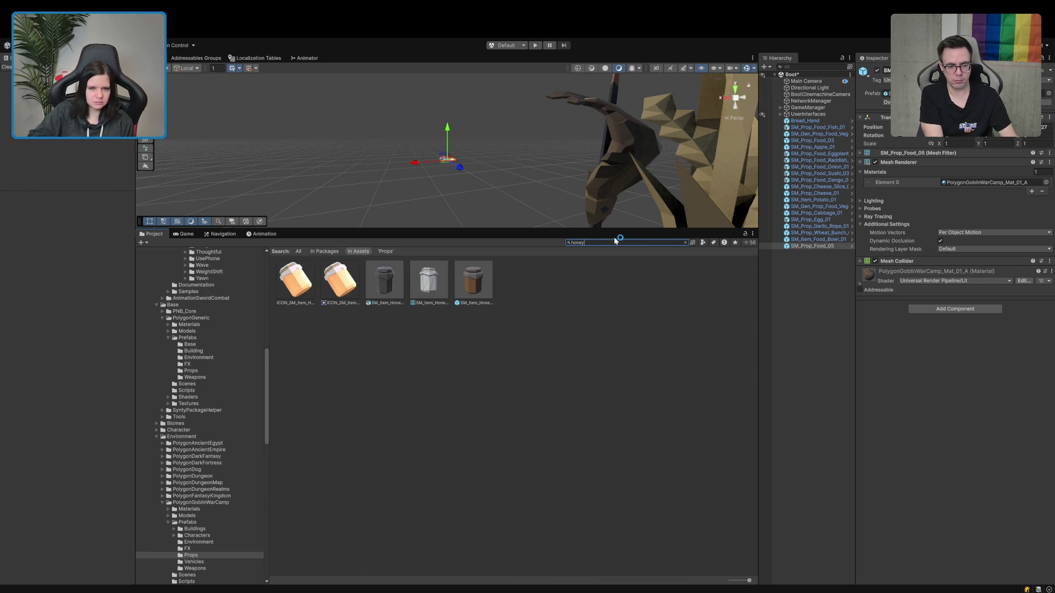
left_click_drag(477, 283, 810, 252)
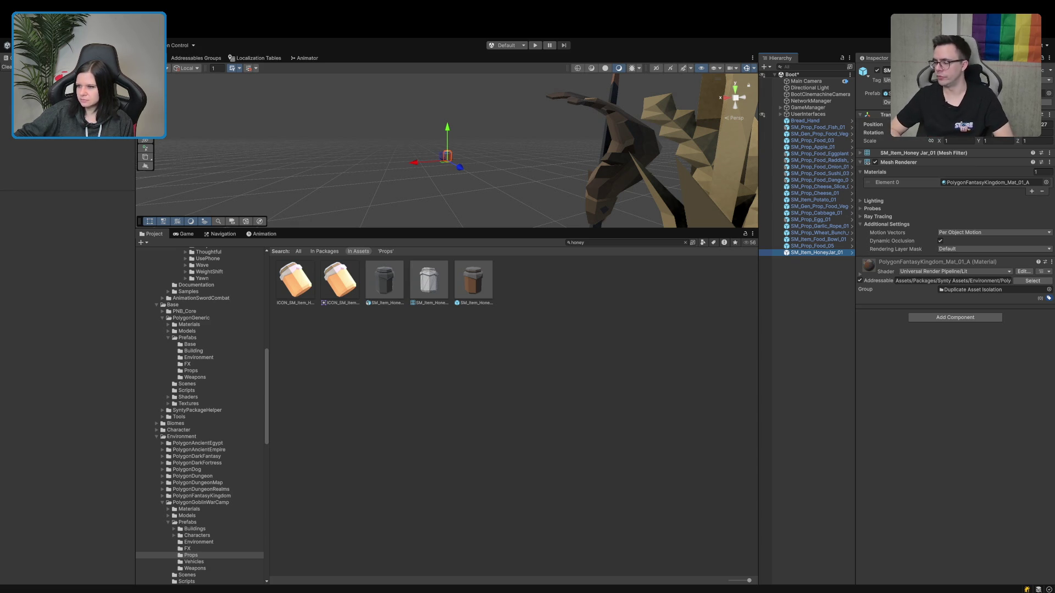
left_click(595, 243)
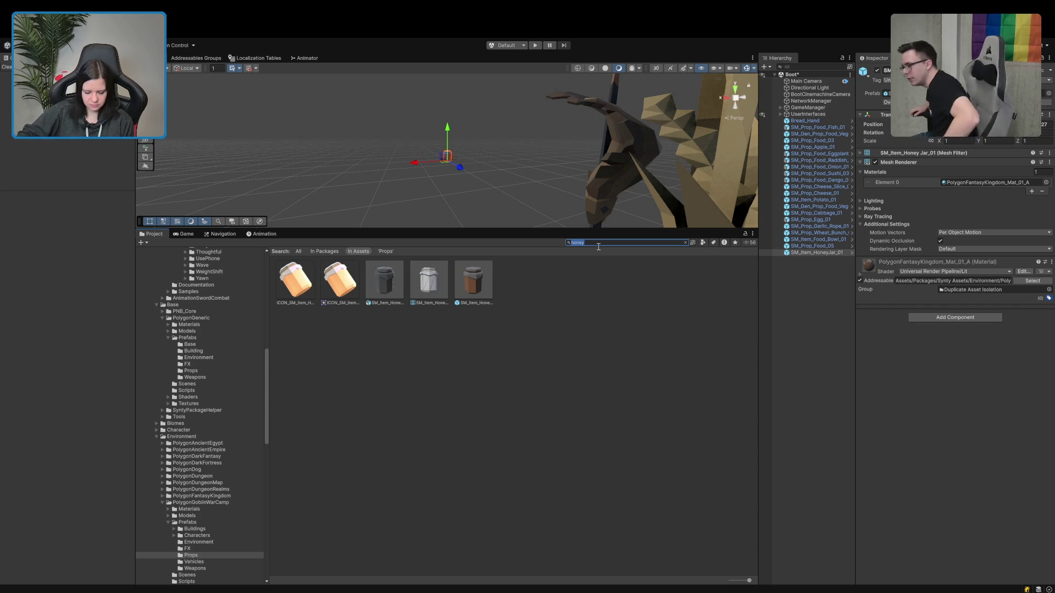
type("cake")
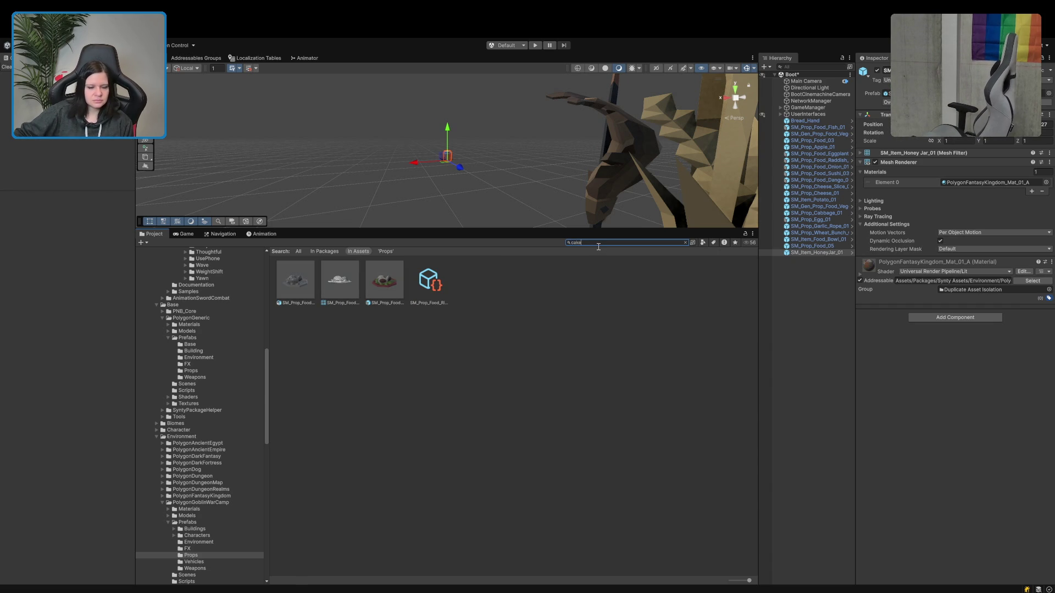
left_click(382, 287)
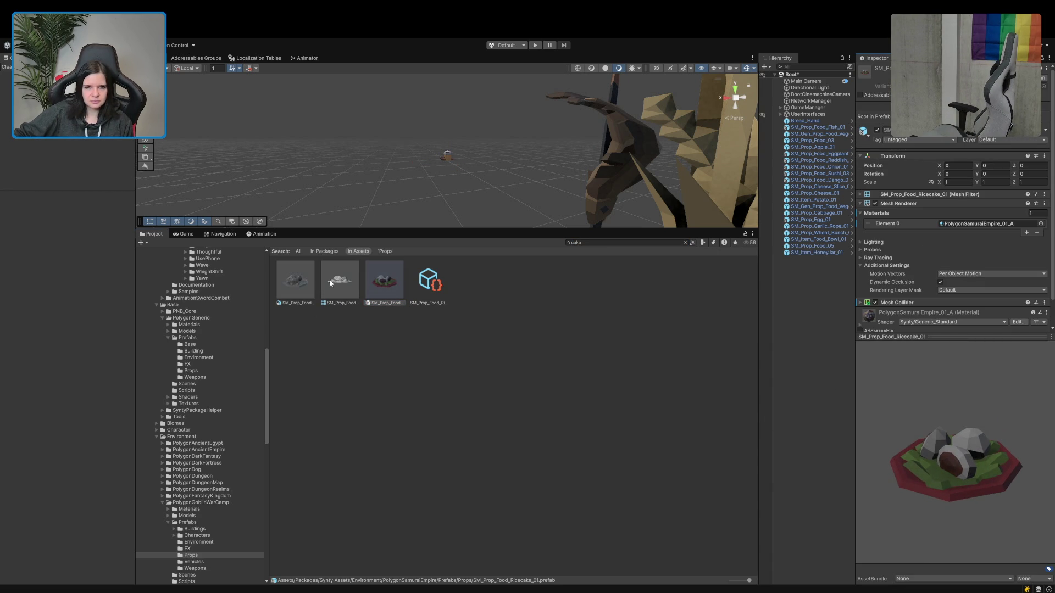
left_click(588, 242)
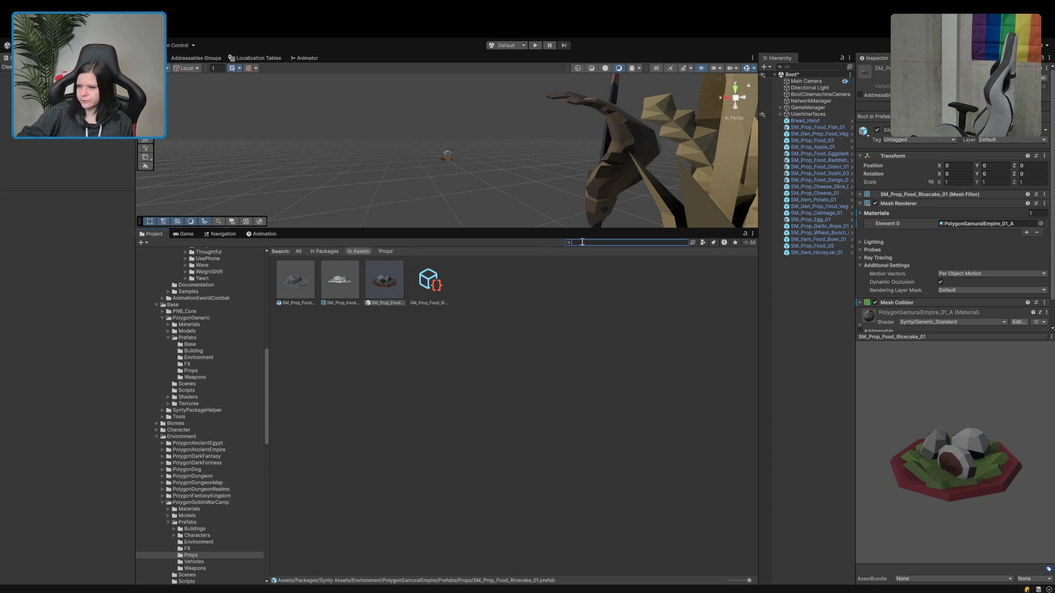
Search 'pie', preview SM_Item_Pie_03 from above, and place it in the scene.
key("BackSpace")
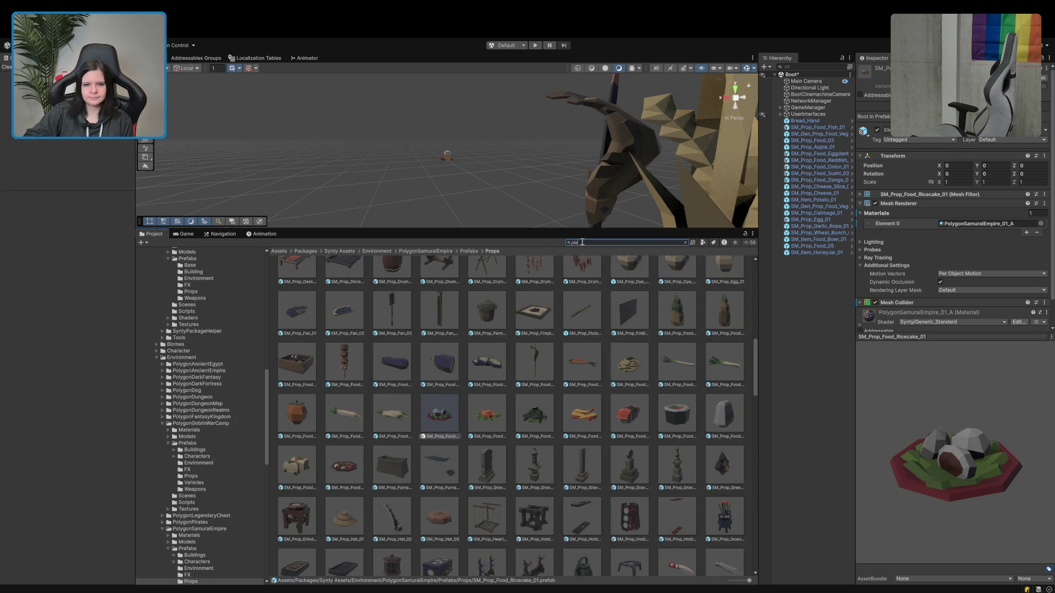
type("pie")
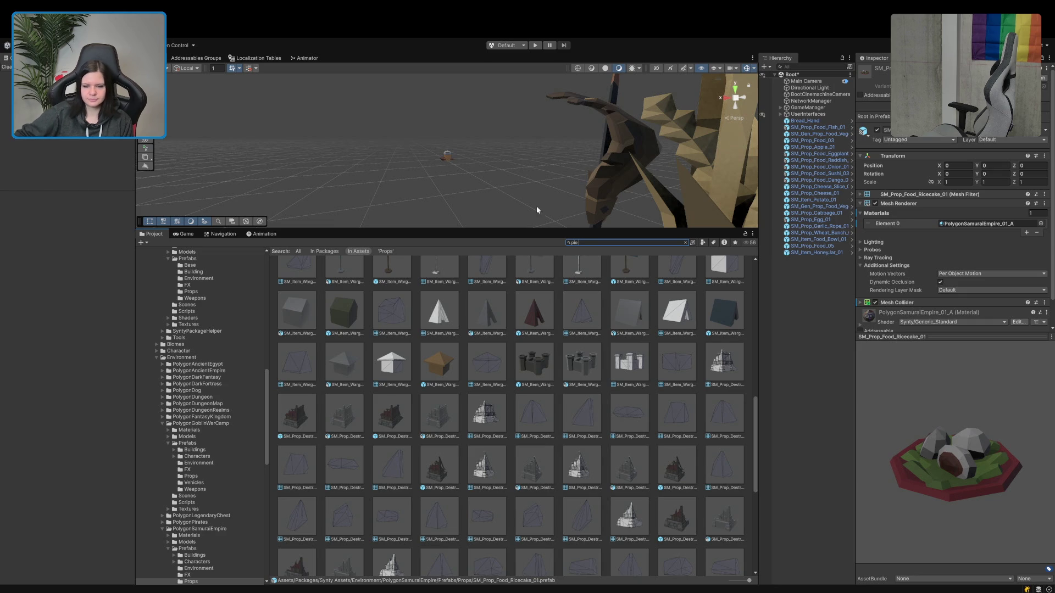
scroll(625, 407, "up", 5)
scroll(624, 408, "up", 3)
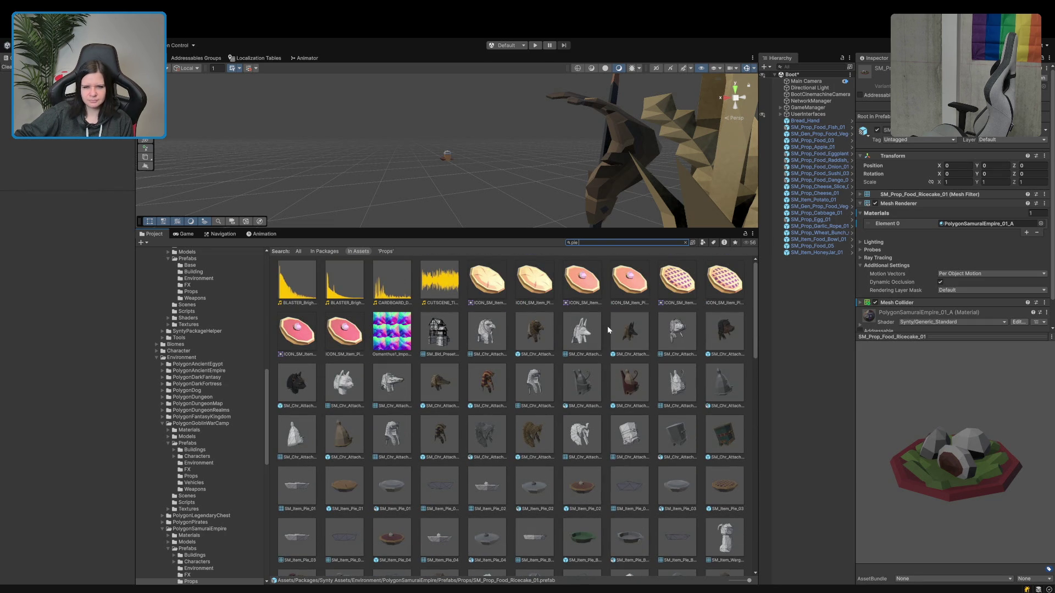
left_click(721, 484)
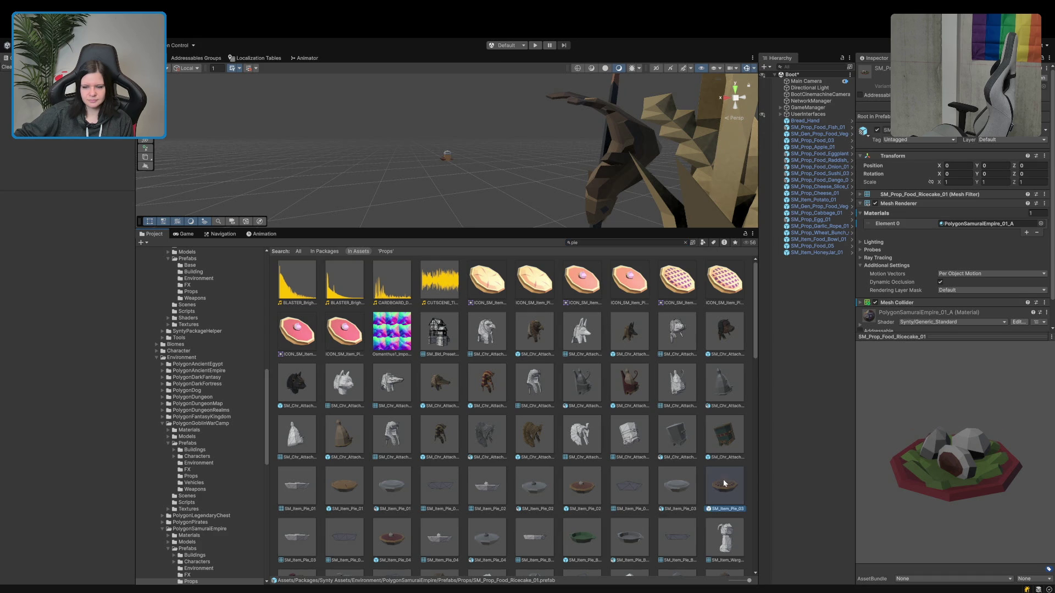
left_click_drag(909, 467, 876, 522)
scroll(640, 464, "down", 2)
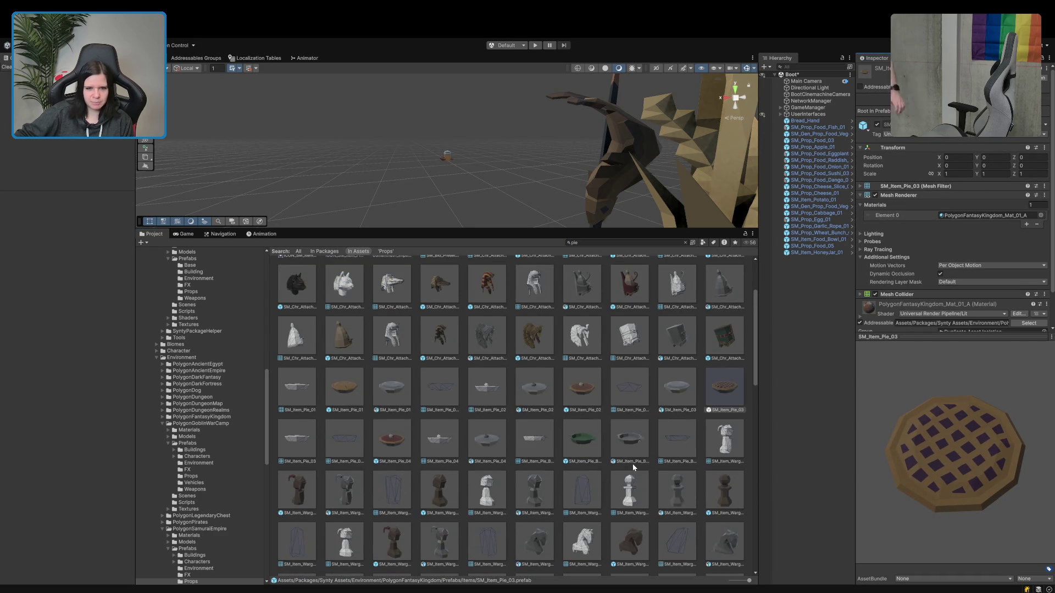
left_click_drag(786, 350, 823, 315)
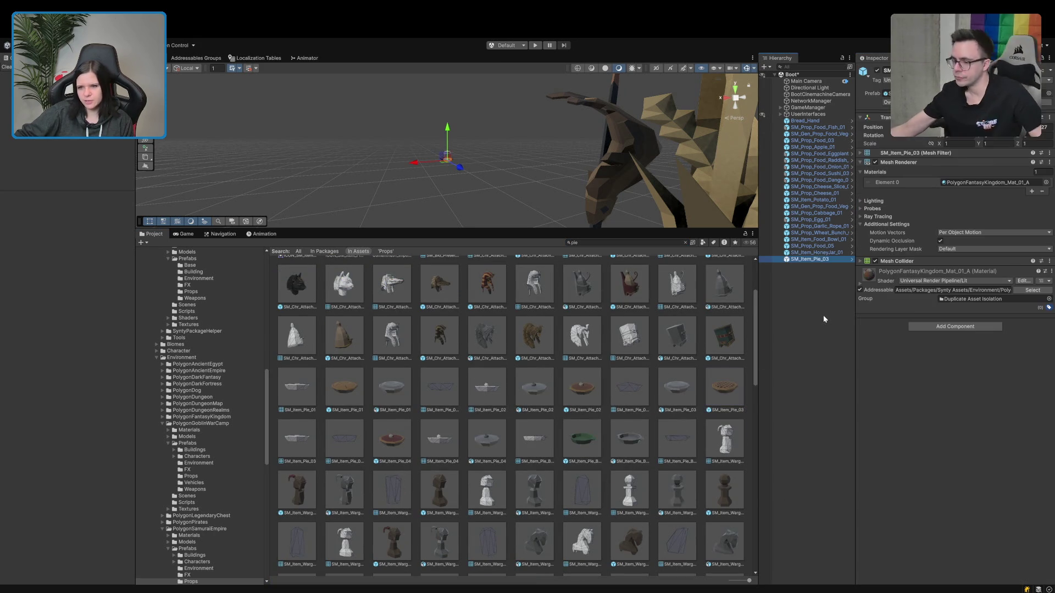
Deselect the pie, switch the Project view to list mode, and clear the 'pie' search.
scroll(701, 399, "down", 3)
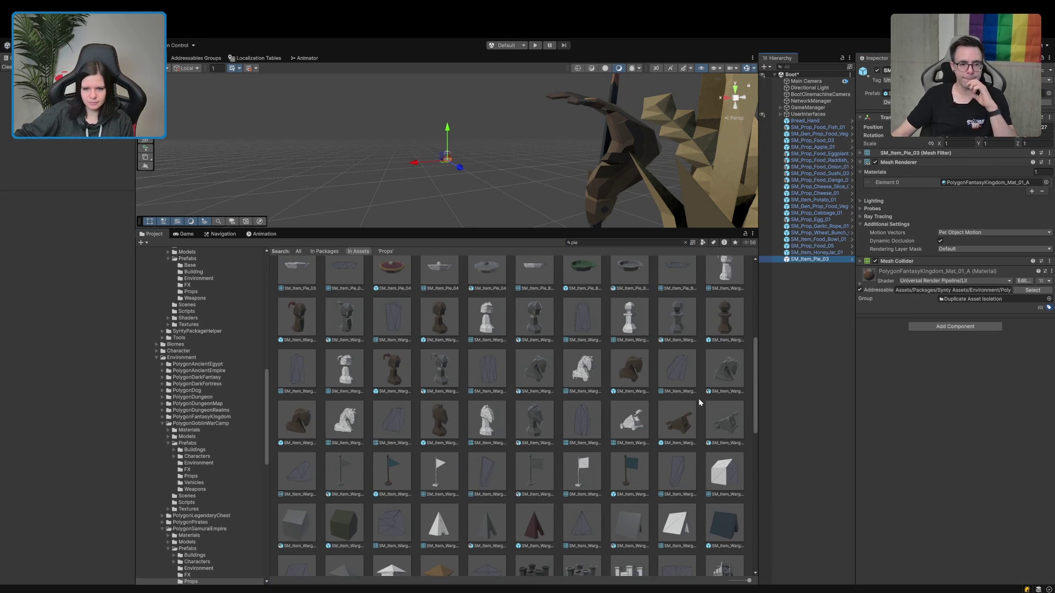
scroll(697, 398, "down", 10)
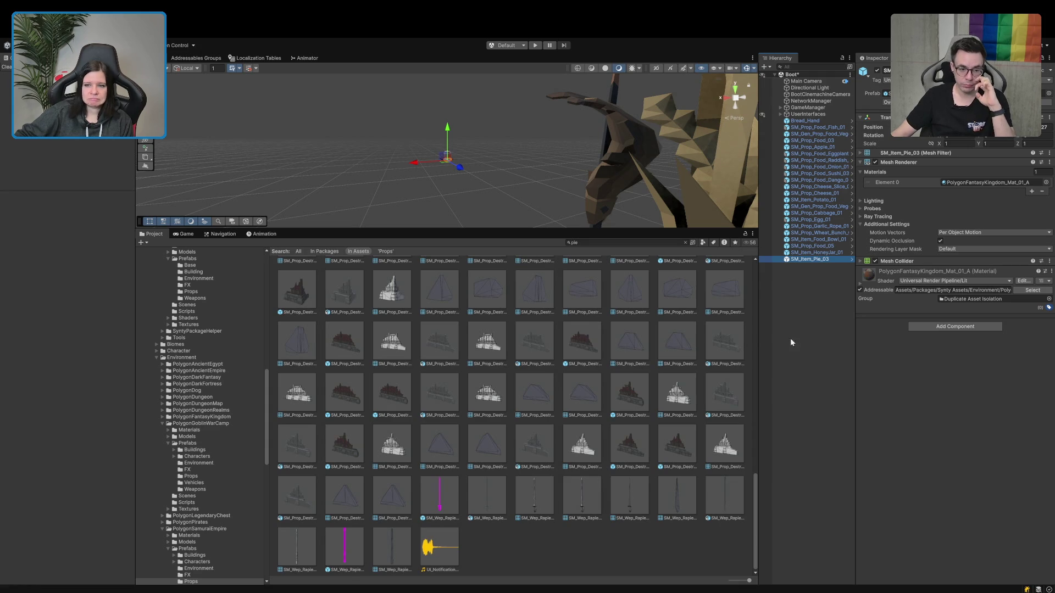
left_click(829, 327)
left_click_drag(749, 580, 730, 580)
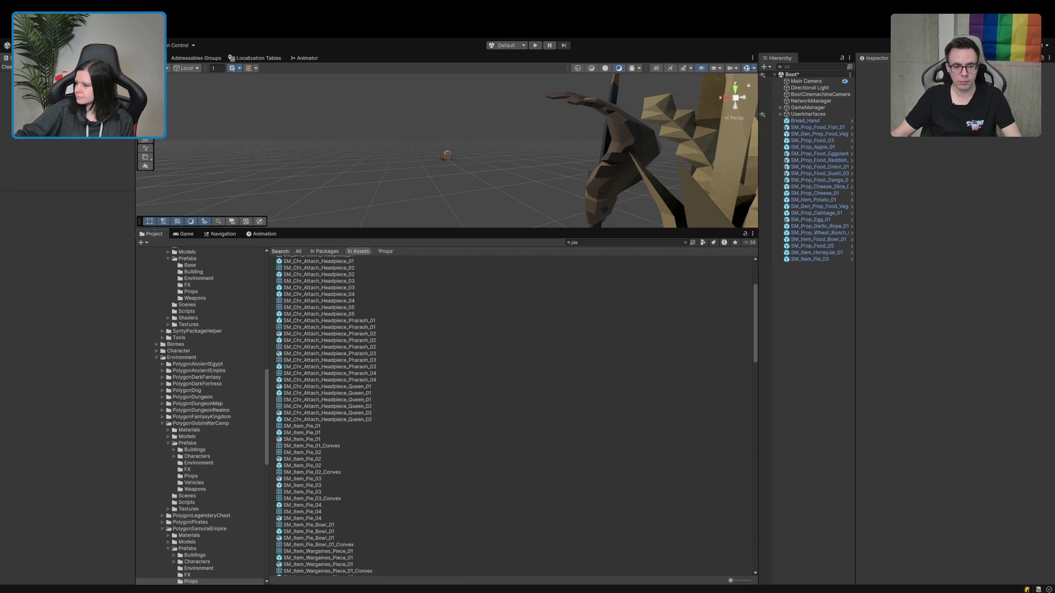
scroll(341, 418, "up", 5)
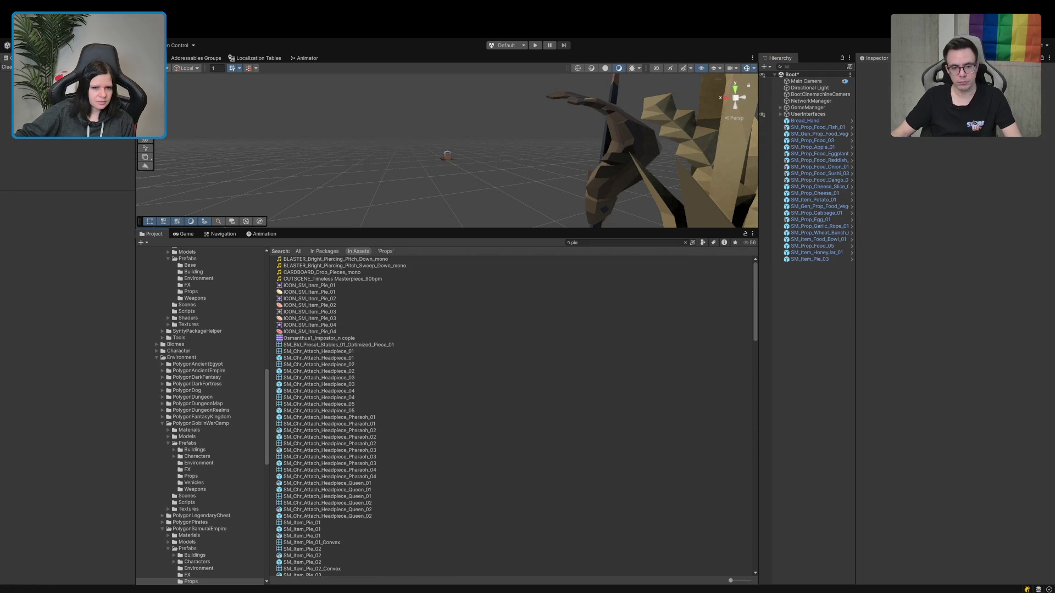
left_click(685, 242)
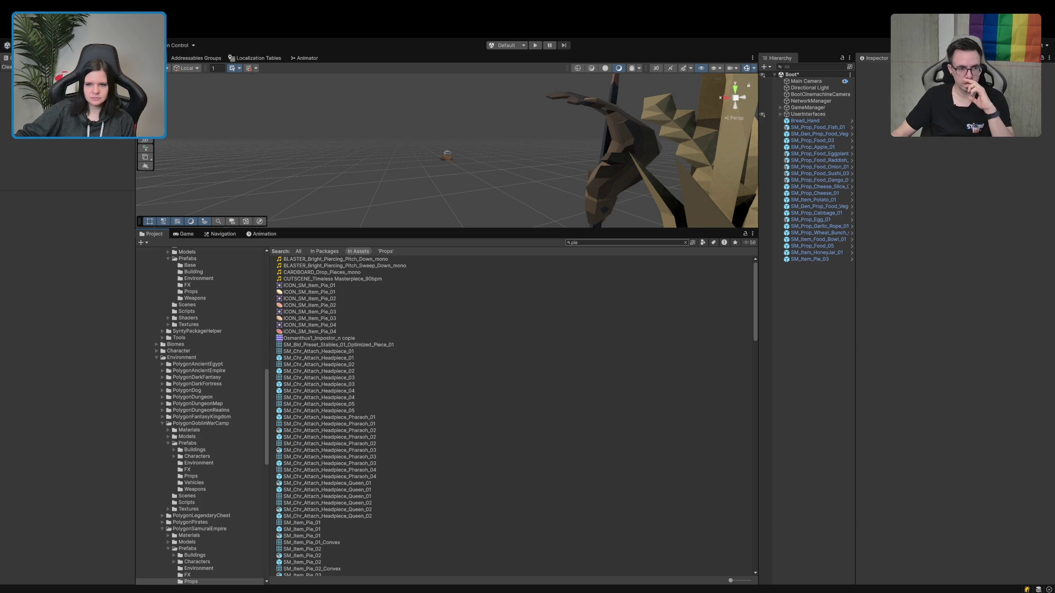
scroll(226, 431, "up", 10)
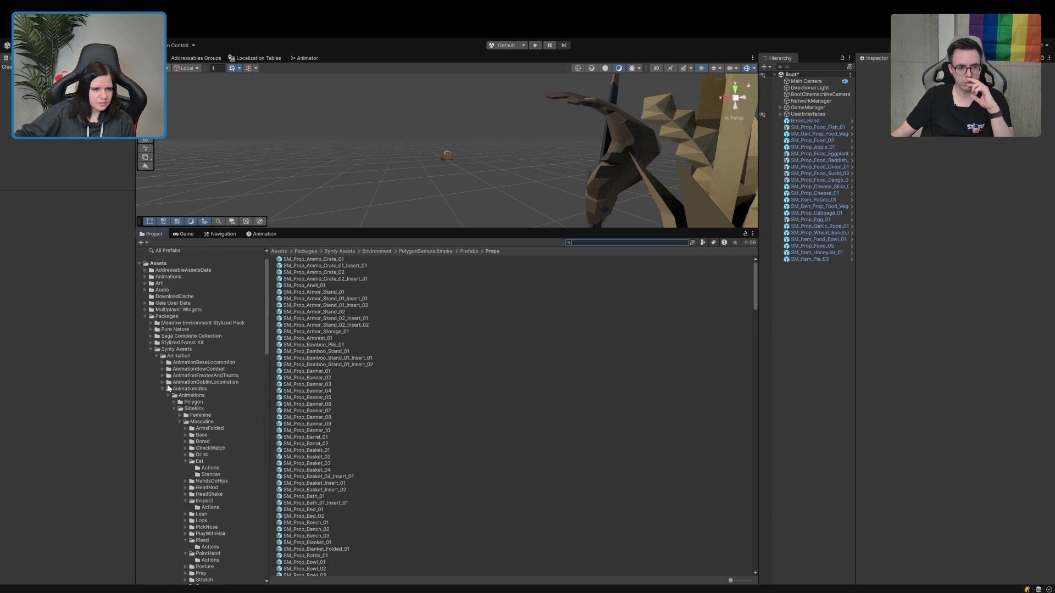
Collapse Synty Assets and Packages, then select the food props from fish through pie in the Hierarchy.
left_click(150, 350)
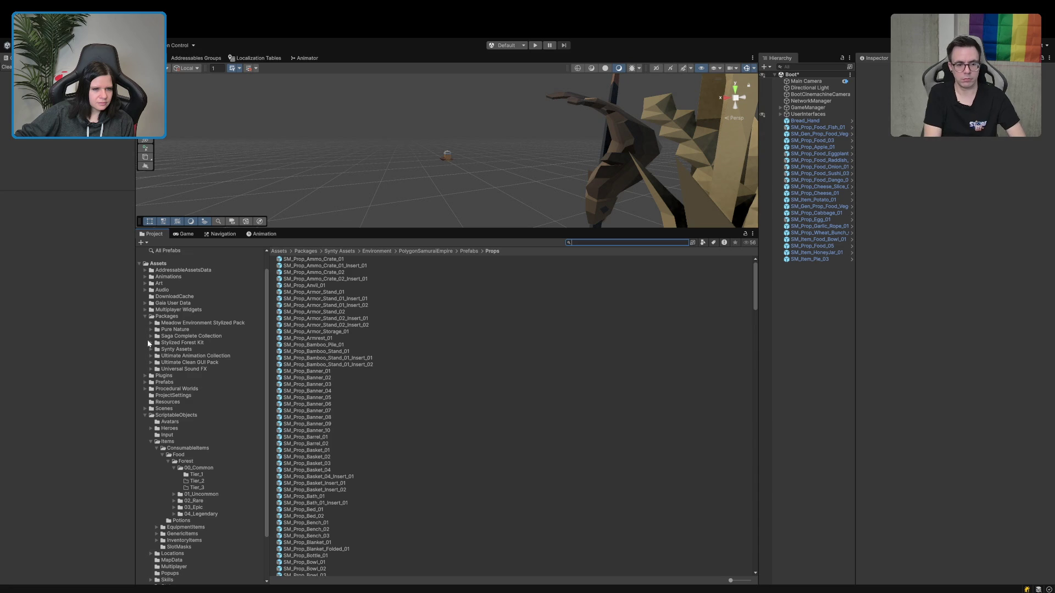
left_click(144, 316)
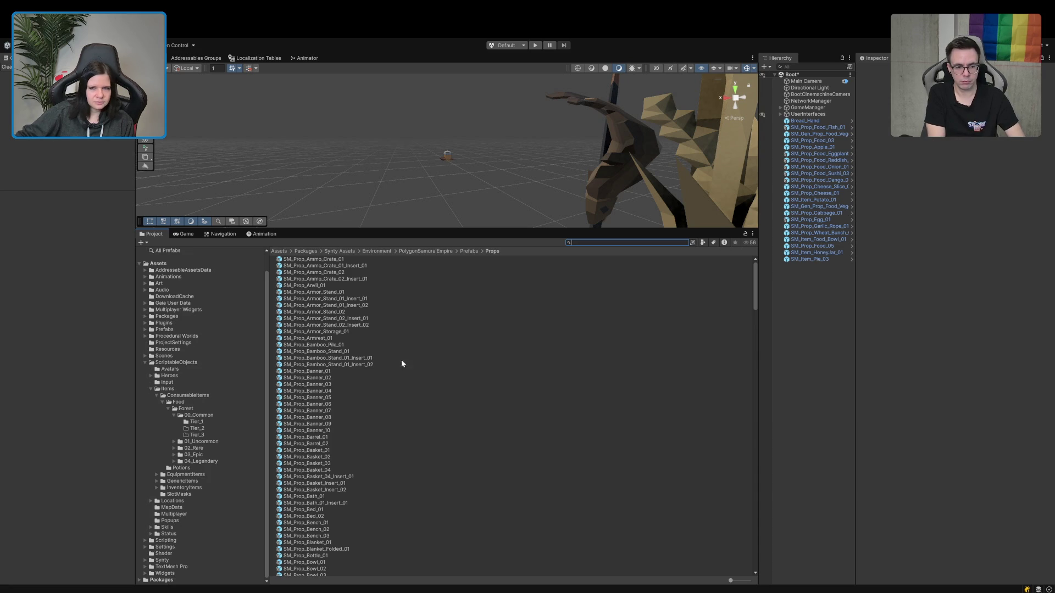
left_click(800, 128)
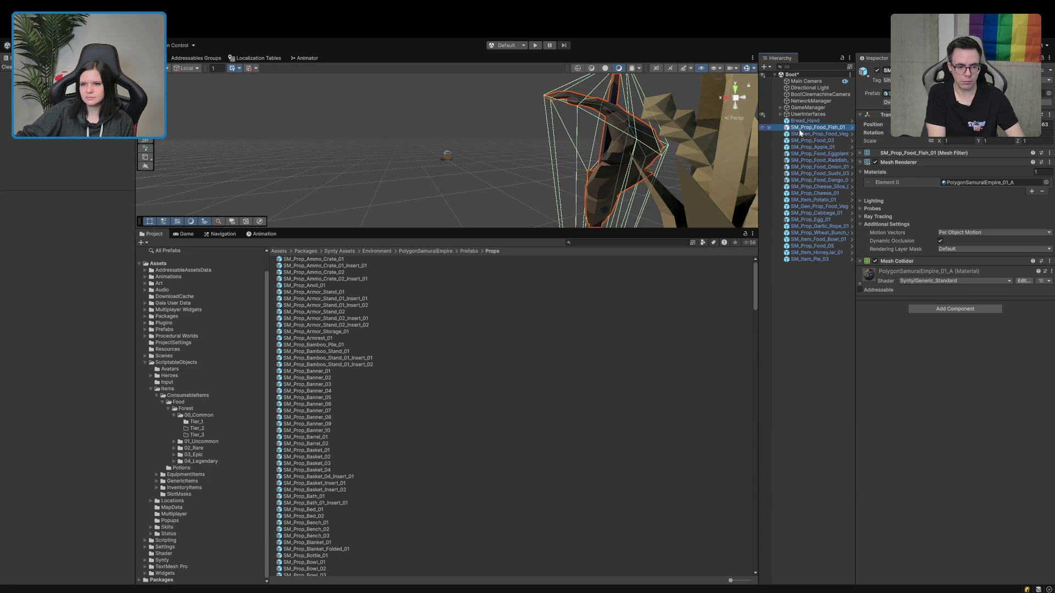
left_click(810, 258, "shift")
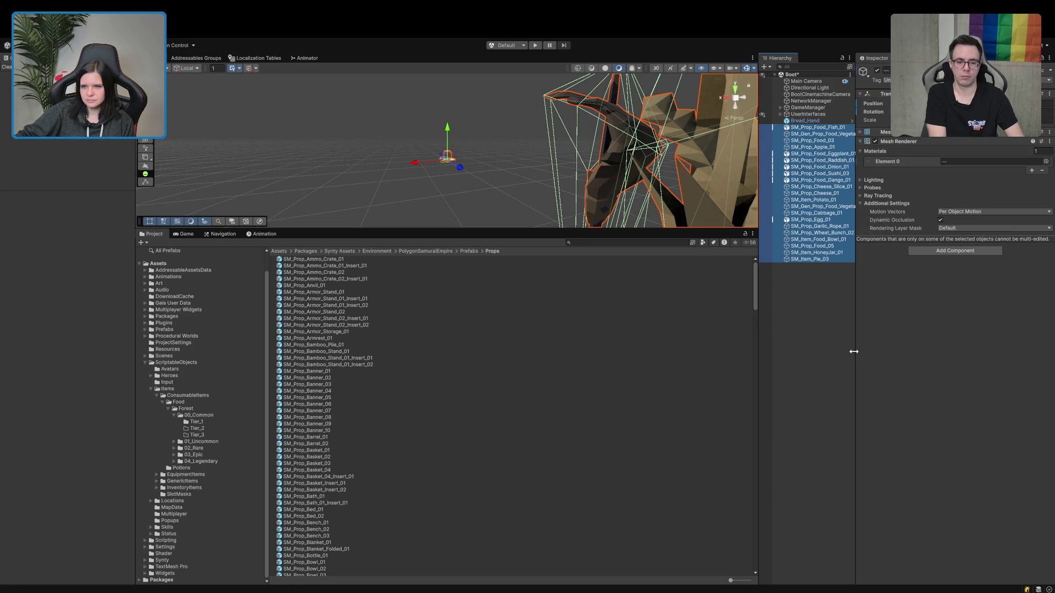
left_click(817, 352)
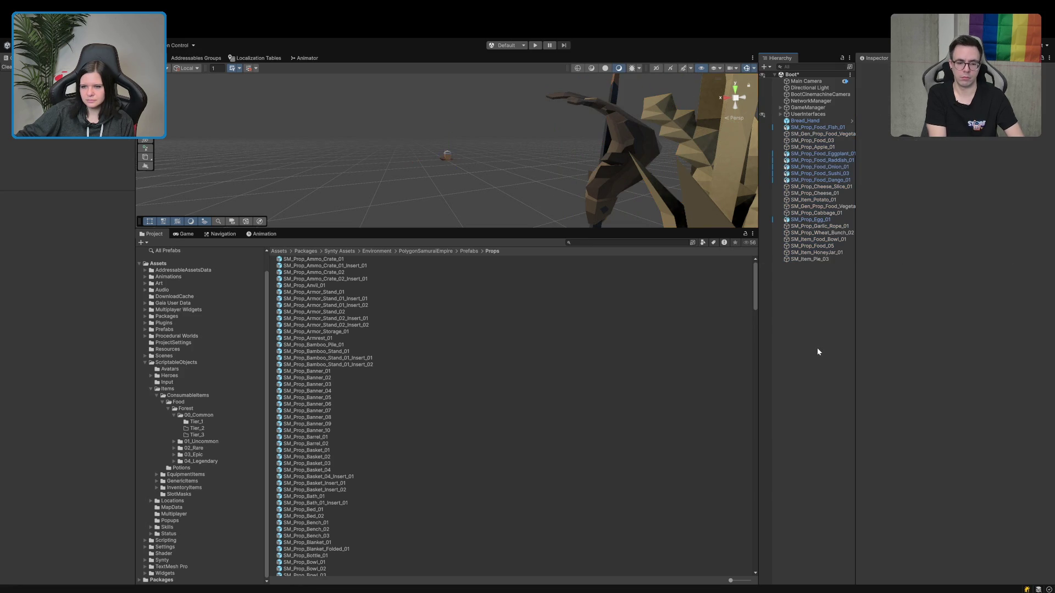
left_click(814, 127)
left_click(819, 153)
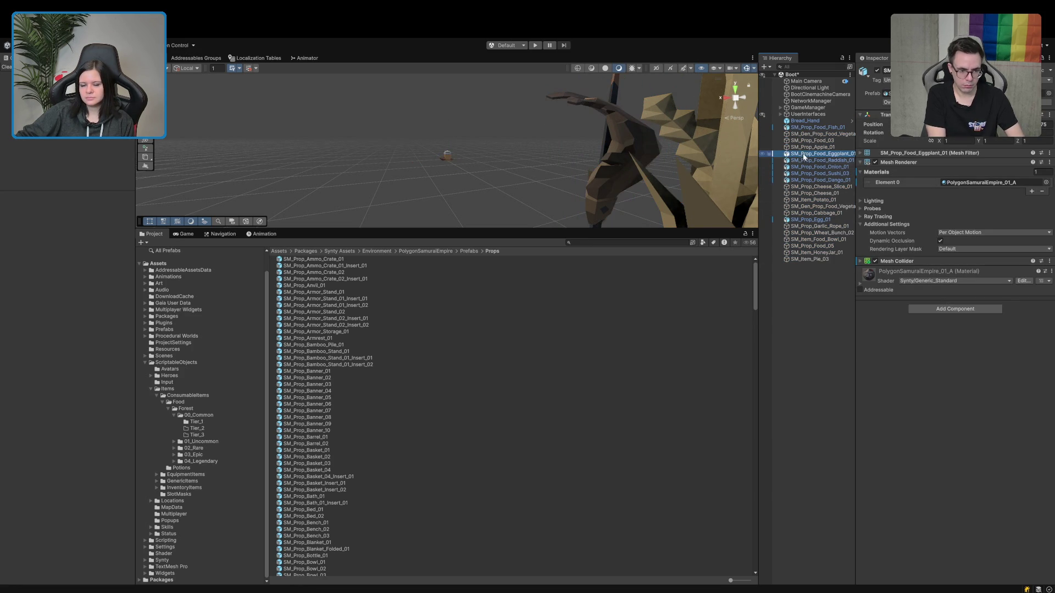
left_click(819, 179, "shift")
left_click(807, 220, "ctrl")
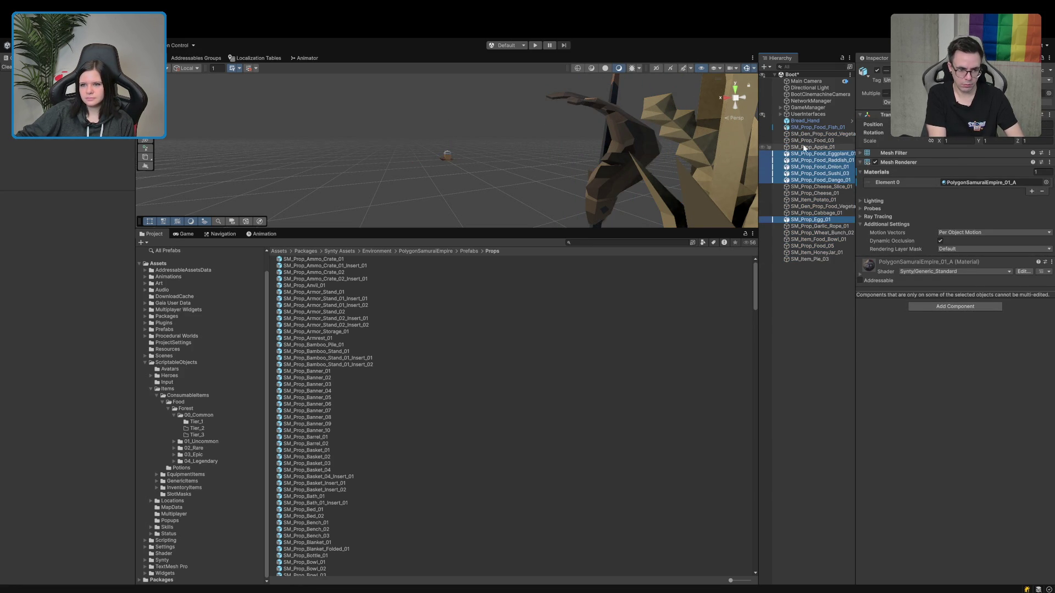
left_click(804, 127, "ctrl")
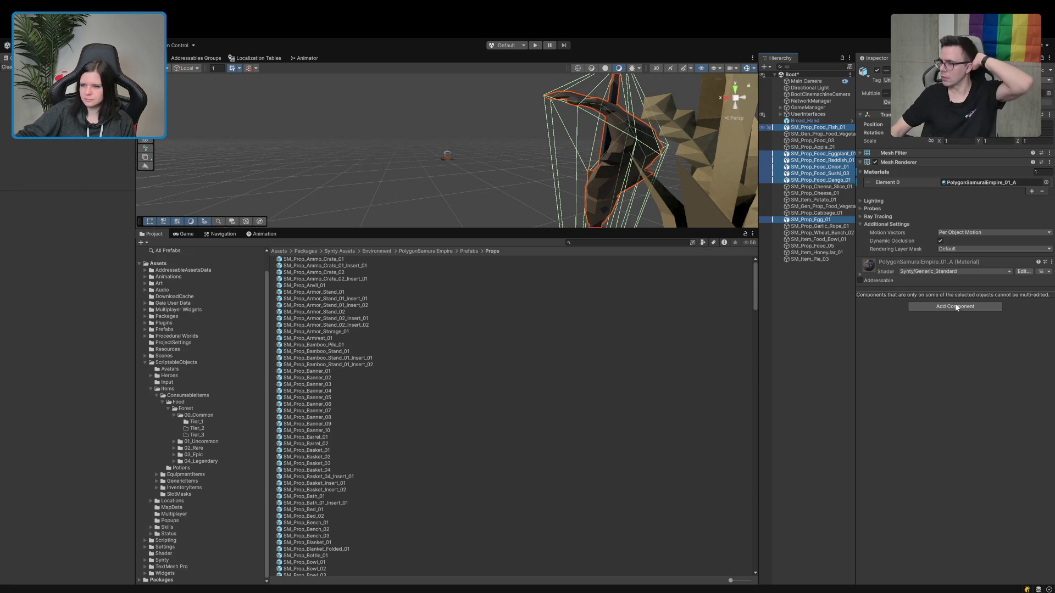
Enlarge the Scene view and frame the selected food props.
scroll(955, 305, "down", 1)
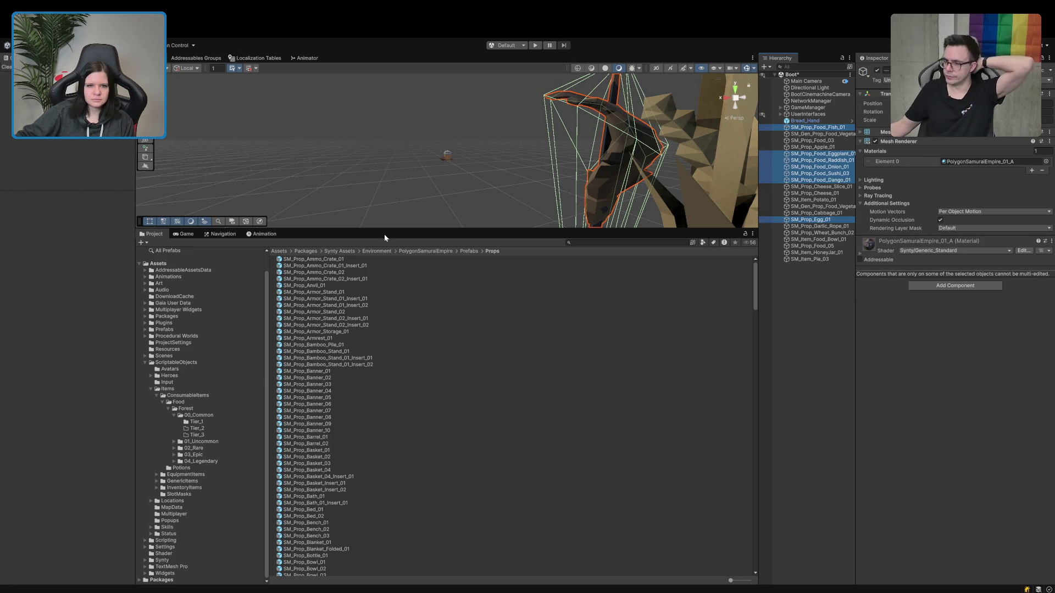
left_click_drag(384, 230, 380, 315)
key("f")
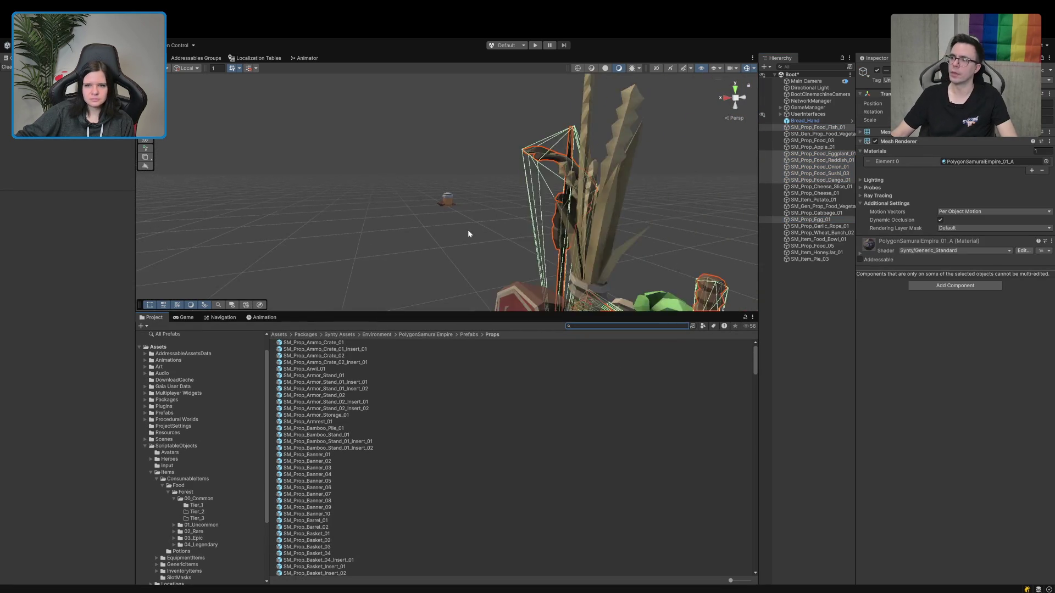
Select only SM_Prop_Food_Fish_01 and rename it Fish_01 in the Inspector name field.
mouse_move(320, 195)
left_mouse_down()
mouse_move(402, 257)
mouse_move(467, 244)
mouse_move(759, 298)
left_mouse_up()
left_click(818, 127)
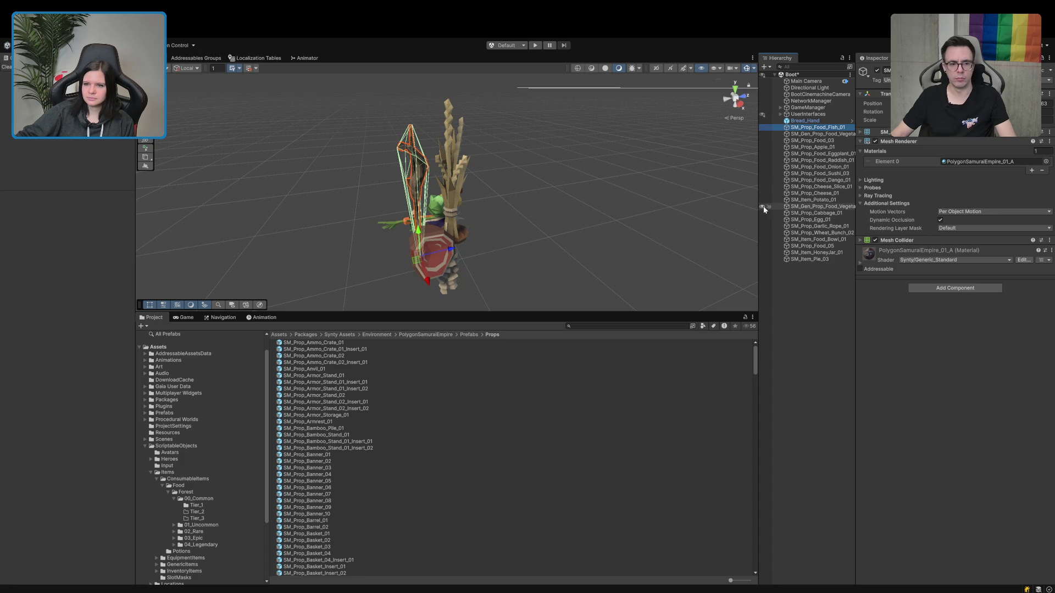
left_click_drag(343, 258, 429, 246)
left_click(888, 70)
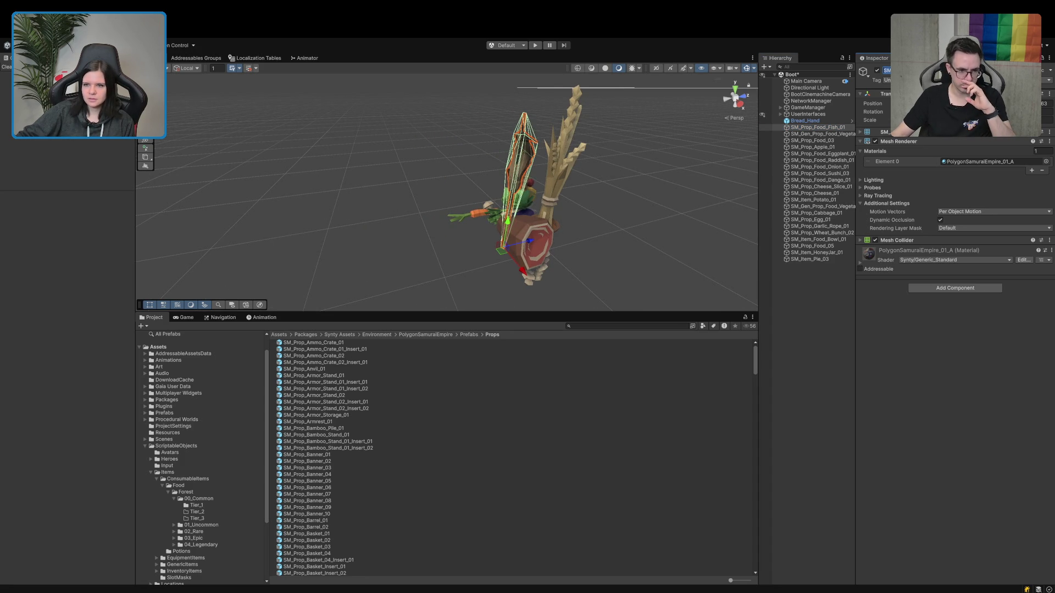
type("Fis")
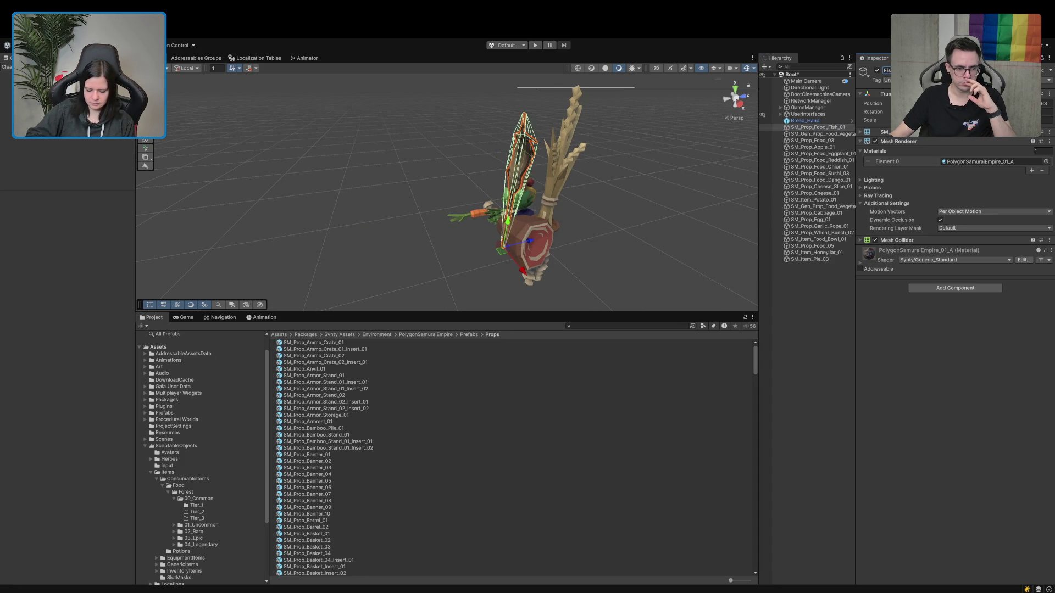
key("Return")
left_click(821, 134)
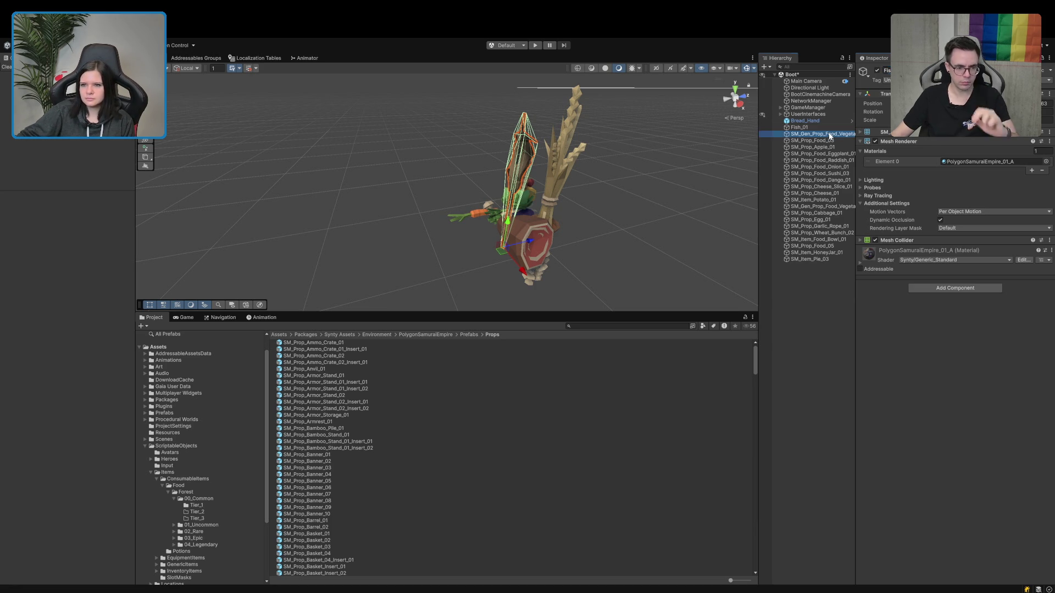
Frame the vegetable prop and rename it Carrot.
key("f")
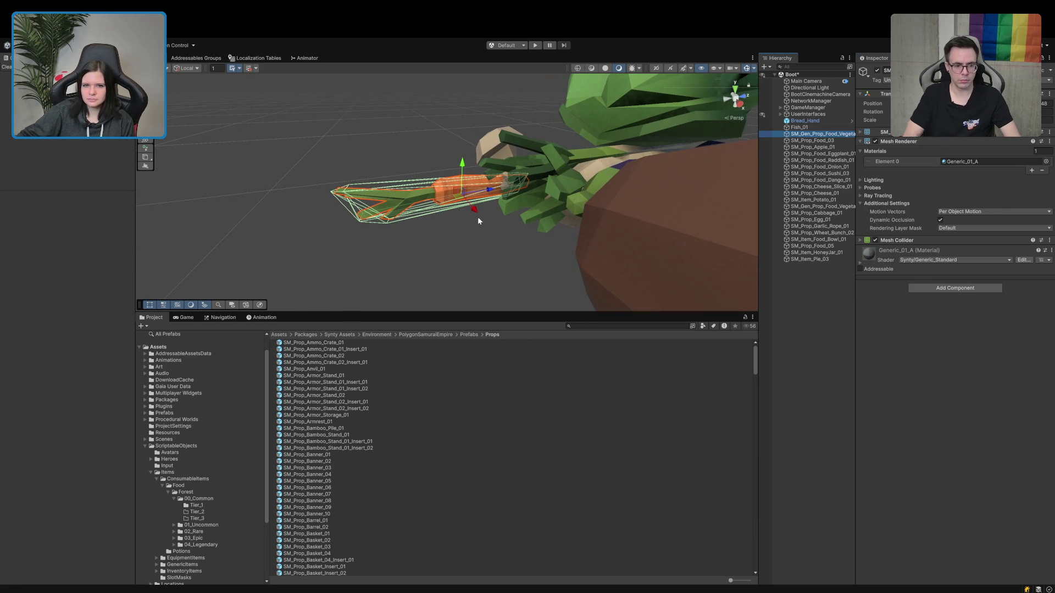
left_click(896, 70)
type("Carrot_01")
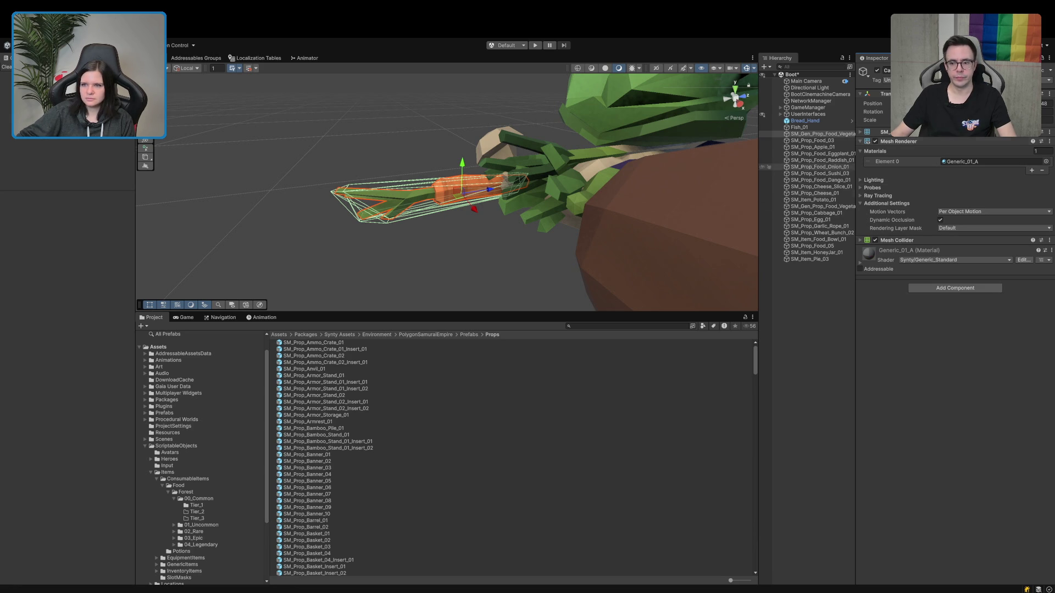
type("Carrot")
key("Return")
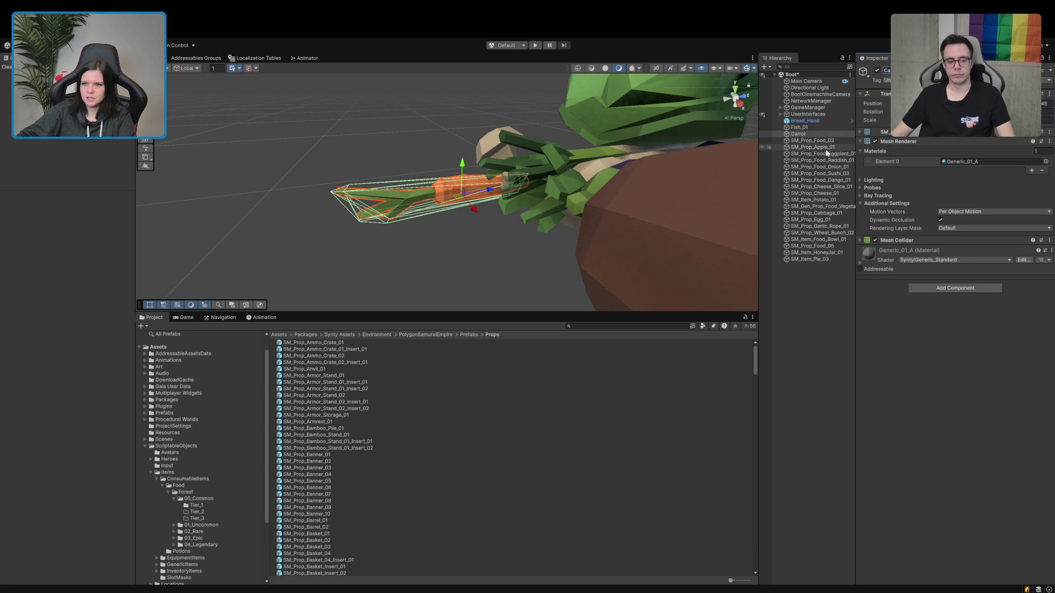
Move SM_Prop_Food_03 to the lower left of the food pile.
left_click(824, 142)
mouse_move(647, 174)
left_mouse_down()
mouse_move(558, 232)
mouse_move(559, 249)
mouse_move(410, 261)
mouse_move(490, 242)
left_mouse_up()
scroll(409, 257, "down", 3)
scroll(490, 242, "down", 2)
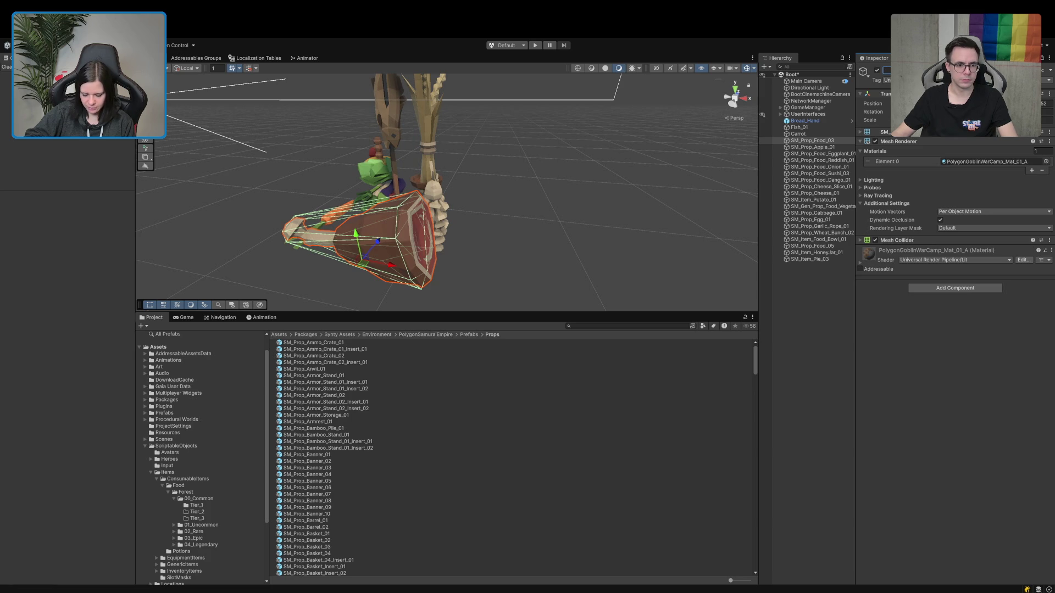
Rename the next two food props Ham and Apple.
type("Ham")
key("Return")
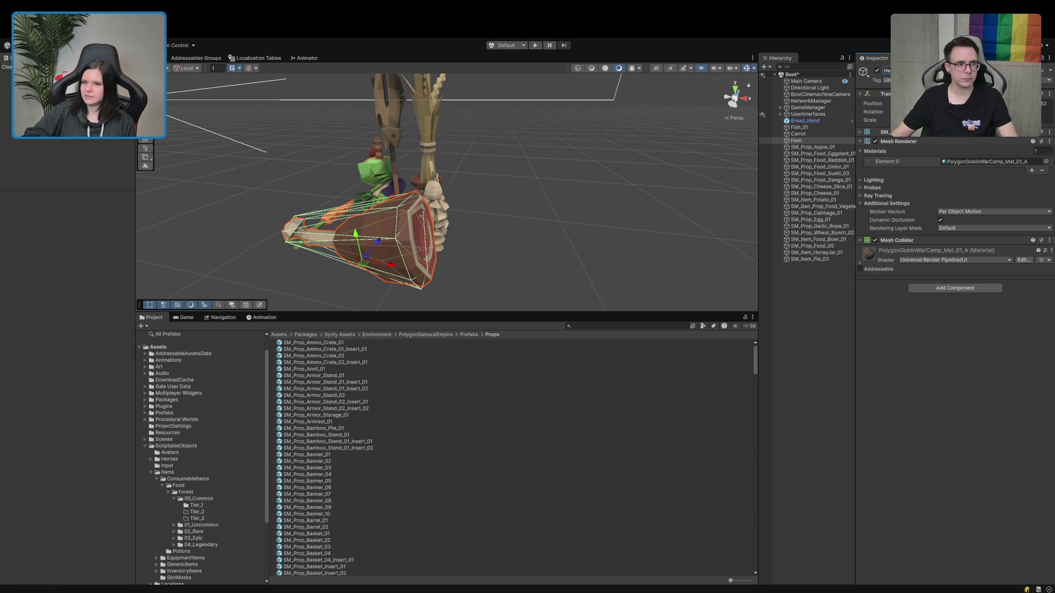
left_click(813, 146)
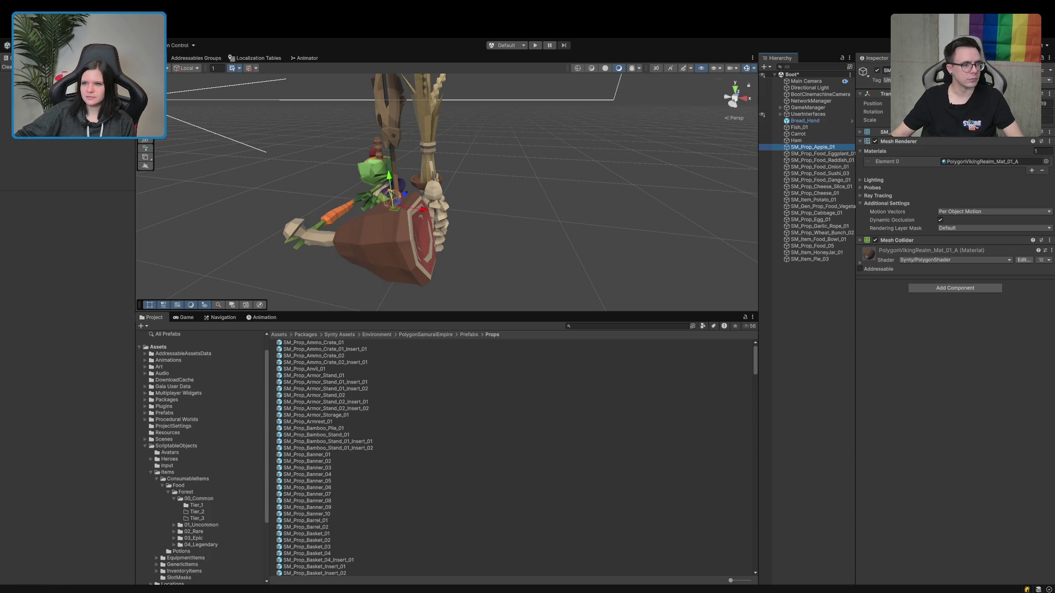
type("pple")
key("Return")
Rename the eggplant and radish props to Eggplant and Radish.
left_click(824, 153)
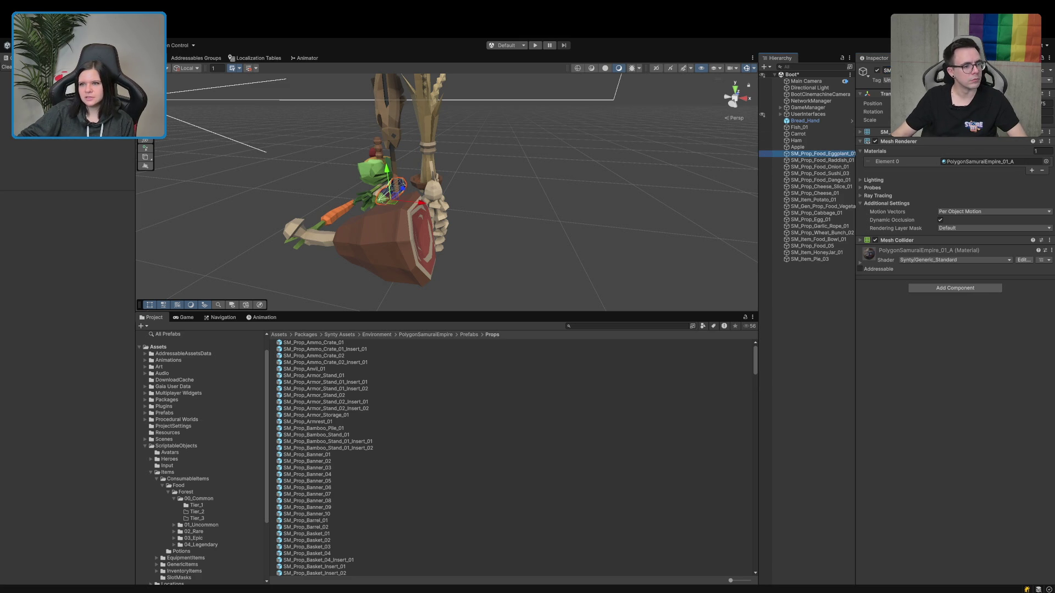
left_click(886, 70)
type("Eg")
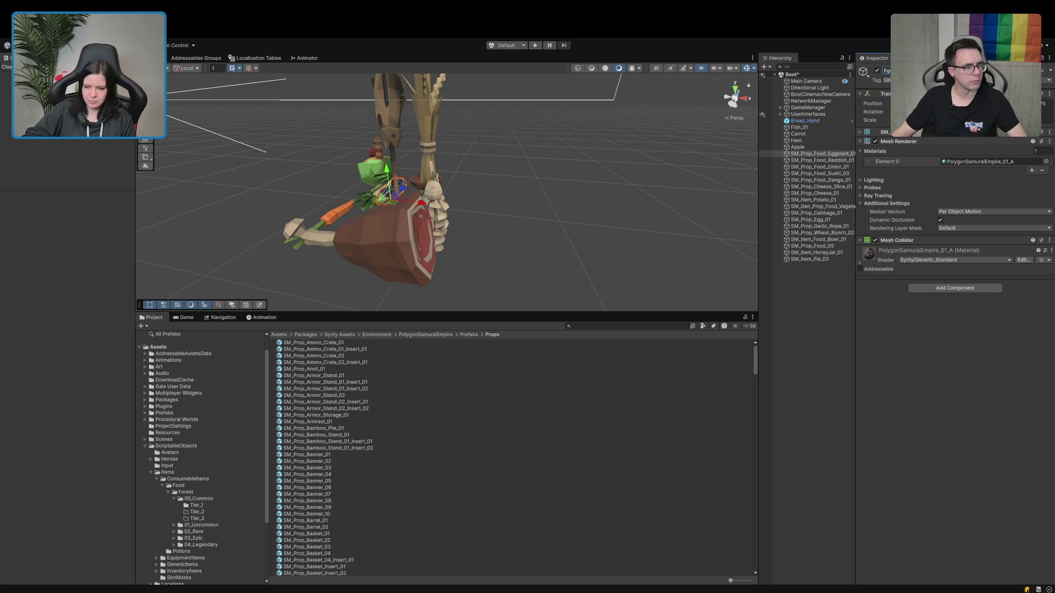
key("Return")
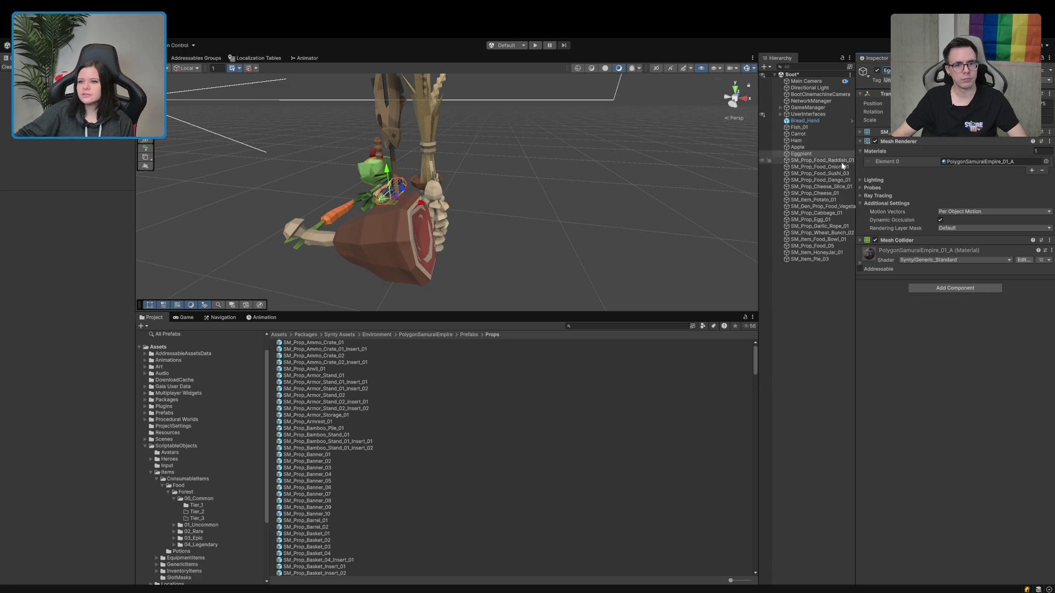
left_click(838, 160)
left_click(886, 71)
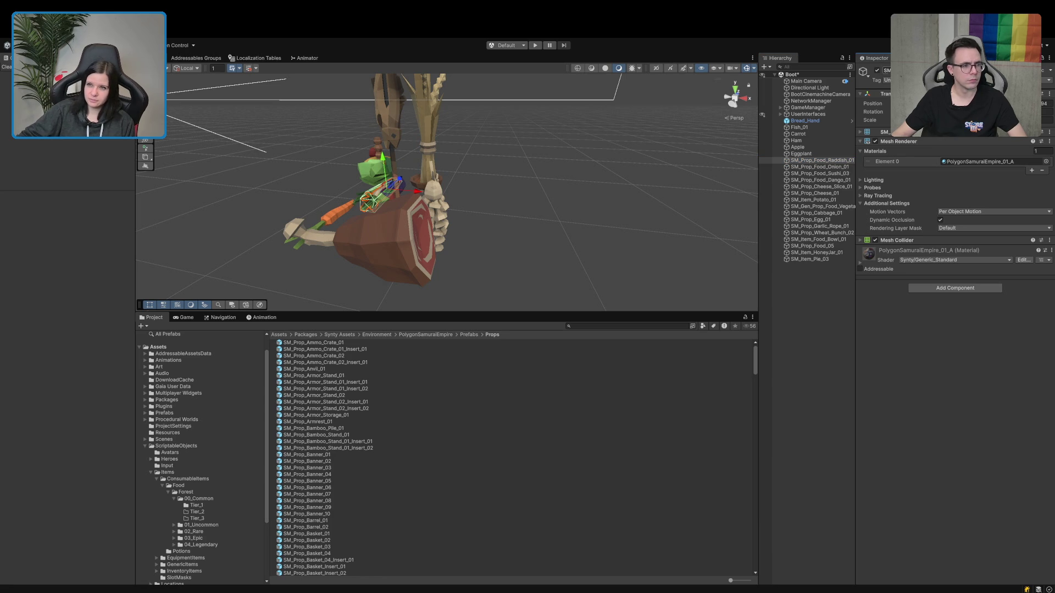
type("Radish")
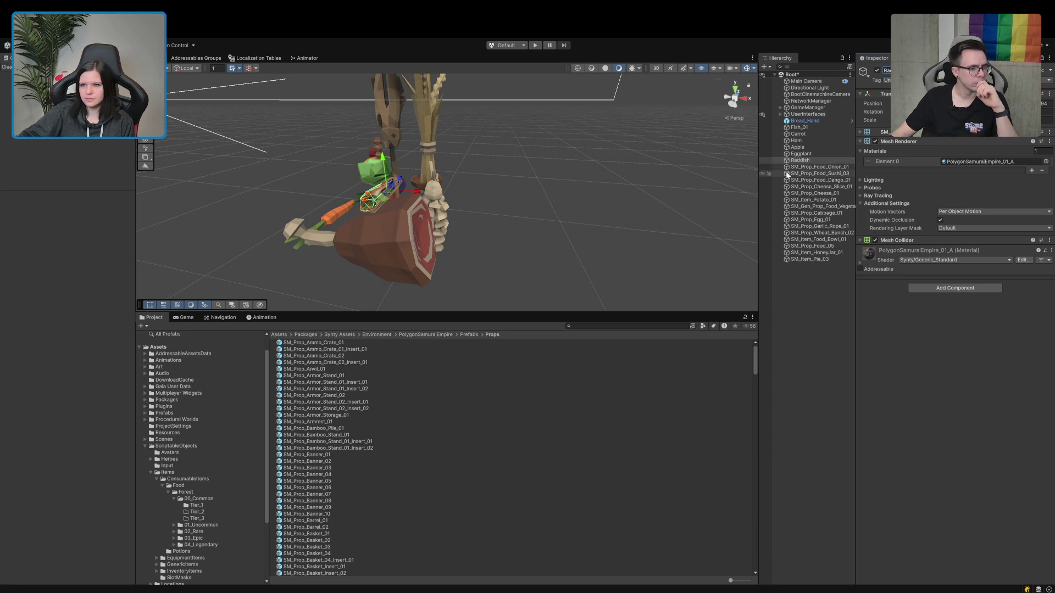
left_click(816, 167)
Rename the onion prop Onion and the sushi prop Onigiri, shifting the sushi along X.
left_click(886, 70)
type("Onion")
key("Return")
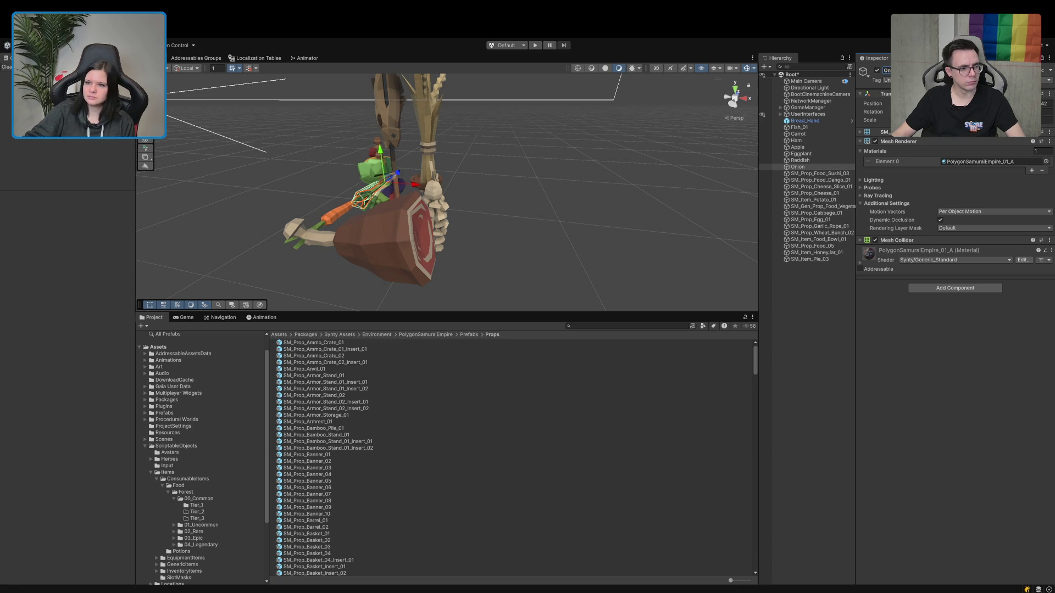
left_click(820, 173)
left_click(901, 70)
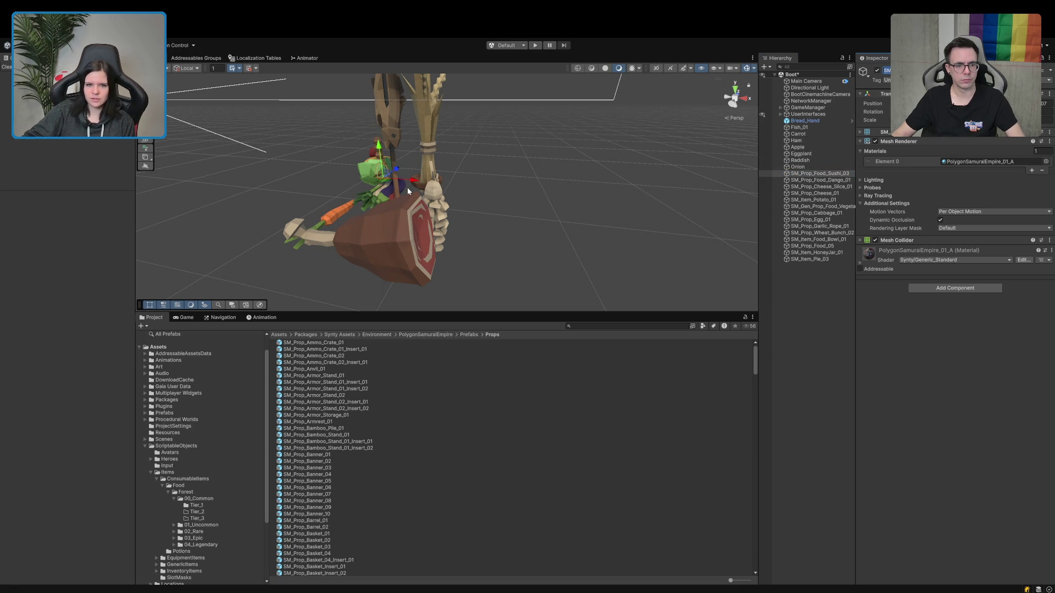
left_click_drag(413, 181, 585, 193)
type("Onigiri")
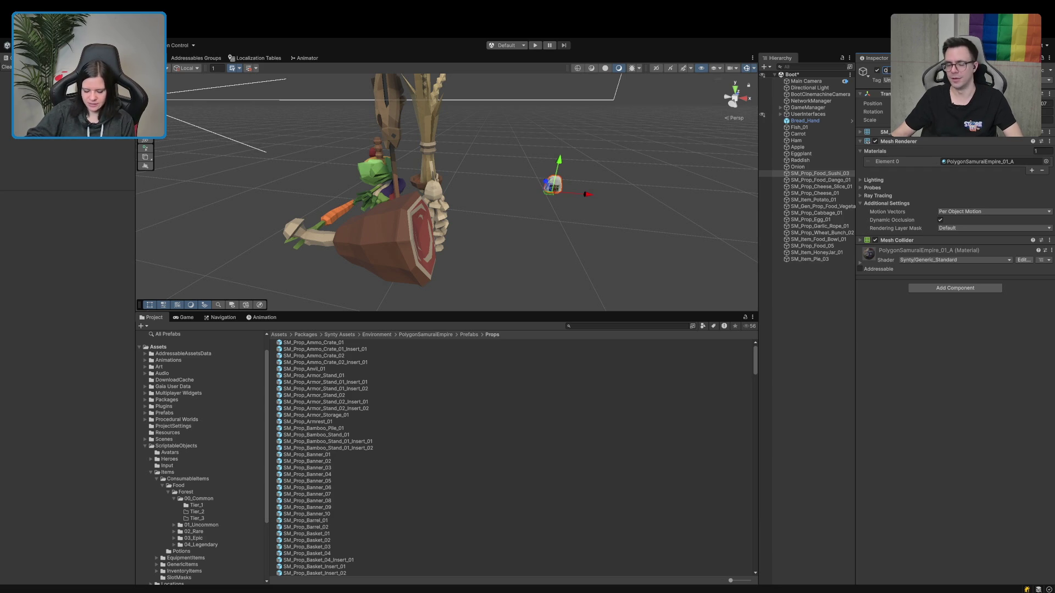
key("Return")
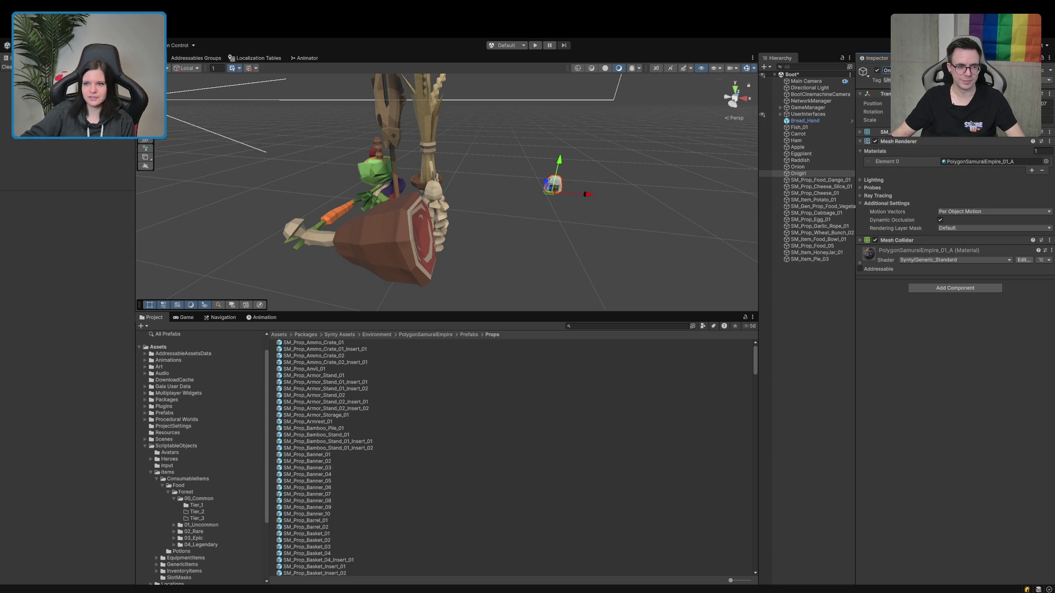
Rename the dango and cheese slice props to Dango and Cheese_Slice.
left_click(828, 180)
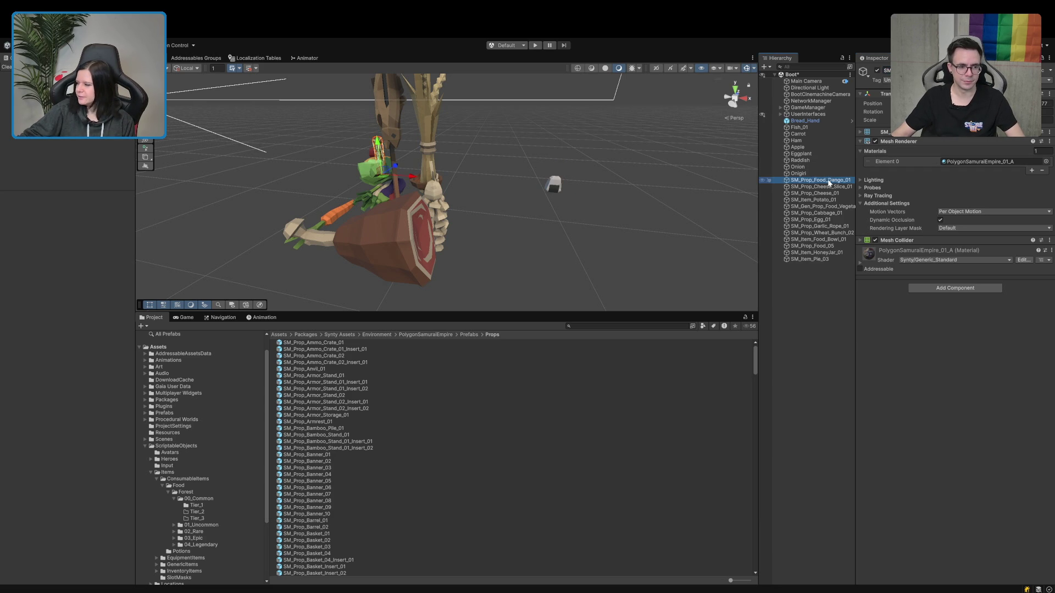
left_click(886, 70)
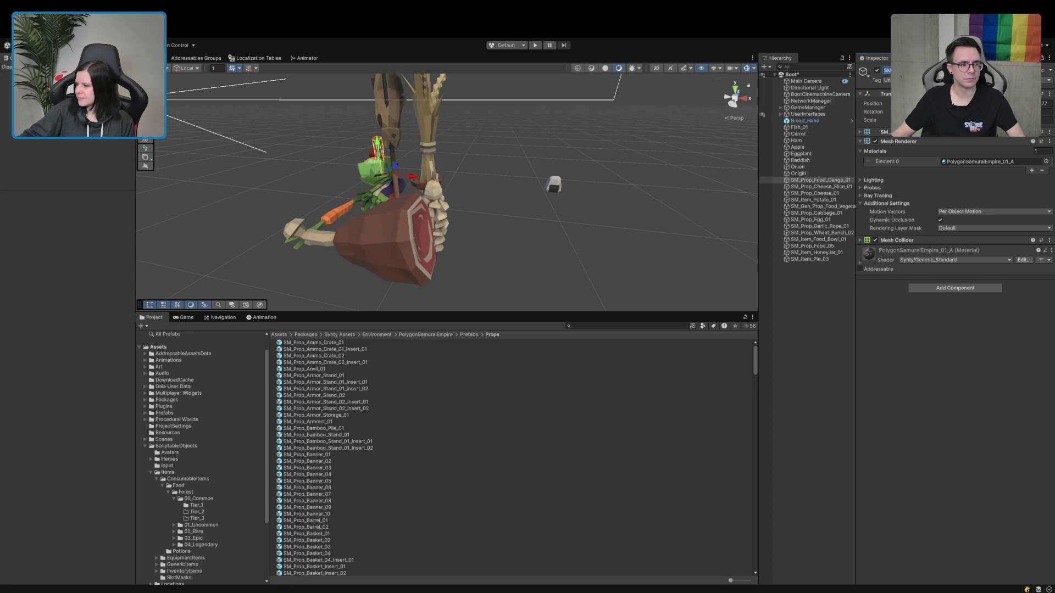
type("Da")
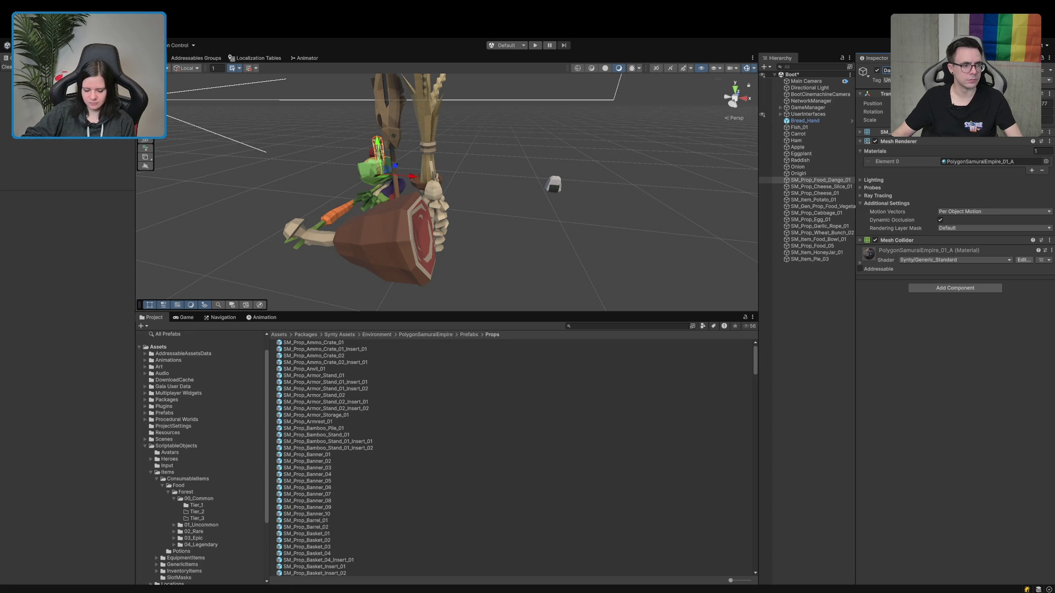
type("ngo")
key("Return")
left_click(809, 188)
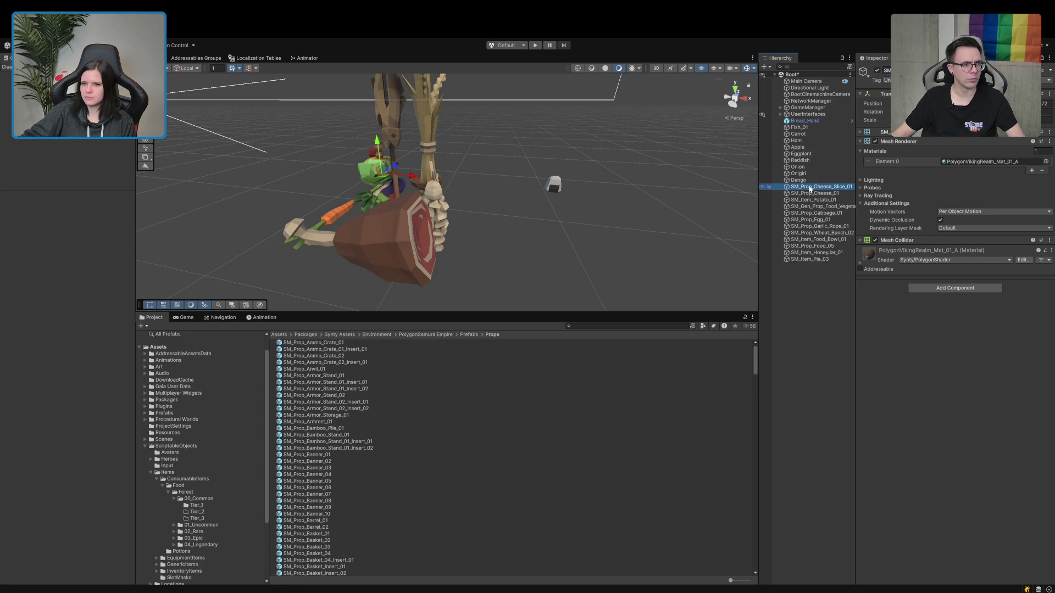
left_click(886, 70)
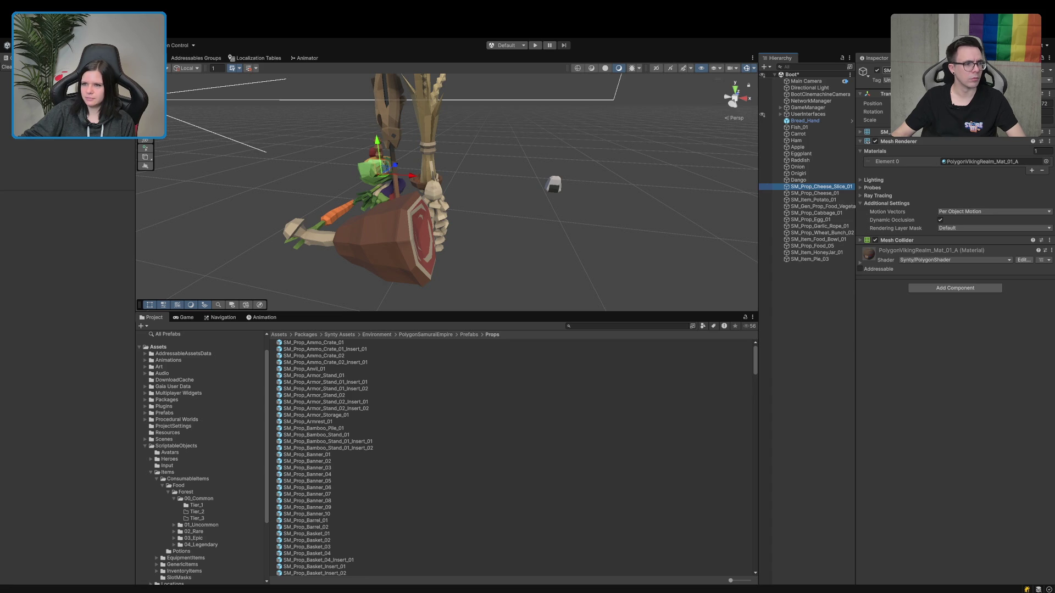
type("Ch")
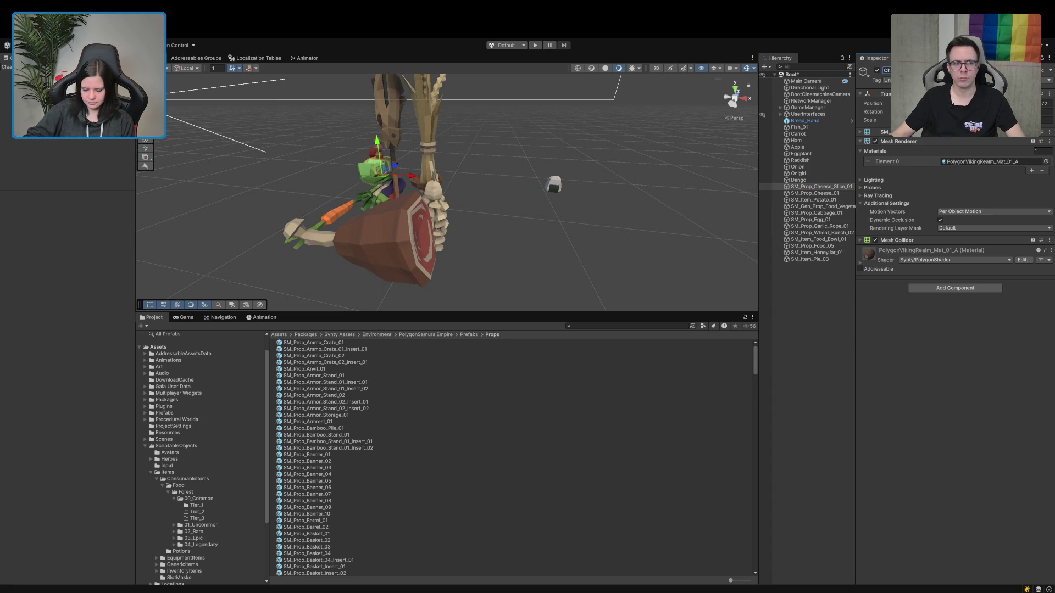
left_click(815, 194)
Rename the cheese and potato props to Cheese and Potato.
left_click(887, 70)
type("Ch")
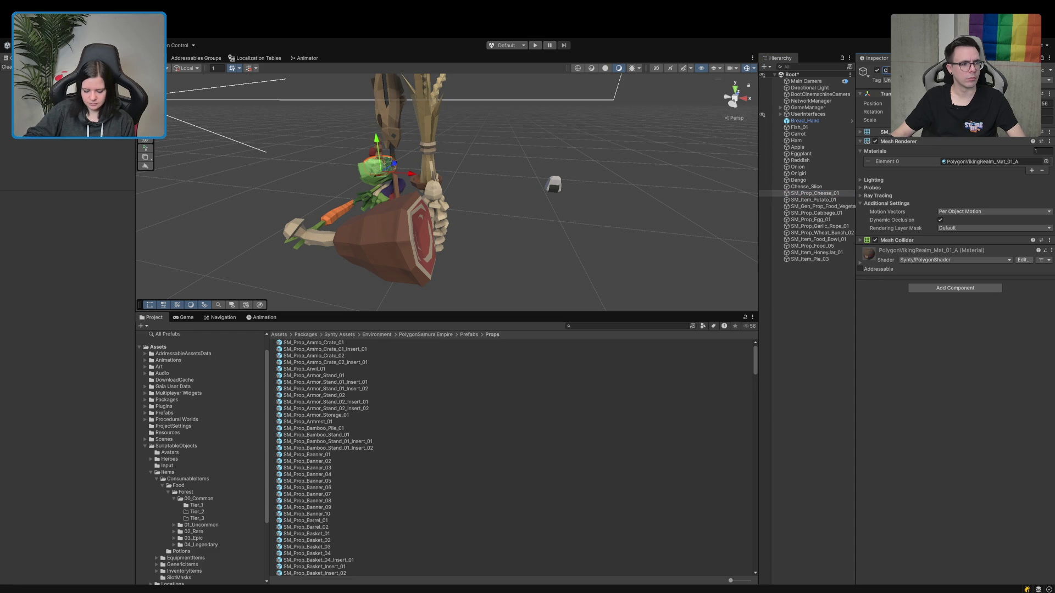
type("eese")
key("Return")
left_click(813, 200)
left_click(887, 71)
type("Po")
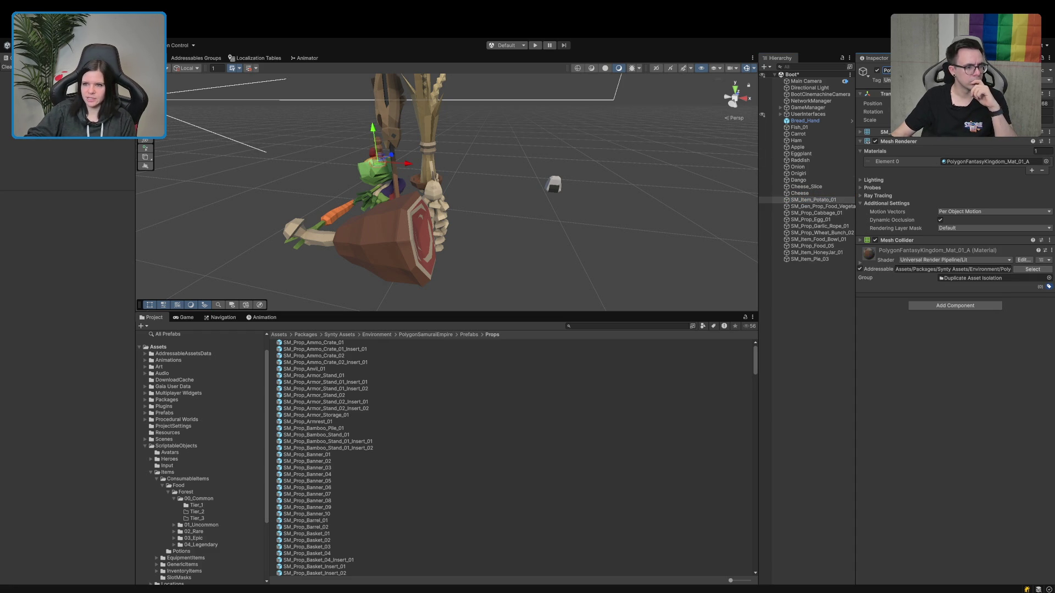
type("tato")
key("Return")
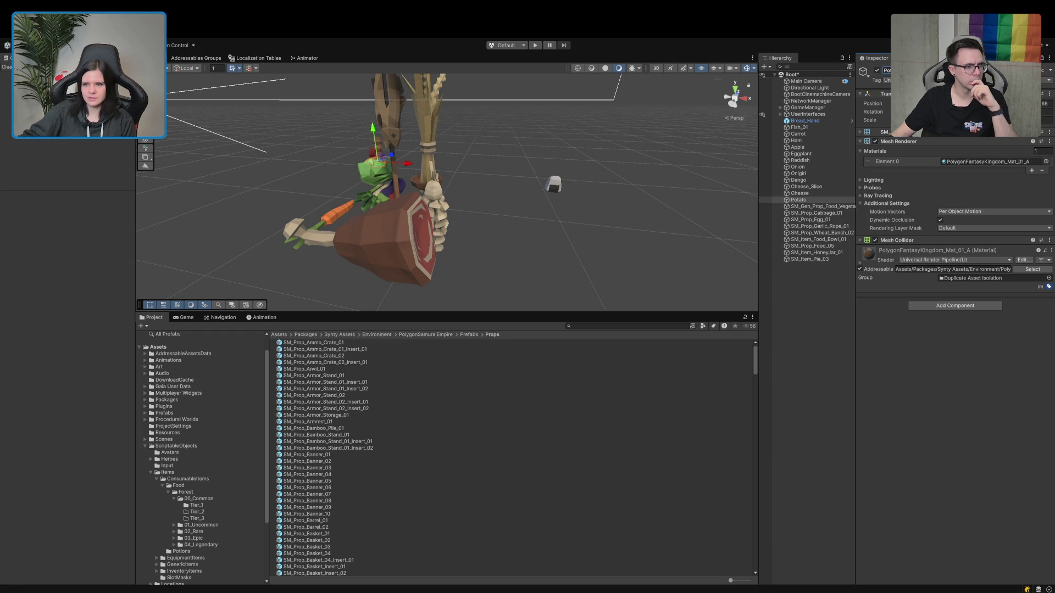
left_click(803, 207)
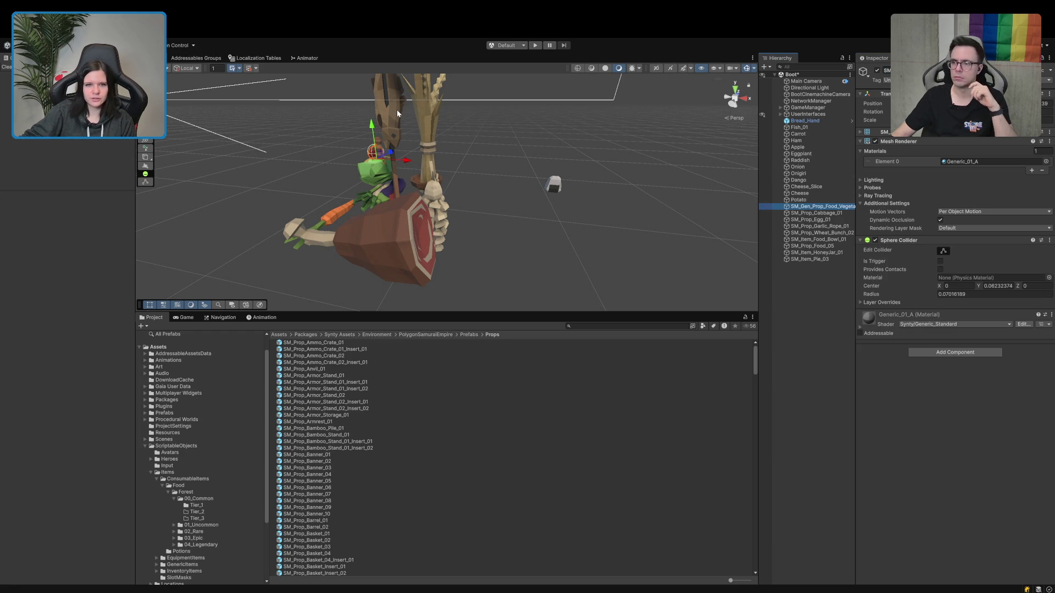
Move the vegetable prop right, name it Tomato, and rename the cabbage prop Cabbage.
left_click_drag(407, 159, 530, 179)
key("f")
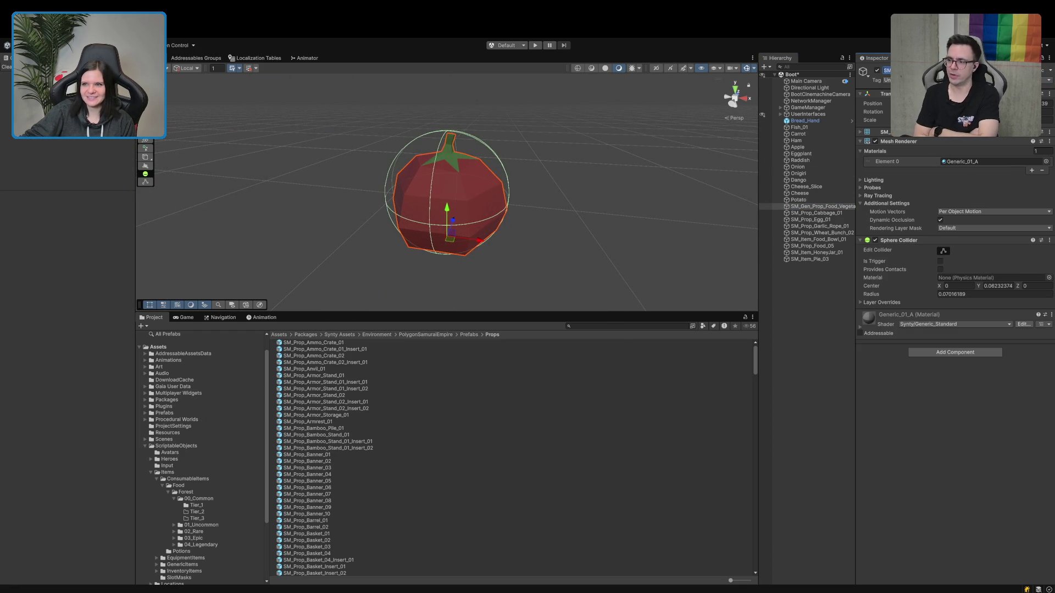
type("To")
key("Return")
left_click(817, 213)
double_click(886, 70)
type("Ca")
key("Return")
Rename the egg and garlic rope props to Egg and Garlic.
left_click(810, 219)
double_click(886, 71)
key("Return")
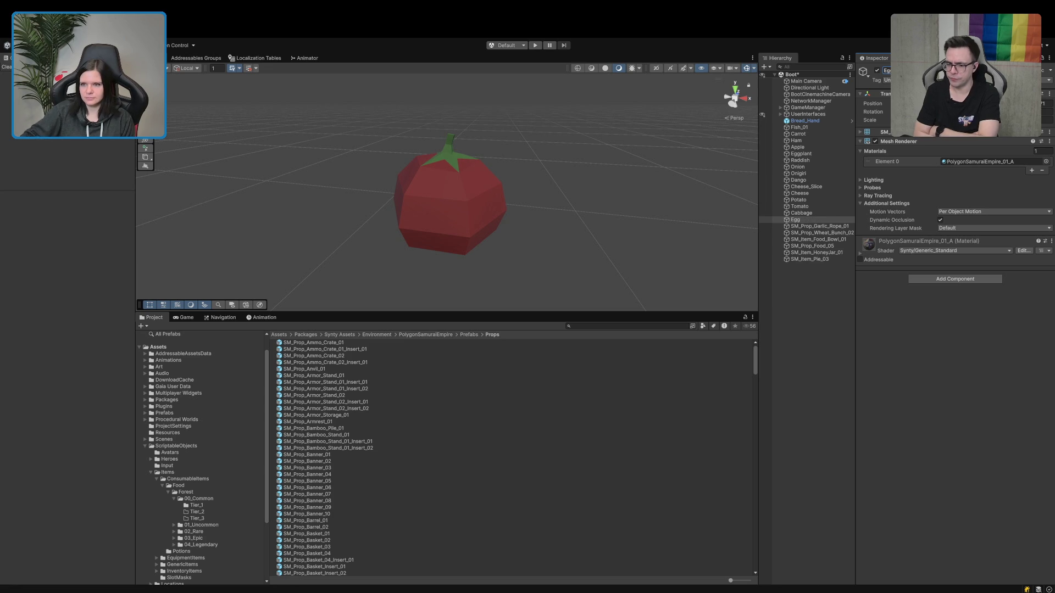
left_click(834, 227)
double_click(886, 70)
type("Garlic")
key("Return")
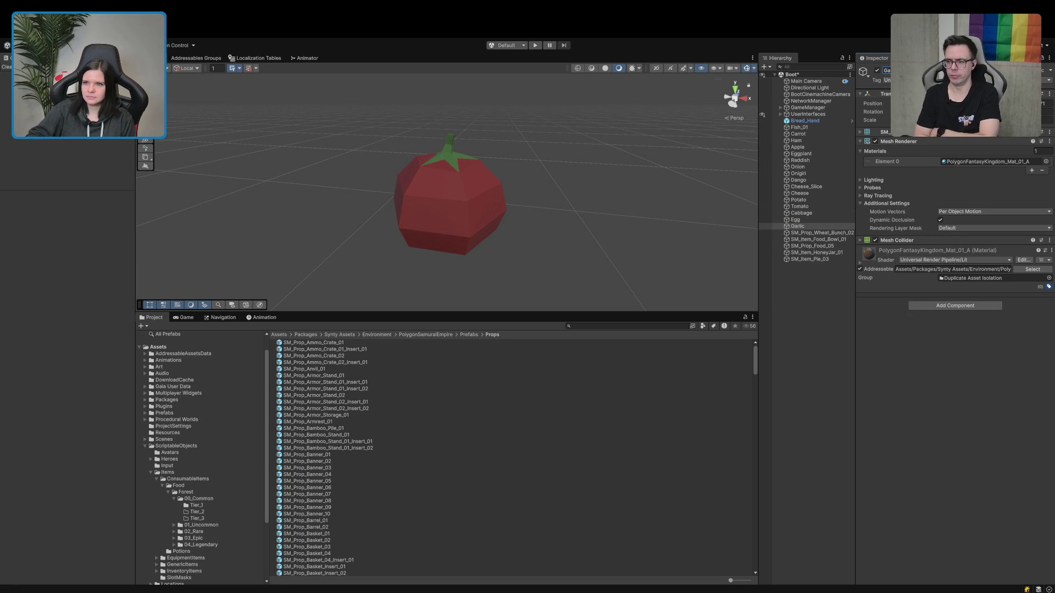
Rename the wheat bunch prop Wheat and select the food bowl for renaming.
left_click(819, 233)
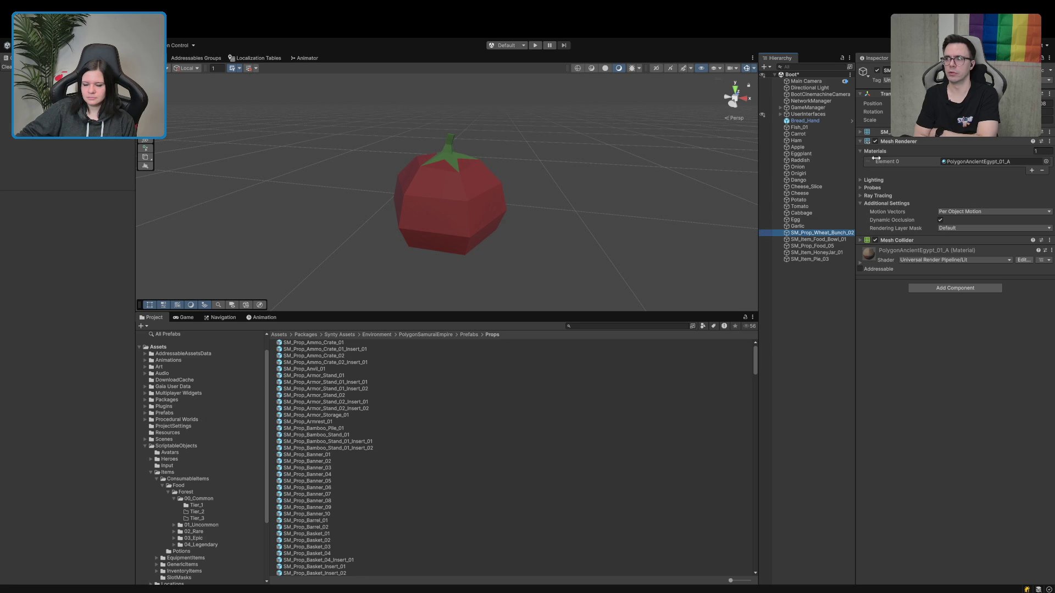
double_click(886, 71)
type("Wheat")
key("Return")
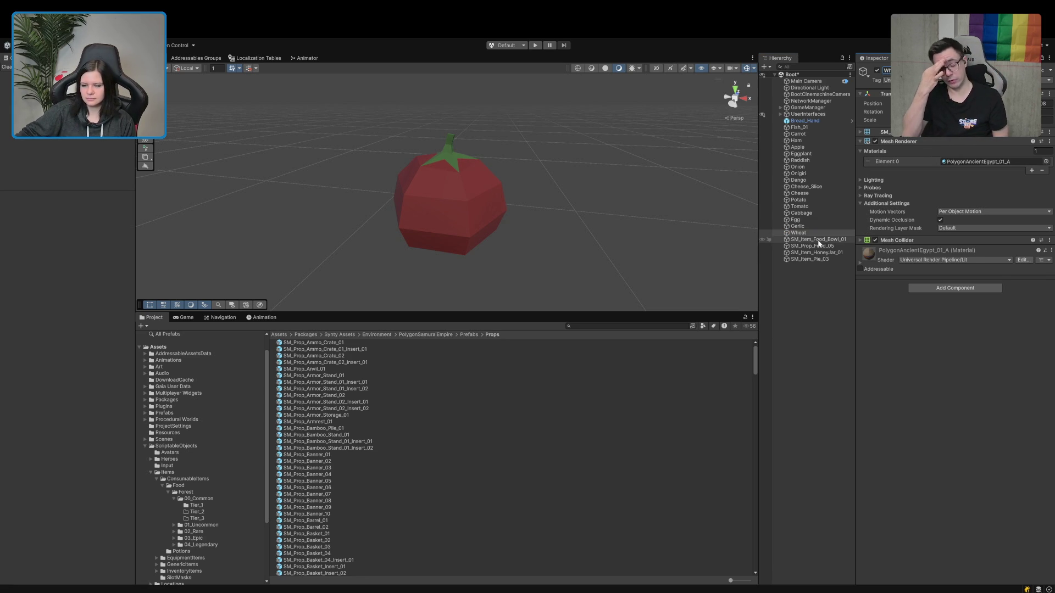
double_click(818, 239)
double_click(886, 71)
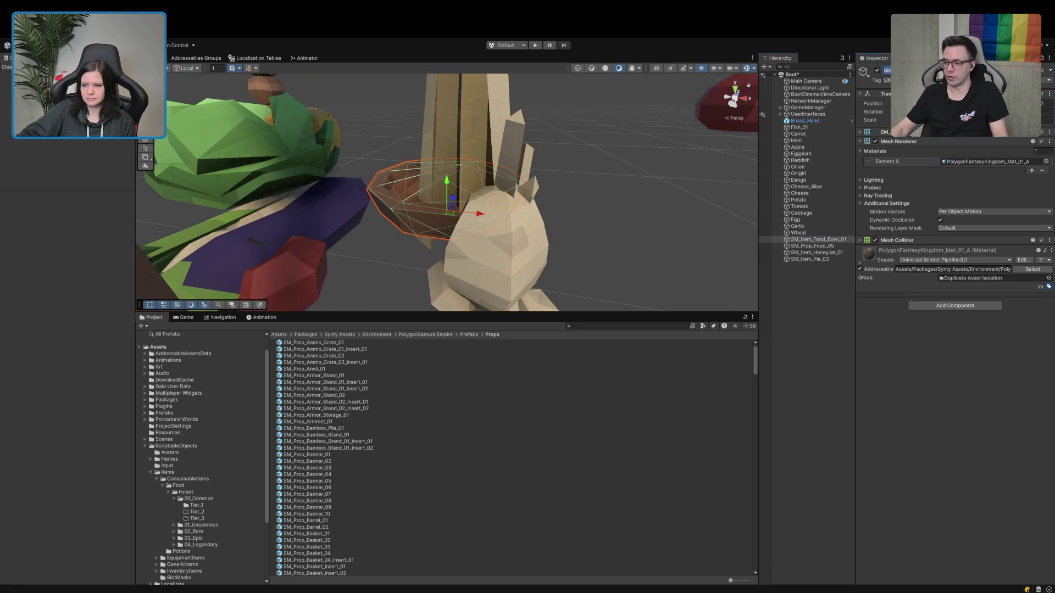
Name the food bowl Soup, then frame the extra fish prop and rename it Fish_02.
type("Soup")
key("Return")
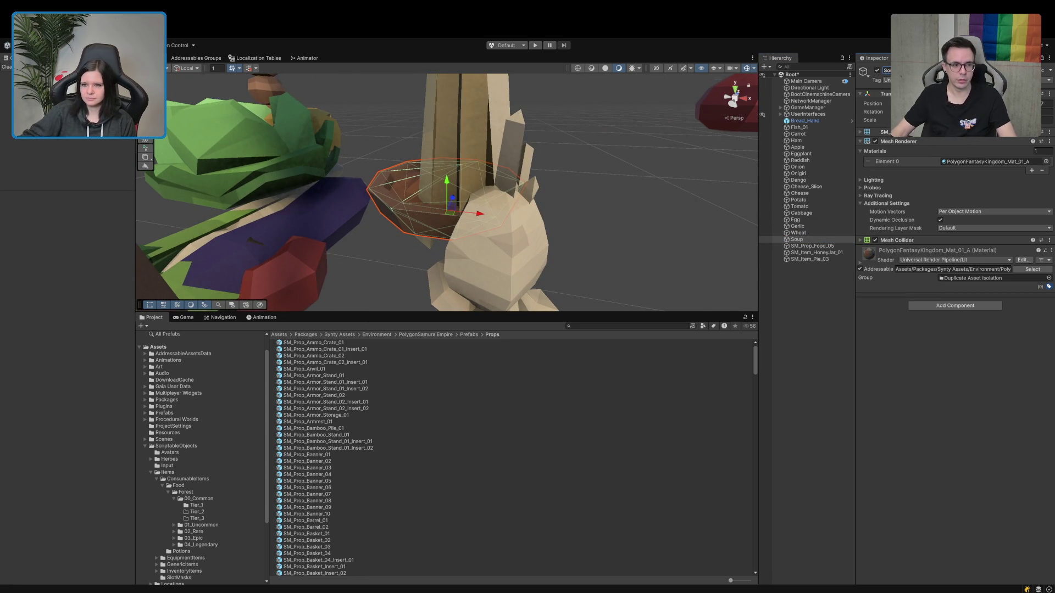
left_click(820, 247)
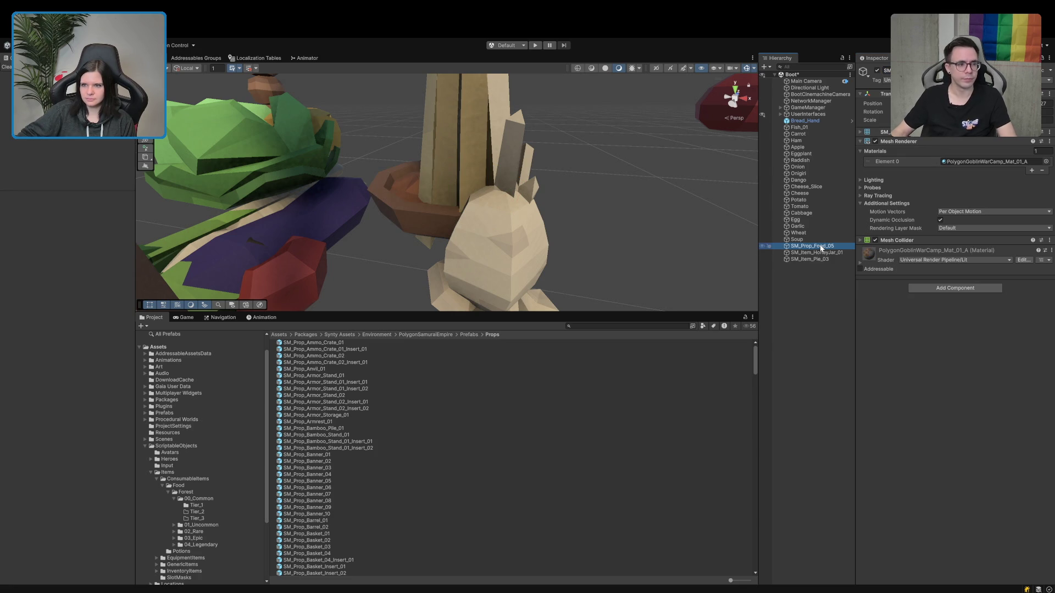
left_click_drag(614, 282, 515, 254)
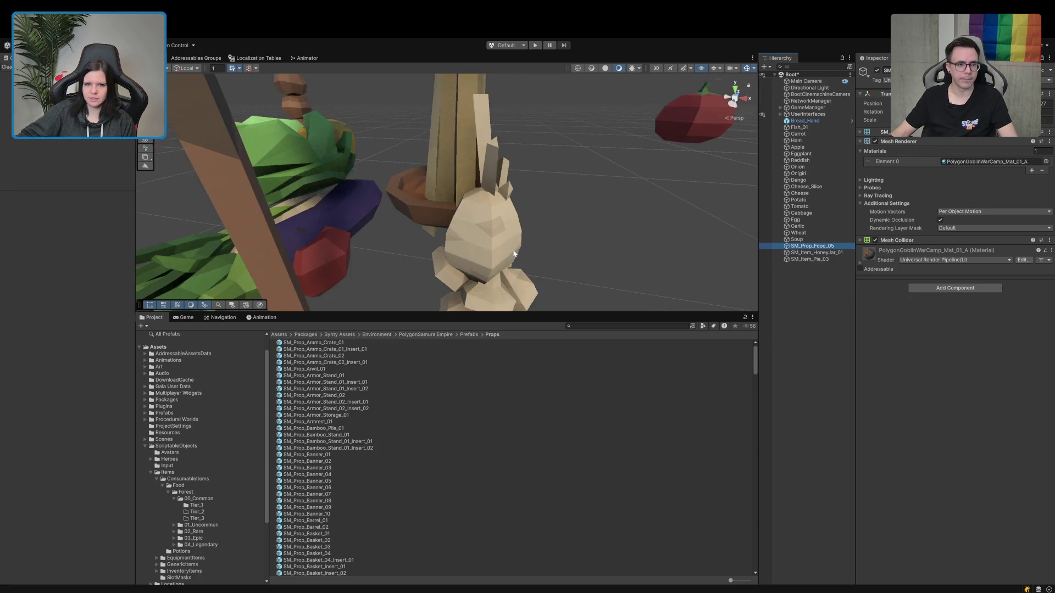
scroll(515, 254, "down", 10)
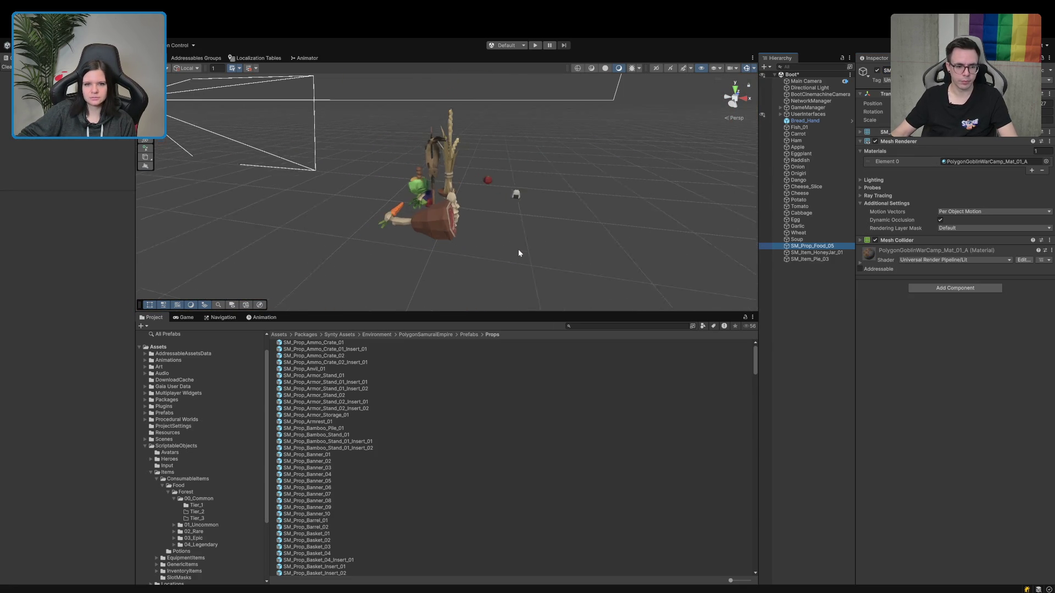
scroll(519, 251, "down", 4)
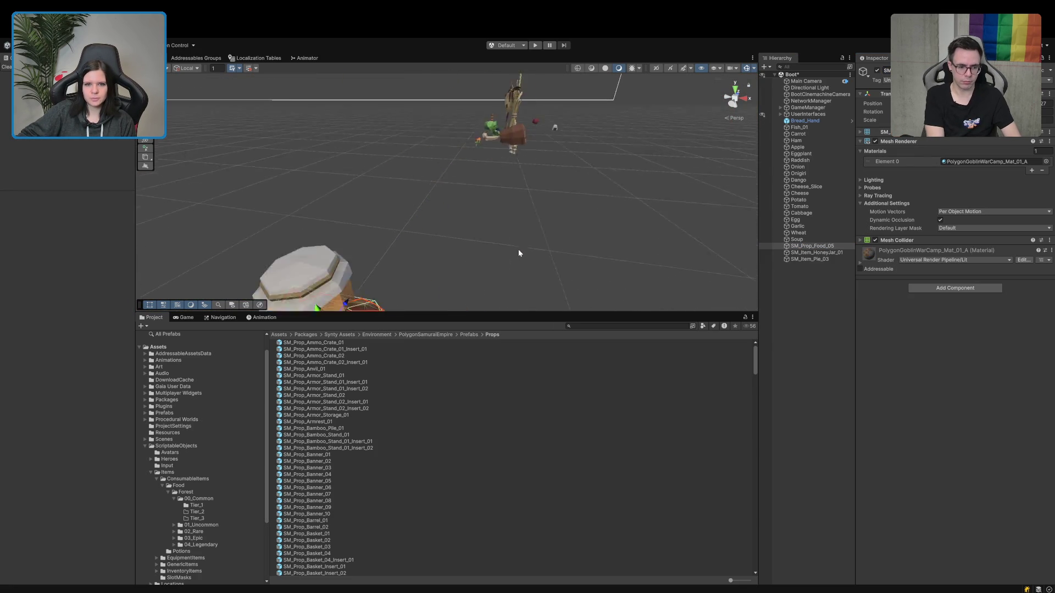
key("f")
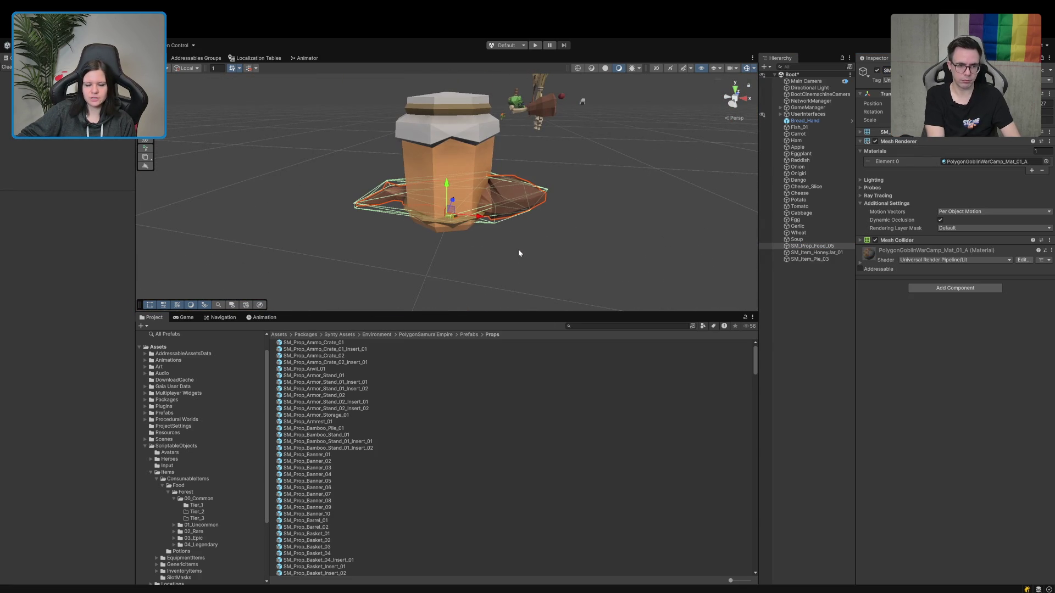
mouse_move(548, 222)
left_mouse_down()
mouse_move(645, 222)
mouse_move(670, 241)
left_mouse_up()
type("Fis")
key("Return")
Rename the honey jar and pie props to Honey and Pie.
left_click(833, 253)
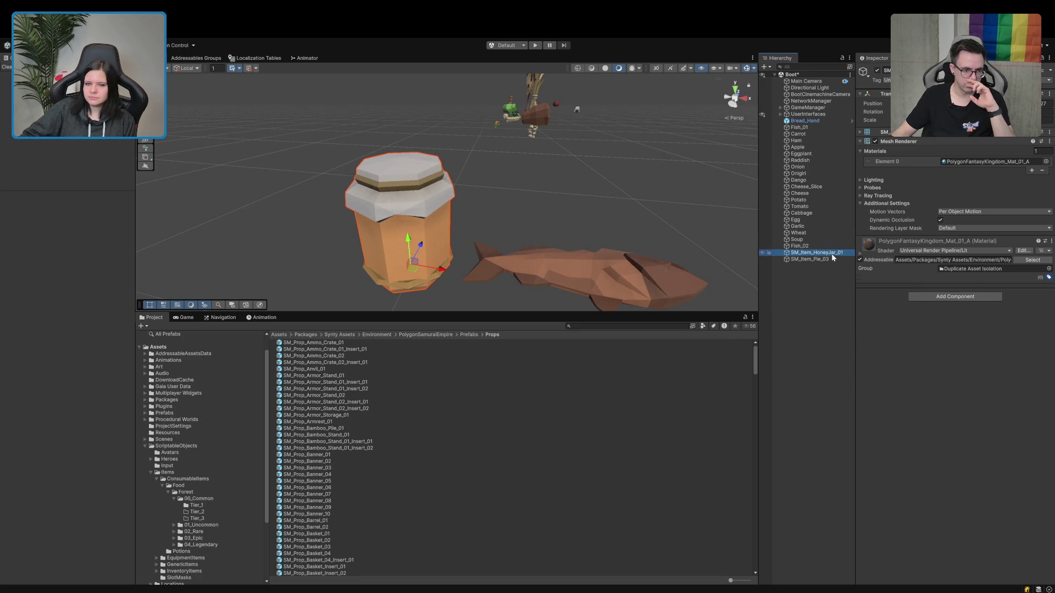
type("Honey")
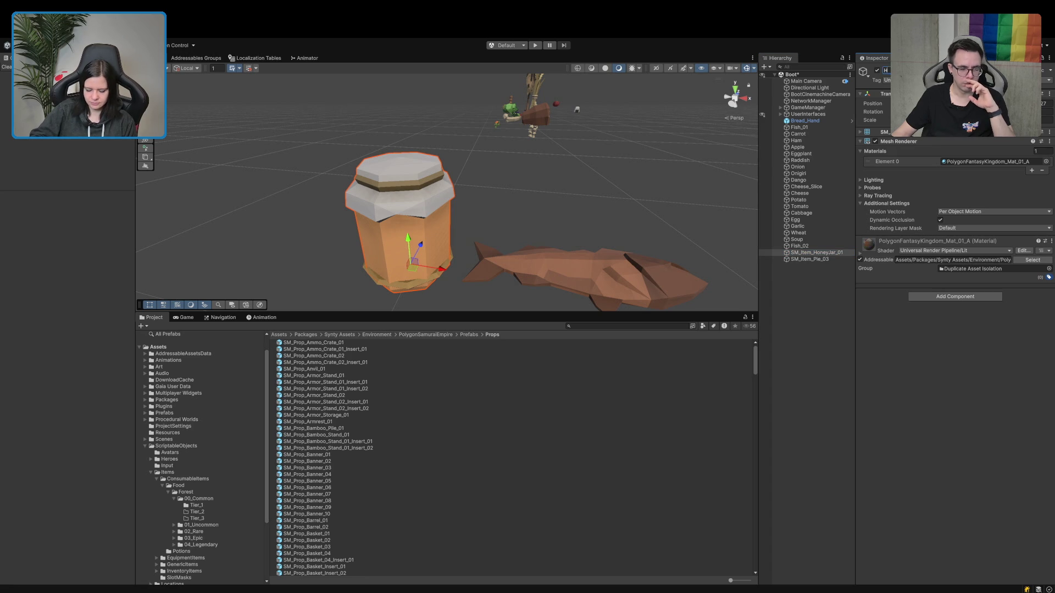
key("Return")
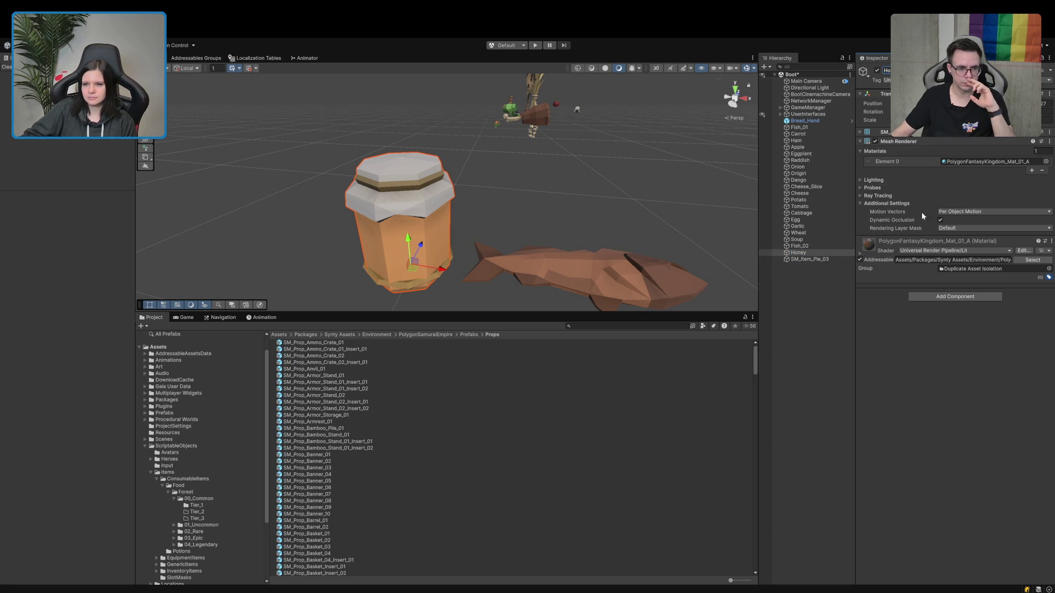
left_click(816, 260)
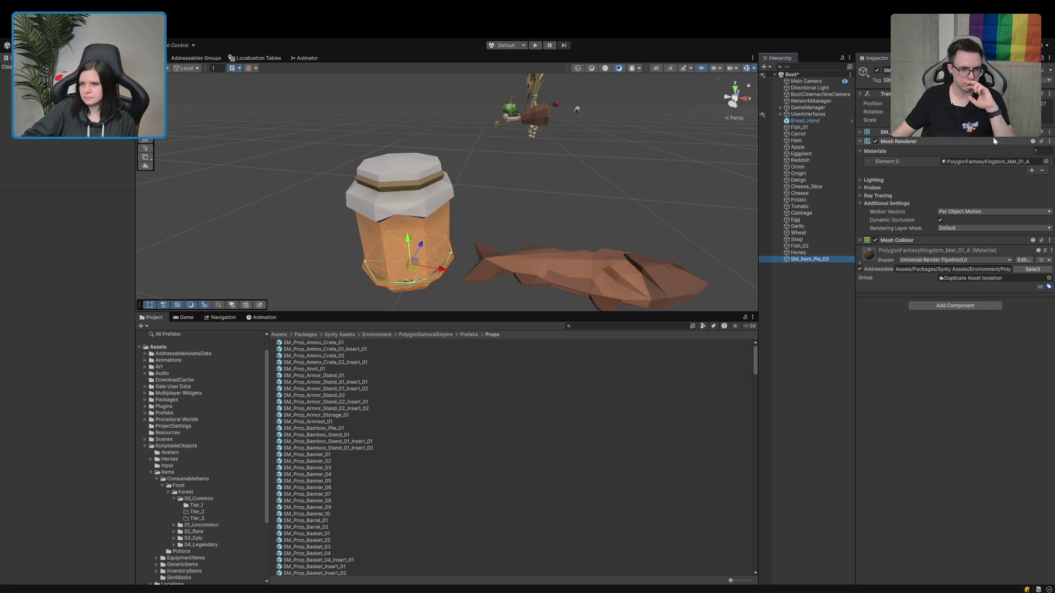
left_click(902, 70)
type("Pie")
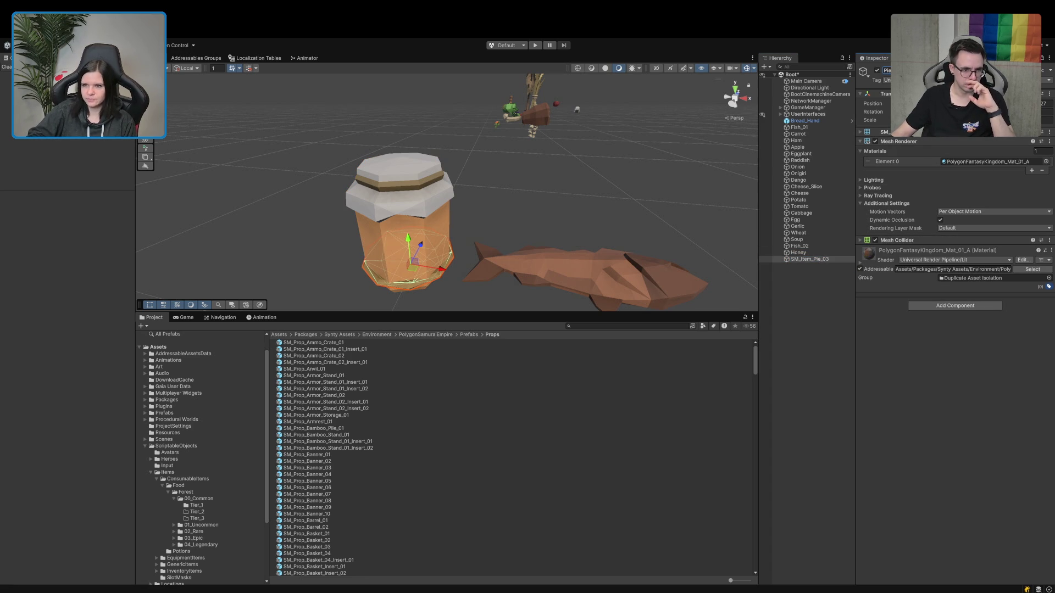
key("Return")
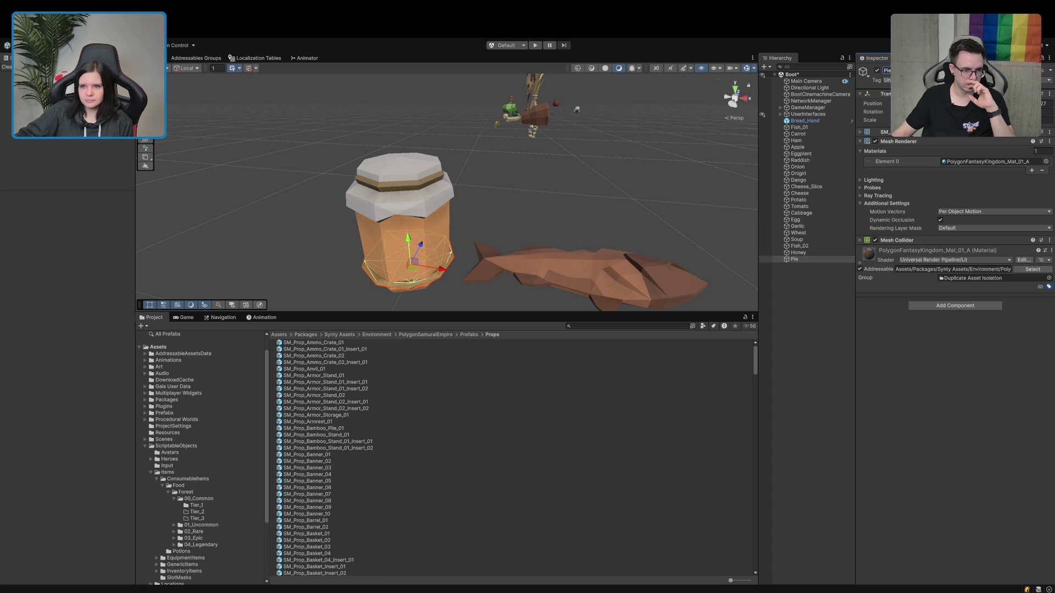
Open Tier_1, then rename Fish_01, Carrot, Ham, Apple, Eggplant and Raddish with a _Hand suffix.
left_click(212, 504)
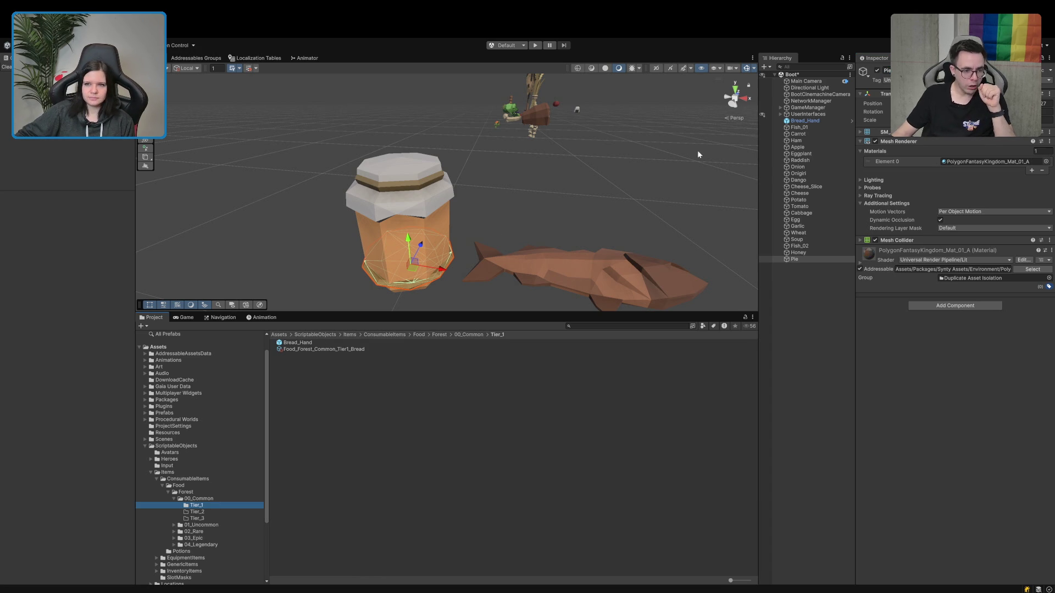
left_click(833, 119)
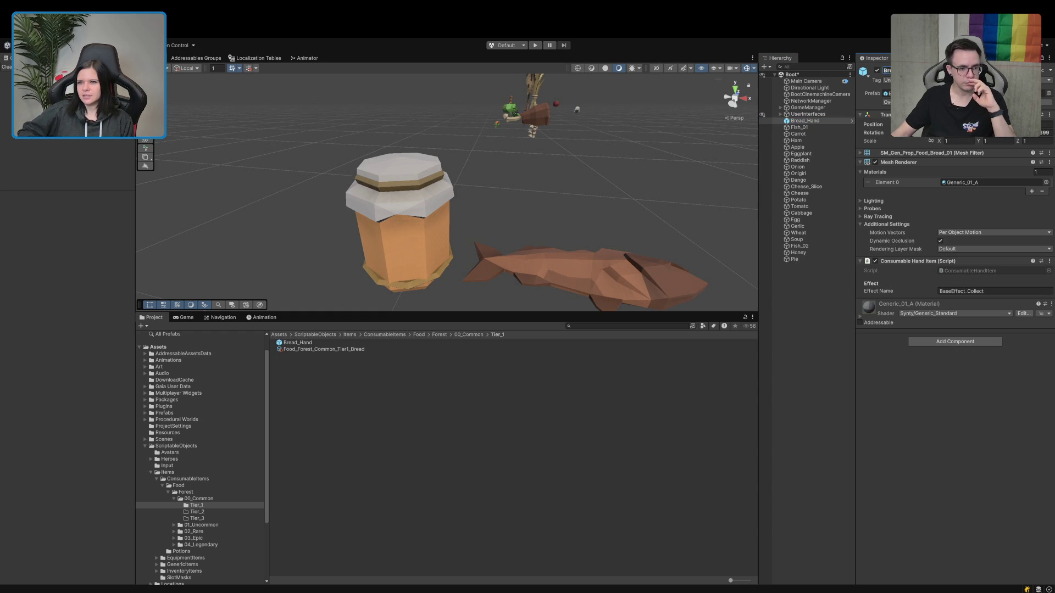
left_click(816, 128)
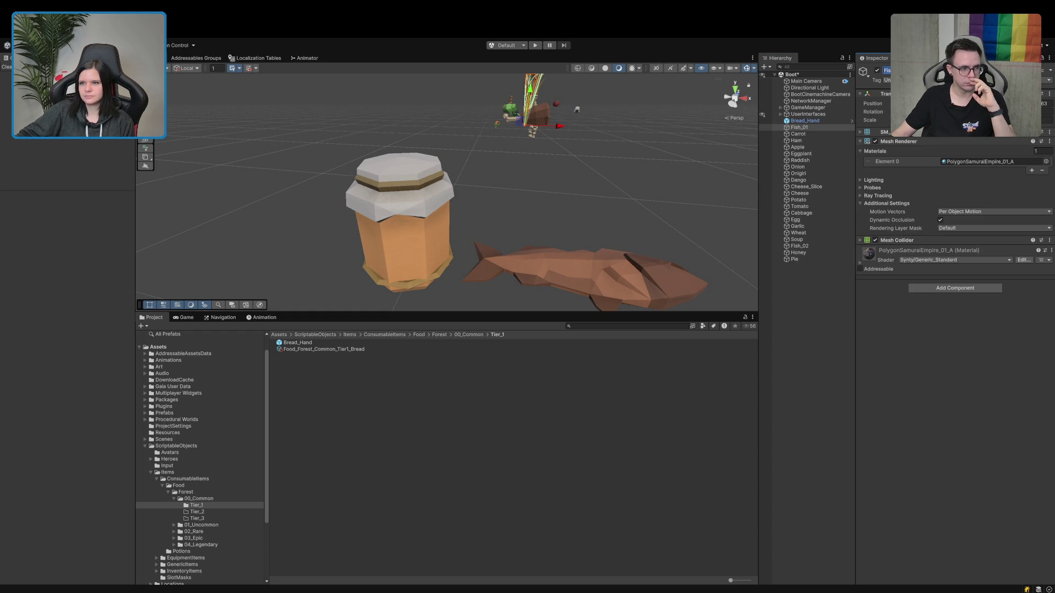
left_click(805, 133)
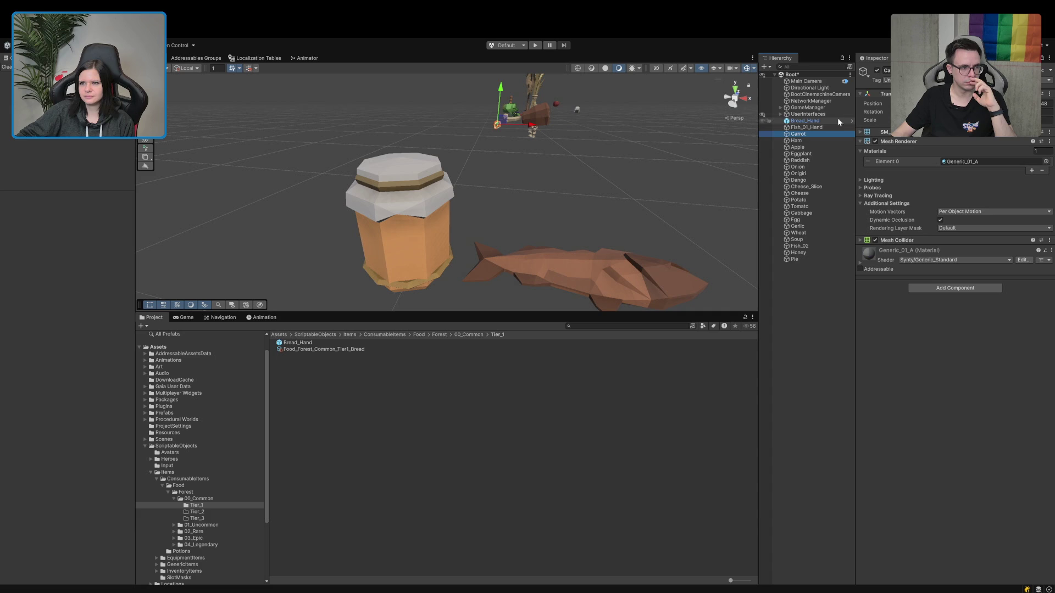
left_click(808, 142)
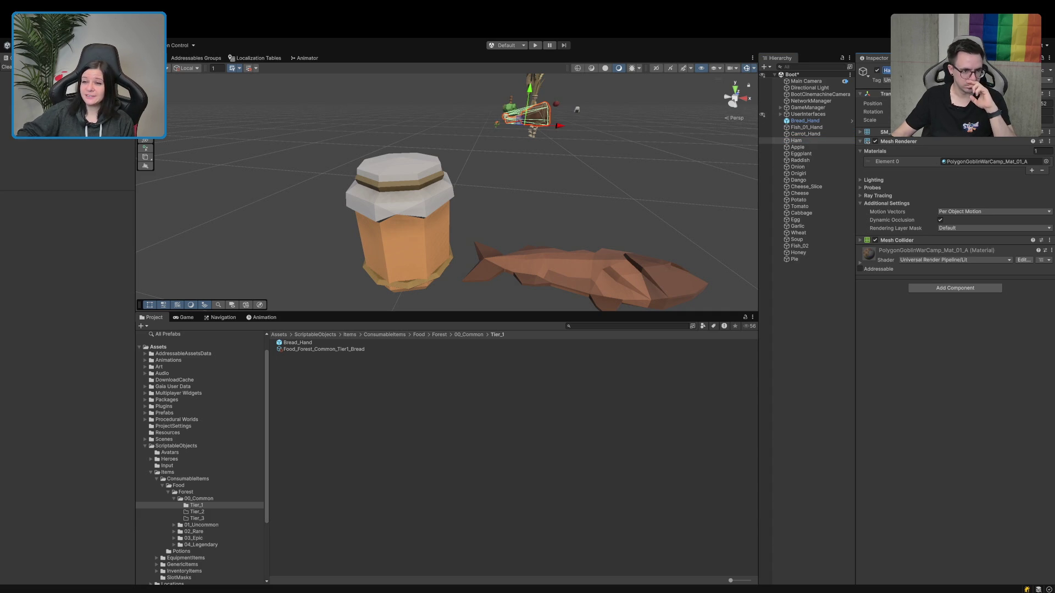
type("_Hand")
left_click(816, 146)
type("_Hand")
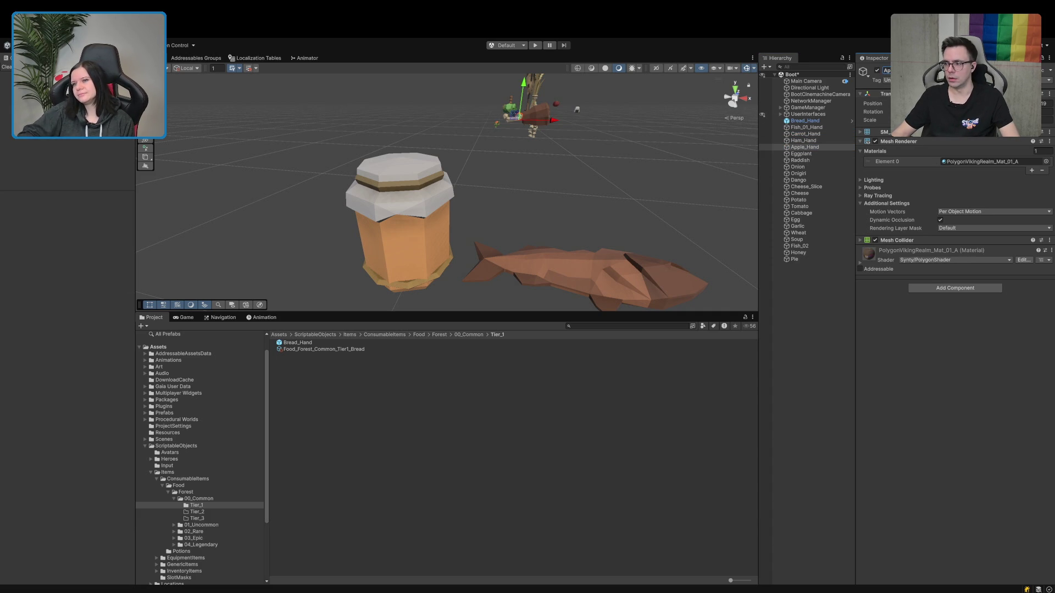
left_click(813, 154)
type("_Hand")
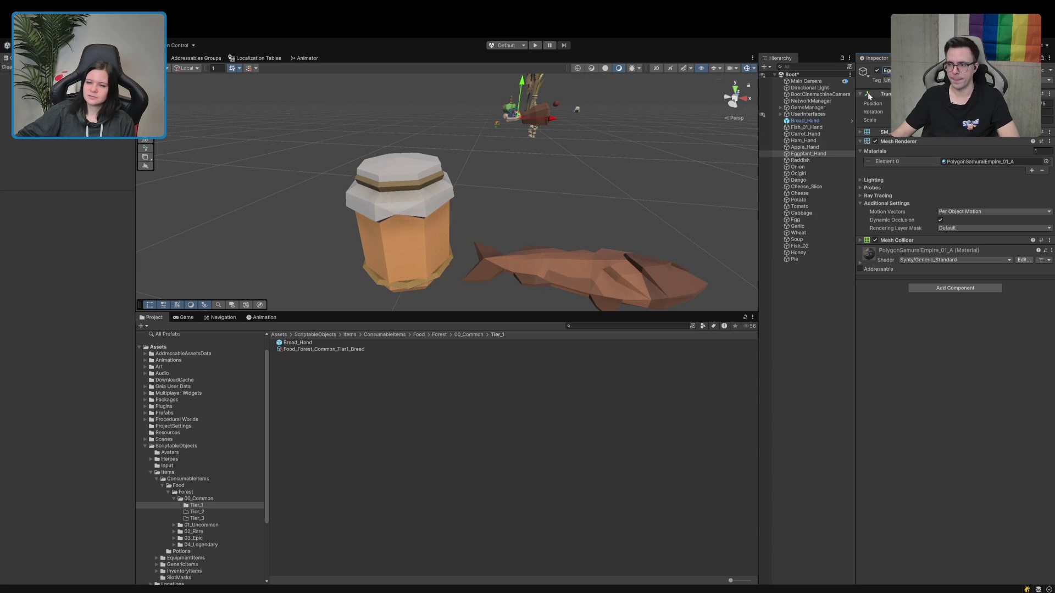
left_click(811, 160)
left_click(886, 71)
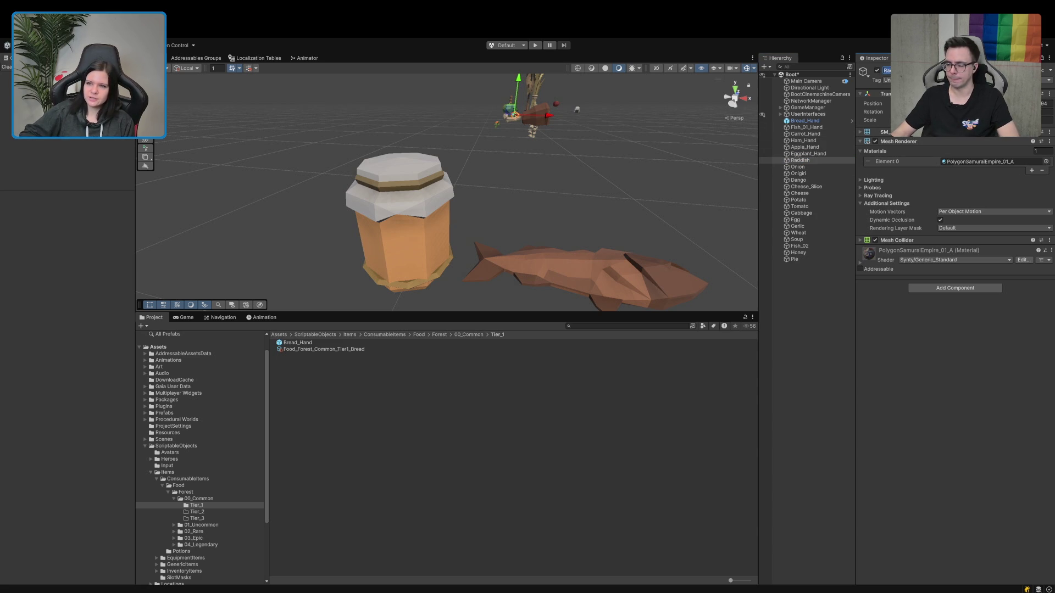
Rename Onion, Onigiri and Dango to end in _Hand, e.g. Onigiri_Hand.
left_click(797, 167)
left_click(887, 70)
type("_Hand")
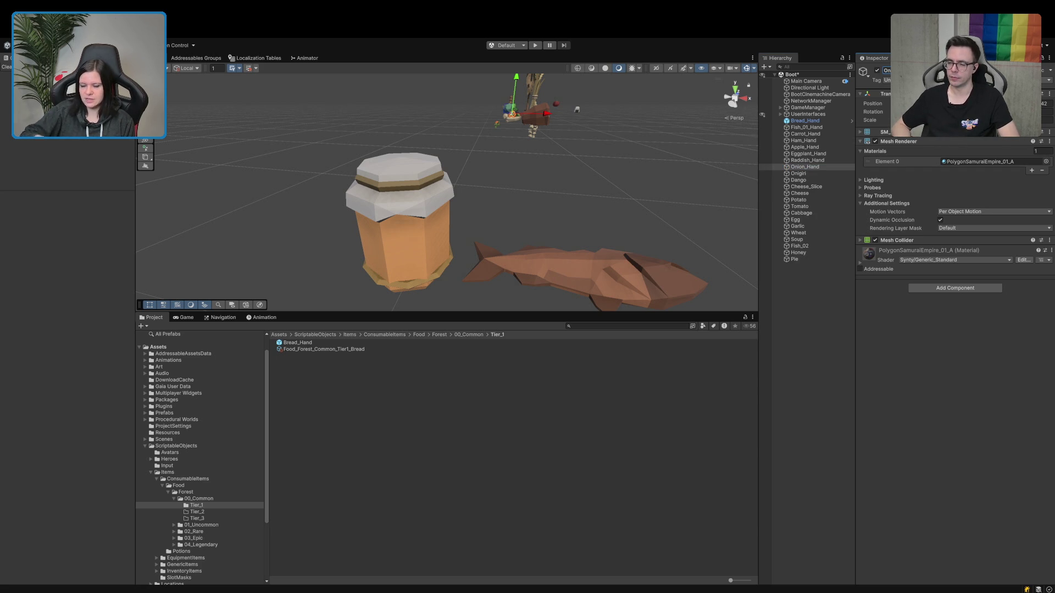
left_click(798, 174)
left_click(887, 71)
type("_Hand")
key("Return")
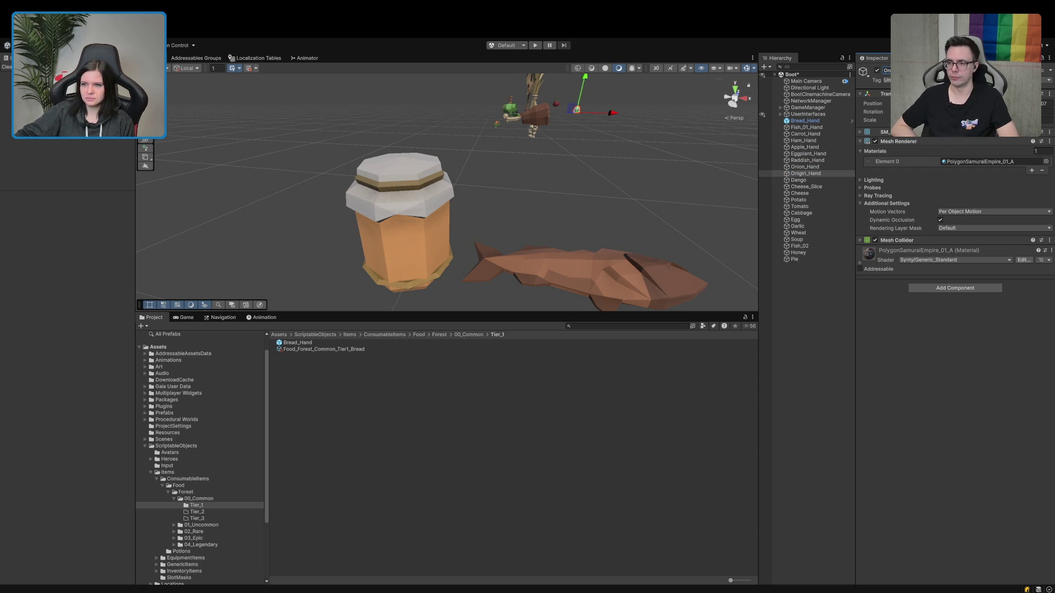
left_click(798, 179)
left_click(887, 70)
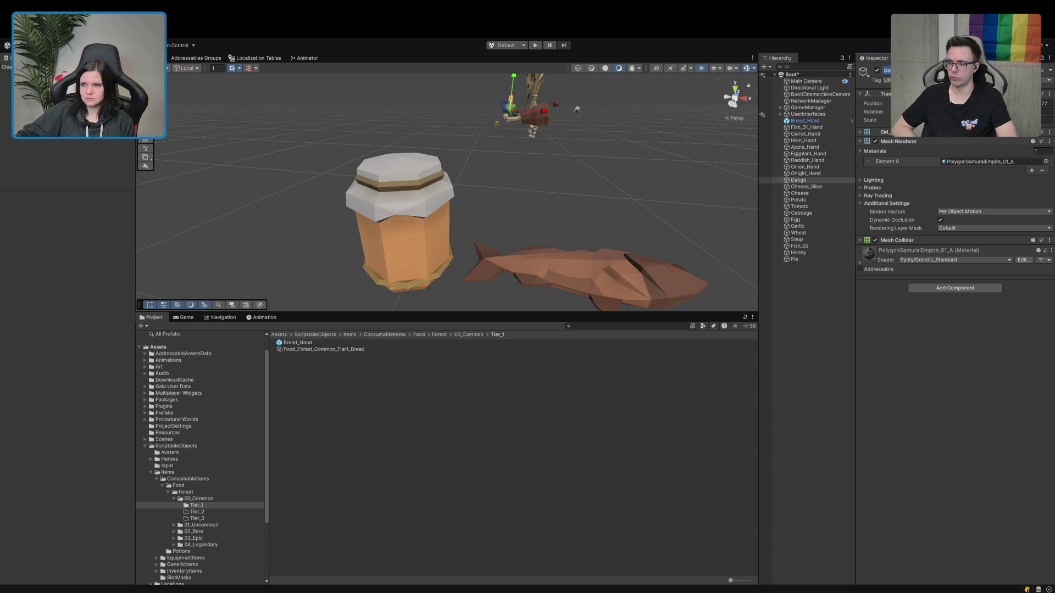
Append _Hand to the Cheese_Slice, Cheese and Potato object names.
left_click(816, 187)
left_click(887, 70)
type("_Hand")
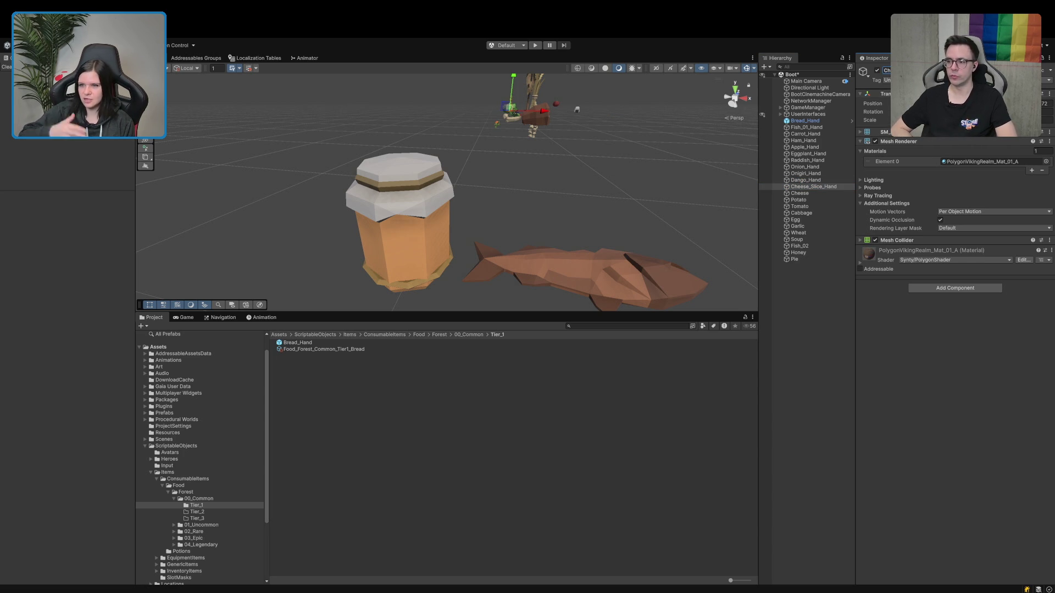
left_click(794, 195)
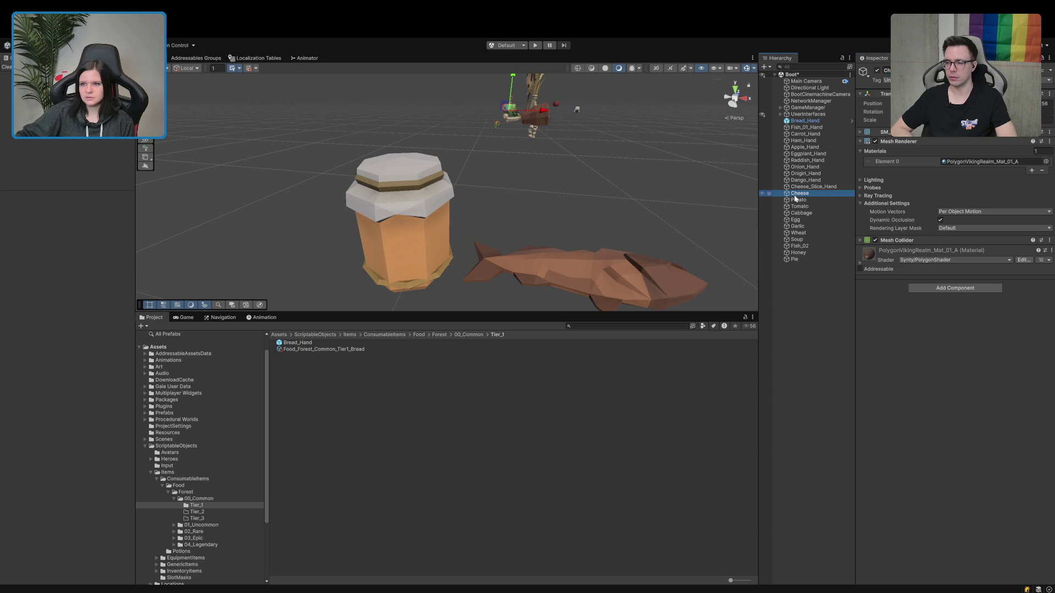
left_click(887, 70)
type("_Hand")
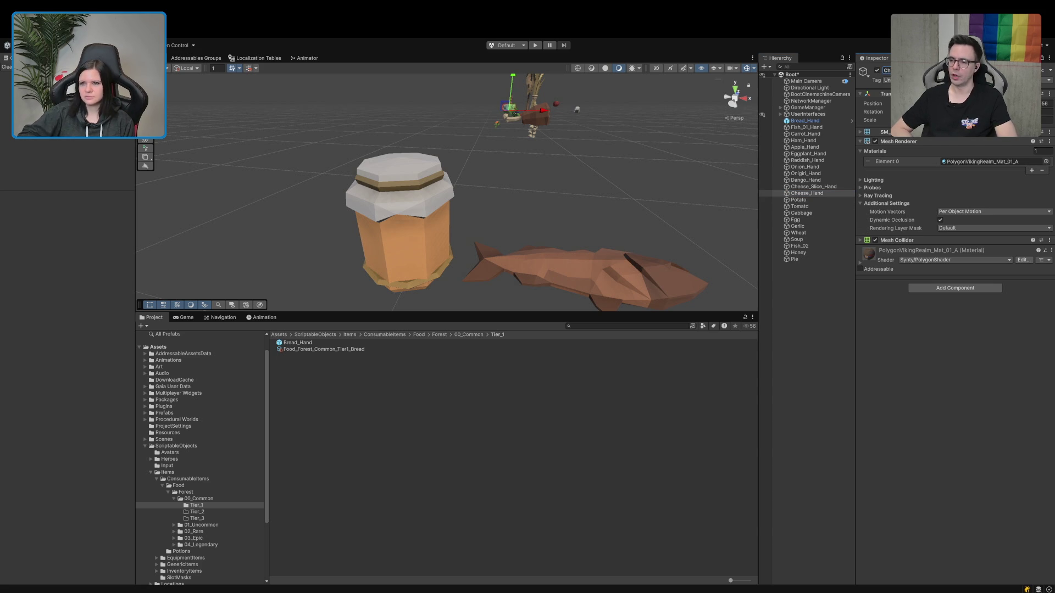
left_click(799, 200)
left_click(887, 70)
type("_Hand")
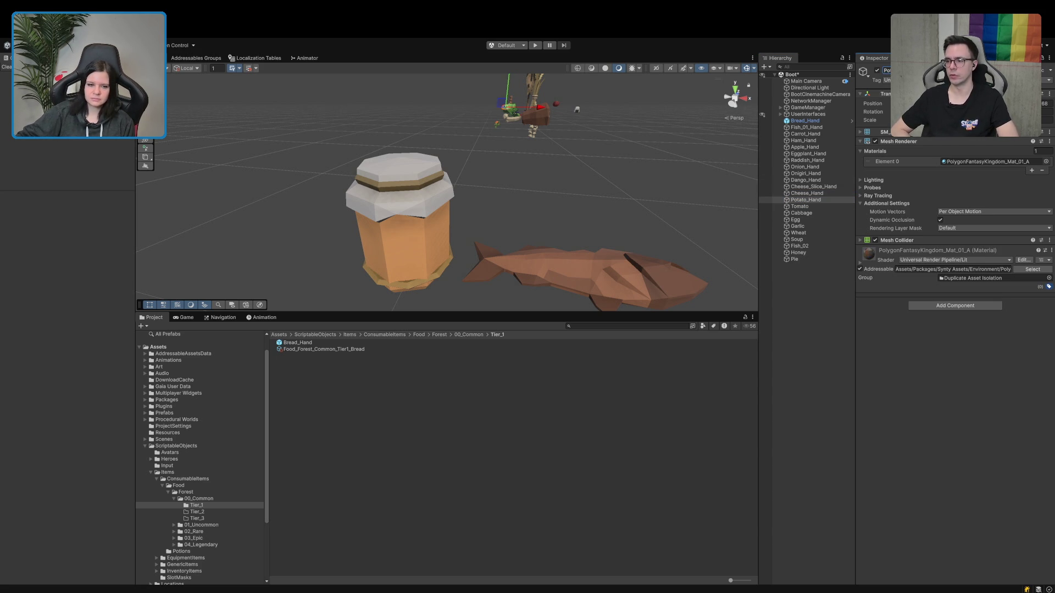
Append _Hand to the Tomato, Cabbage, Egg and Garlic object names.
left_click(799, 207)
left_click(887, 71)
type("_Hand")
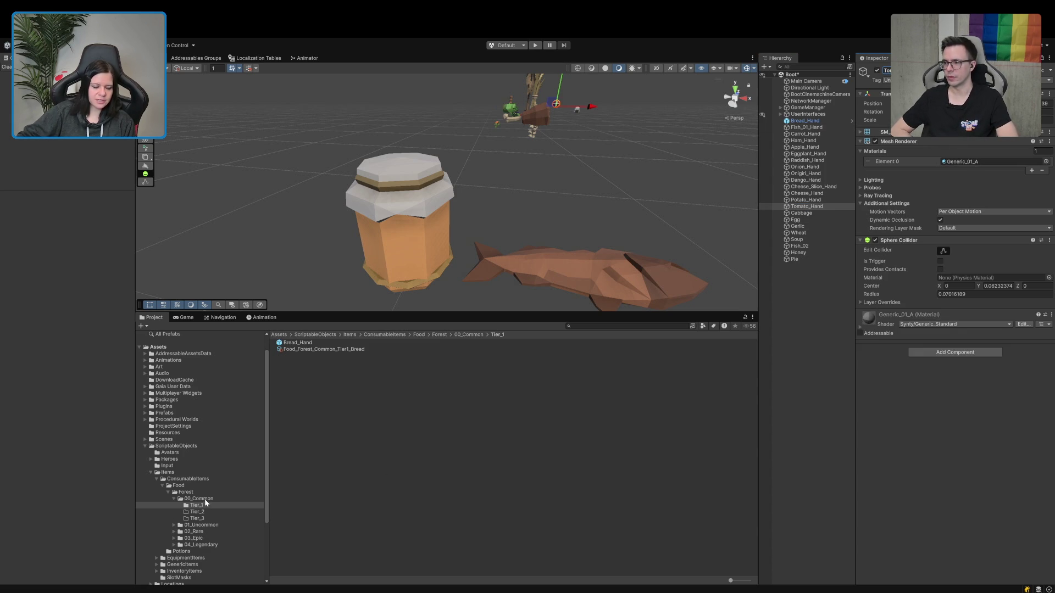
left_click(816, 212)
left_click(887, 70)
type("_Hand")
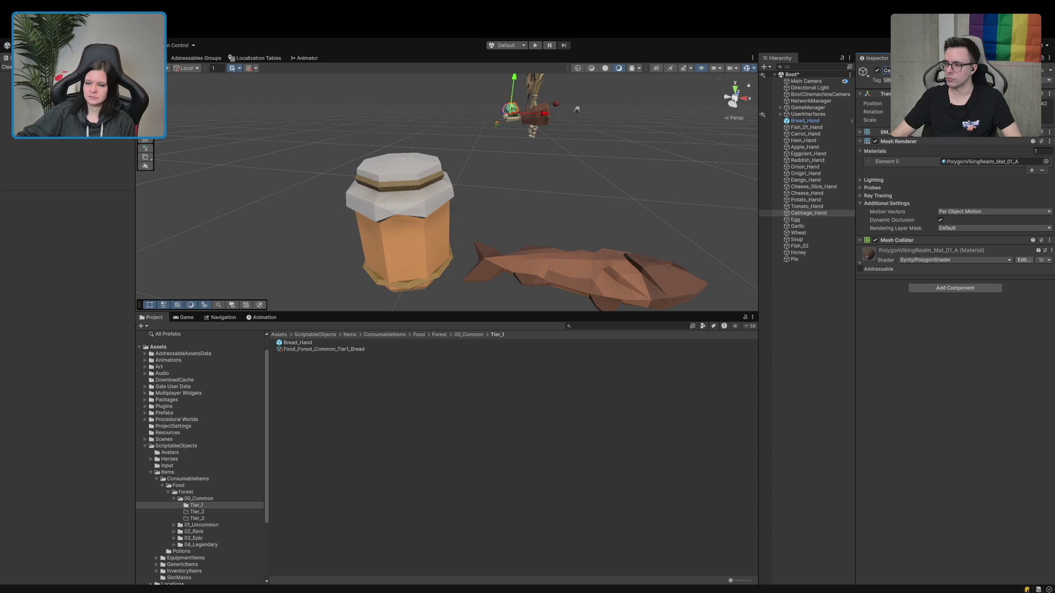
left_click(810, 220)
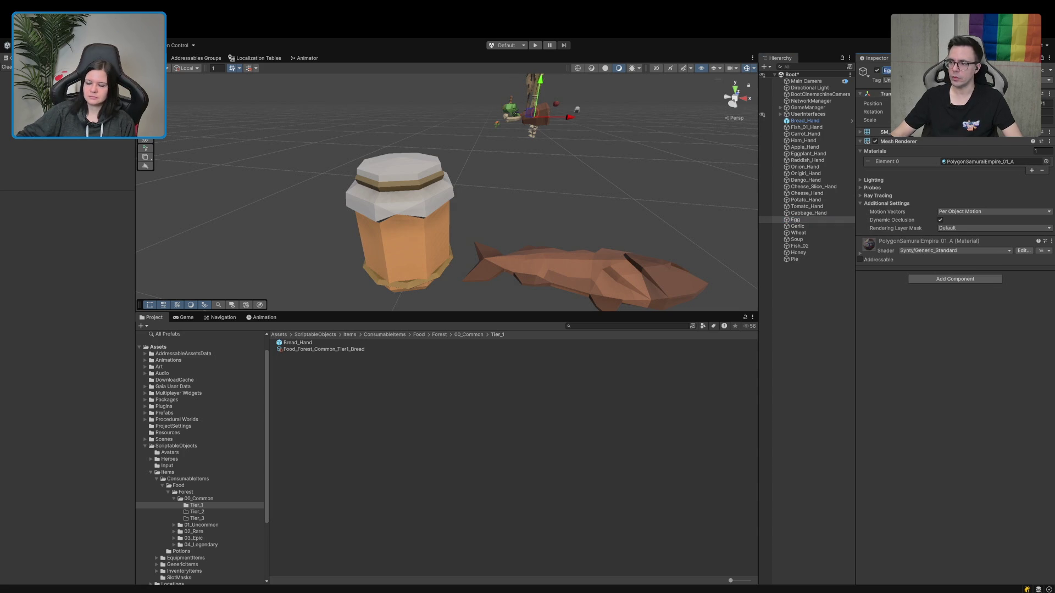
type("_Hand")
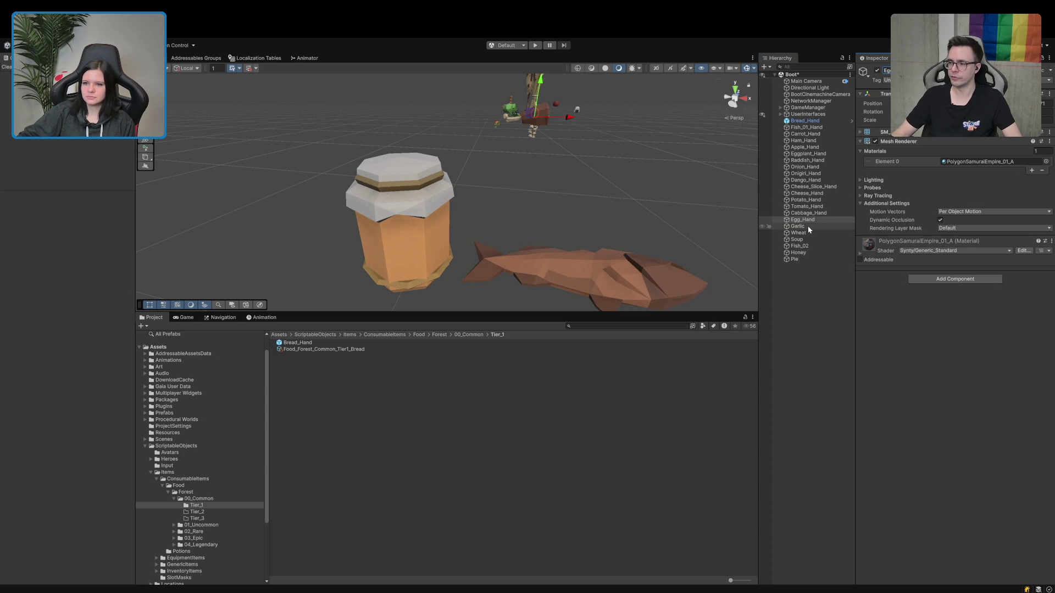
left_click(808, 226)
left_click(887, 70)
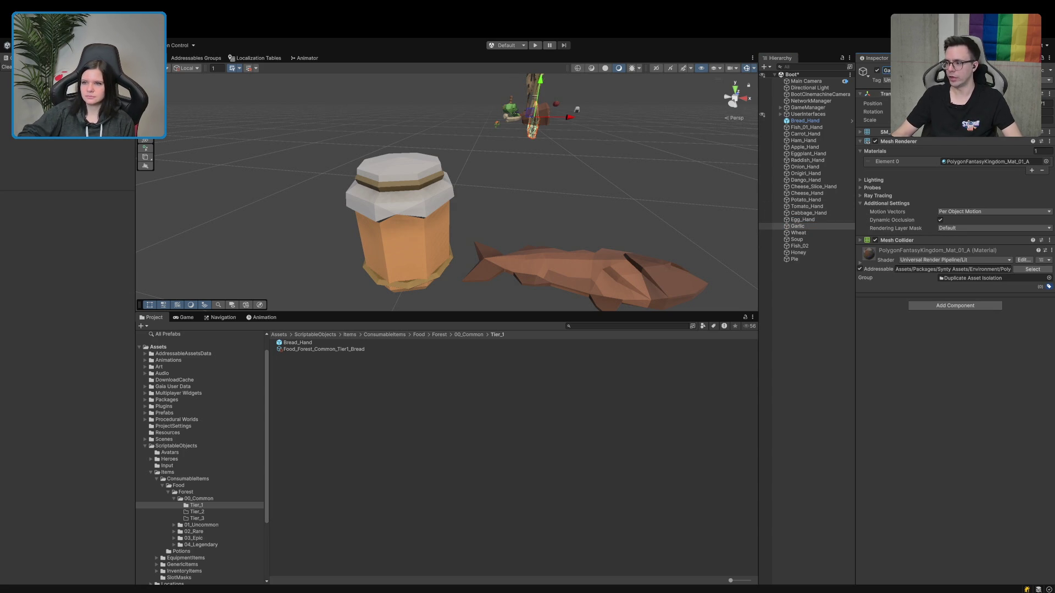
type("_Hand")
Rename Wheat, Soup, Fish_02, Honey and Pie with _Hand, then enlarge the Project browser.
left_click(809, 233)
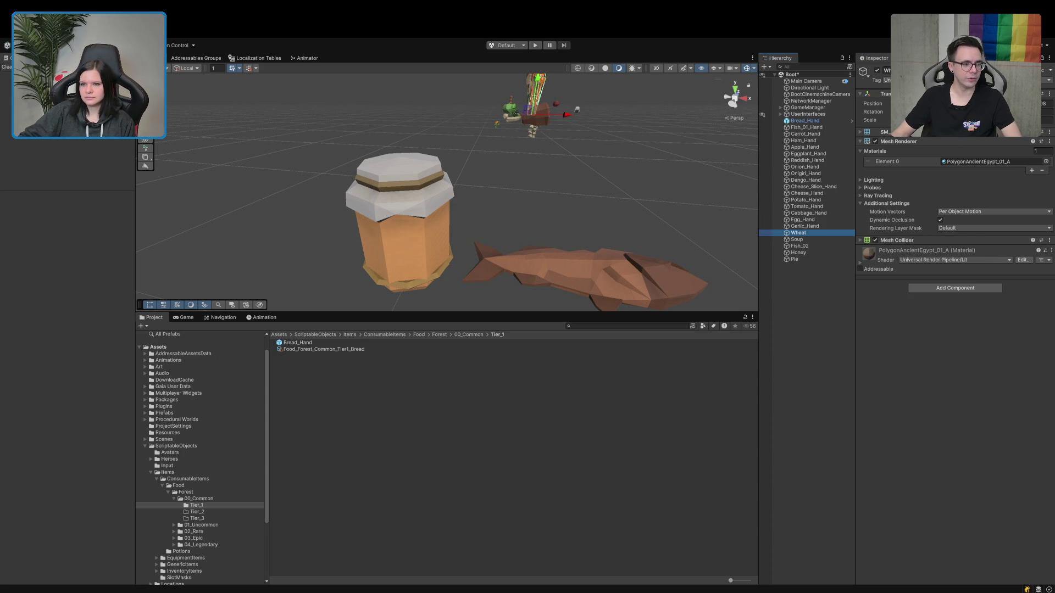
left_click(887, 70)
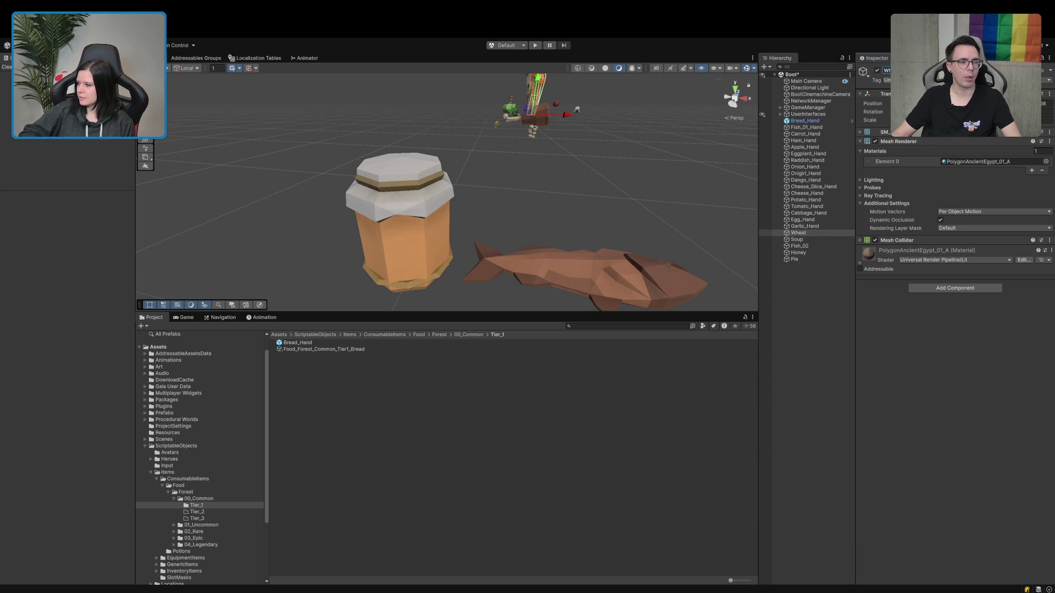
type("_Hand")
left_click(797, 240)
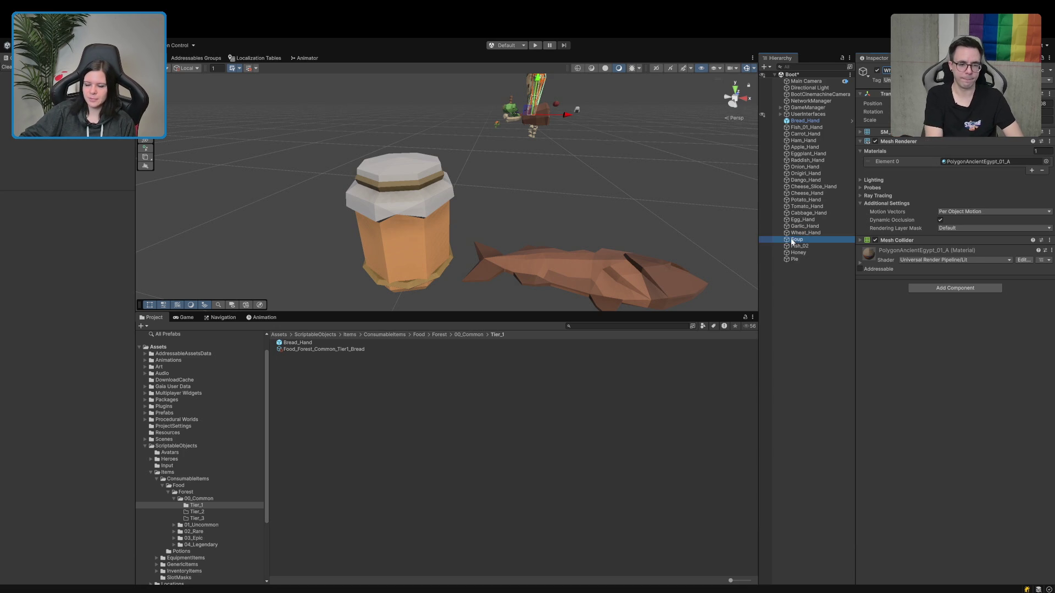
left_click(887, 70)
type("_Hand")
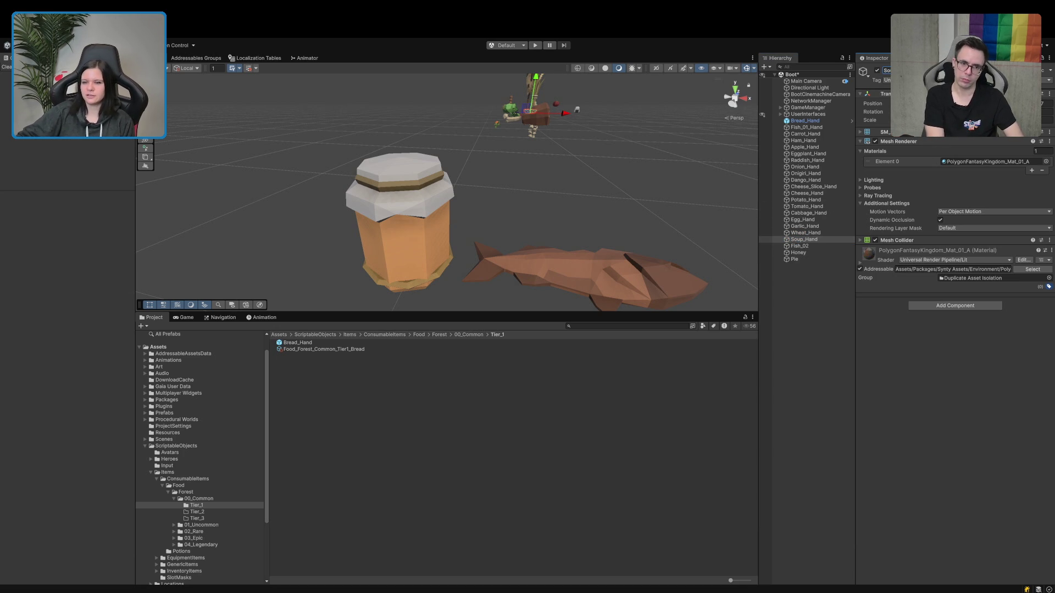
left_click(800, 246)
type("_Hand")
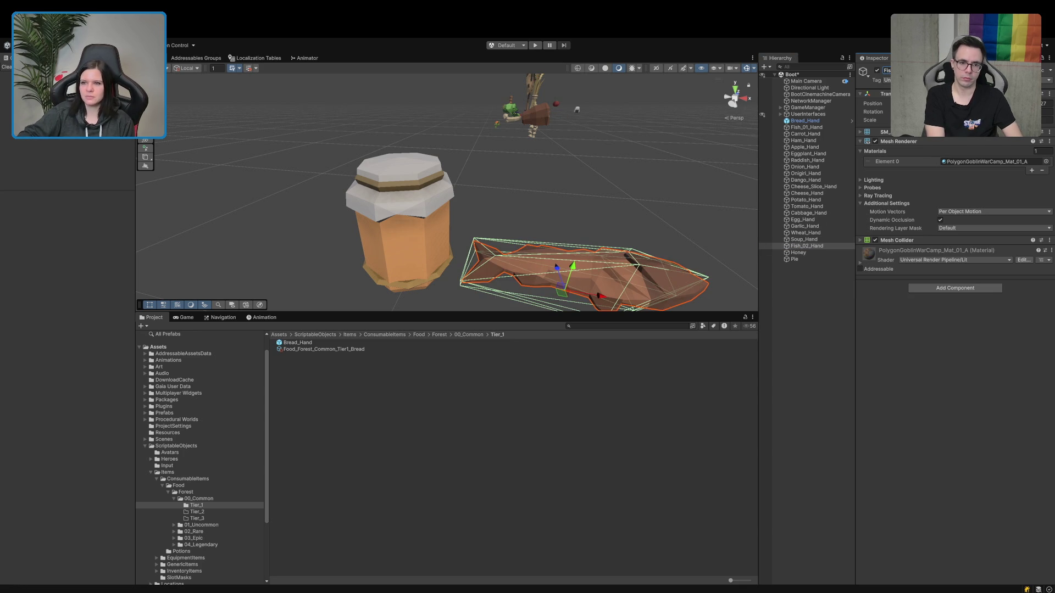
left_click(804, 253)
left_click(886, 70)
type("_Hand")
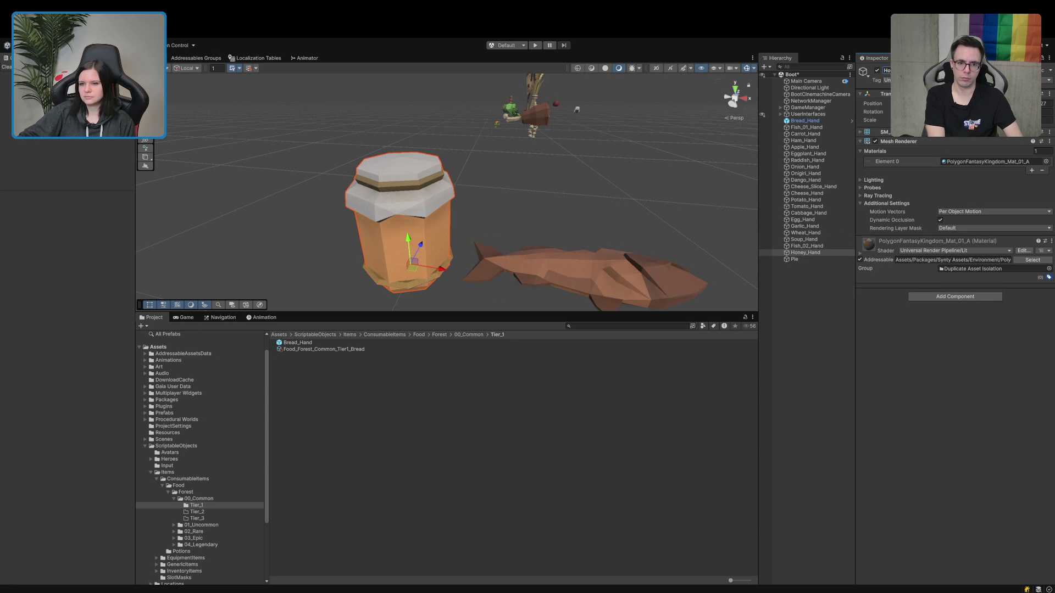
left_click(795, 259)
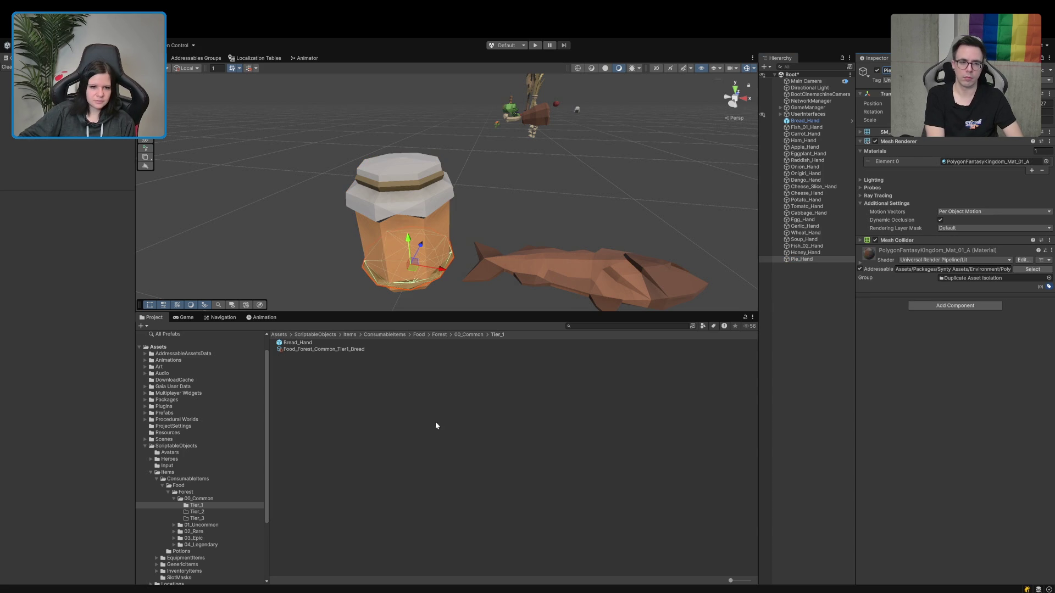
left_click_drag(424, 311, 436, 283)
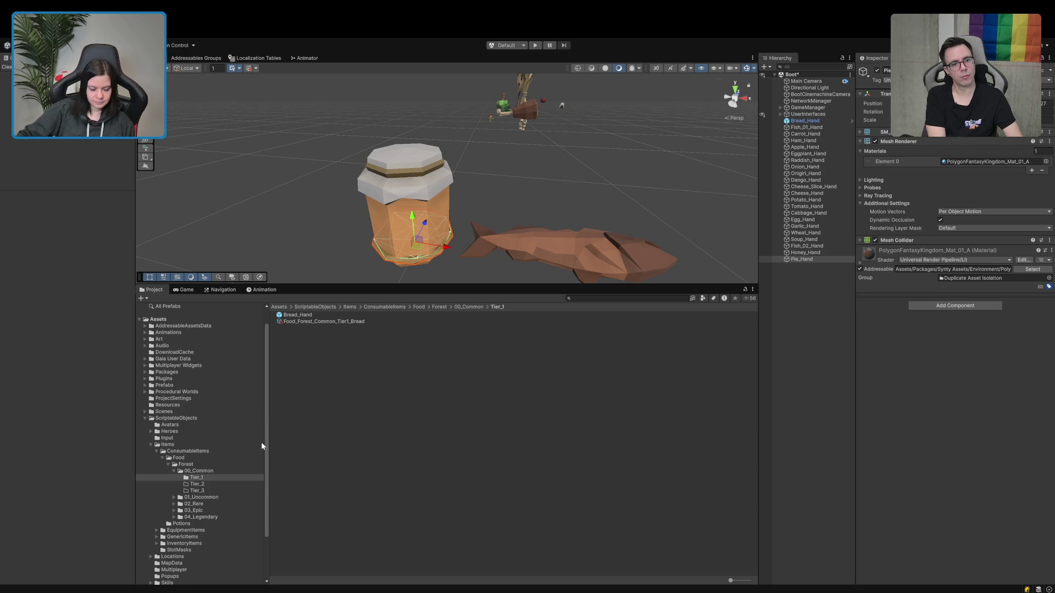
Expand 01_Uncommon through 04_Legendary to show their Tier folders, then inspect Bread_Hand's components.
left_click(174, 517)
left_click(173, 510)
left_click(173, 504)
left_click(173, 498)
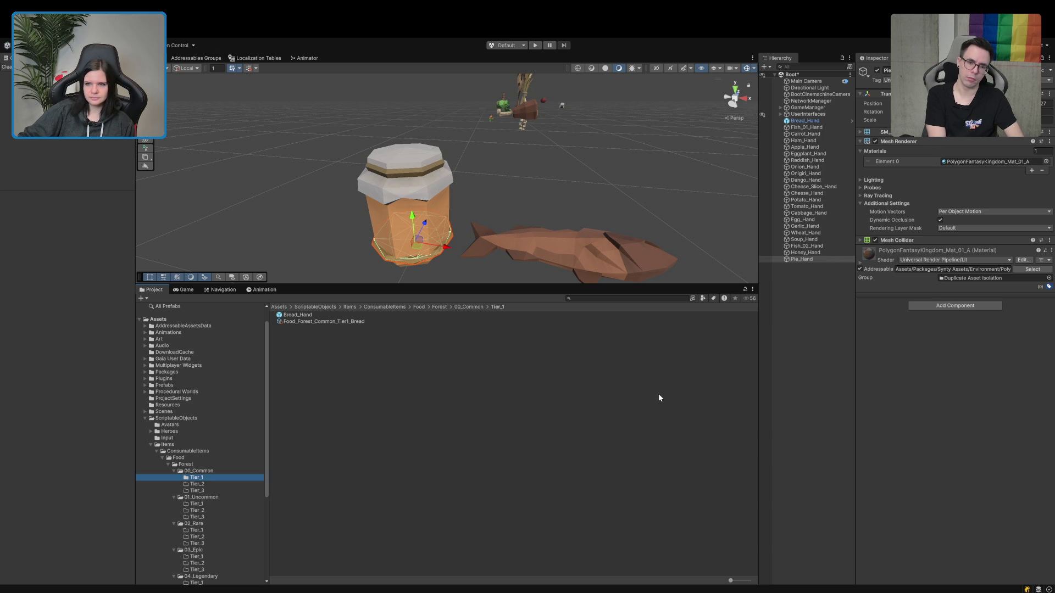
left_click(836, 120)
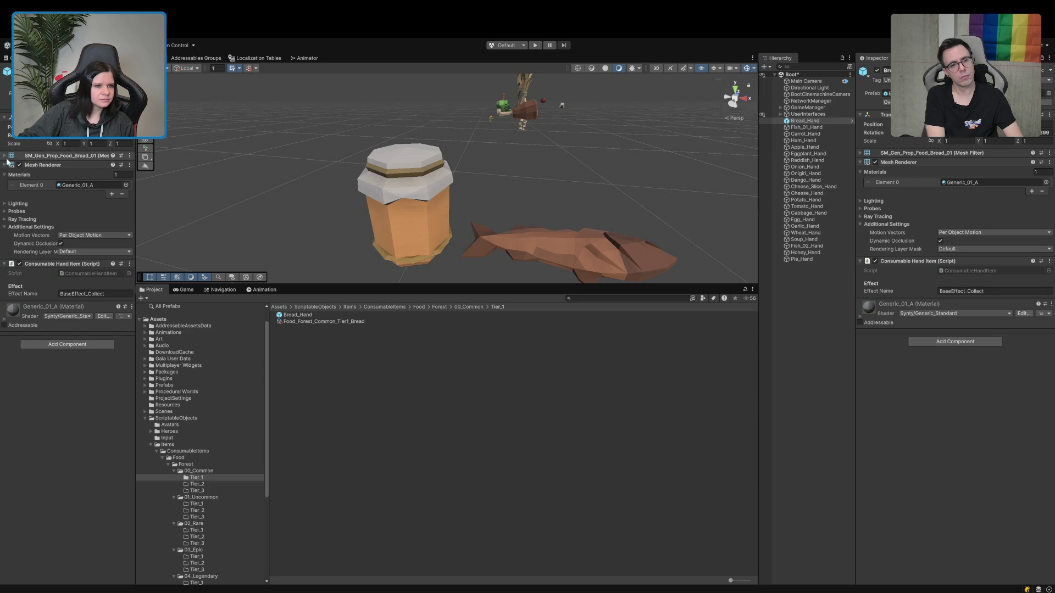
Remove the Mesh Collider from Fish_01_Hand through Potato_Hand together.
left_click(42, 165)
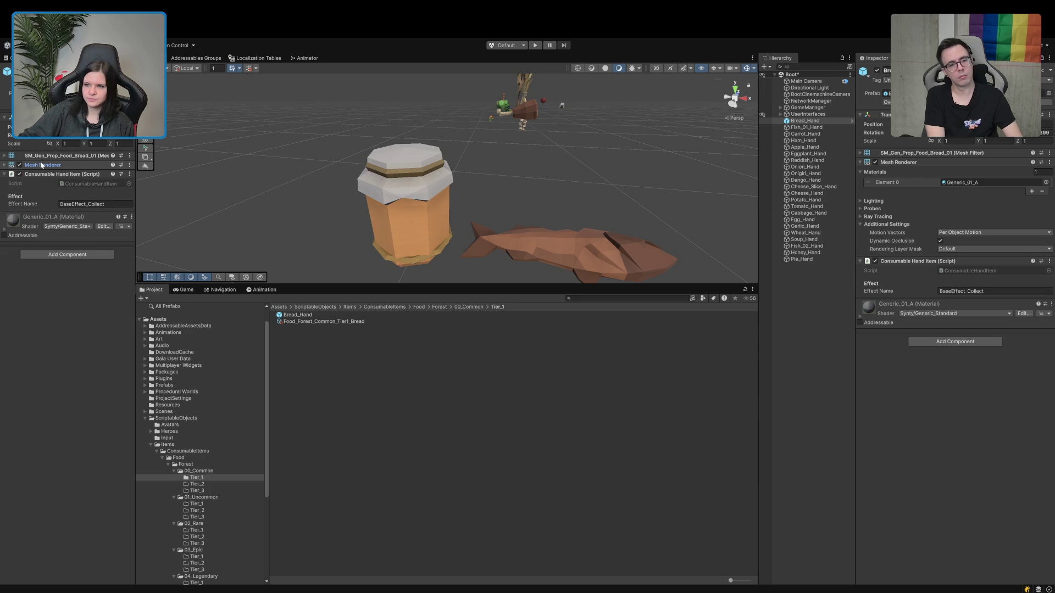
left_click(805, 126)
left_click(802, 134)
key("Down")
key("Down")
key("Down")
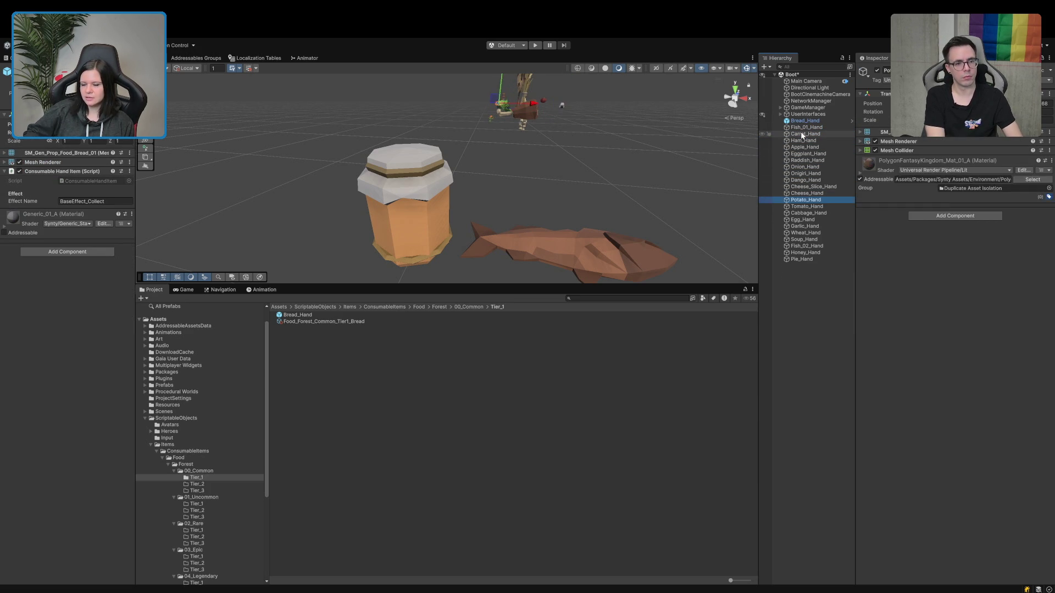
key("Up")
key("Up")
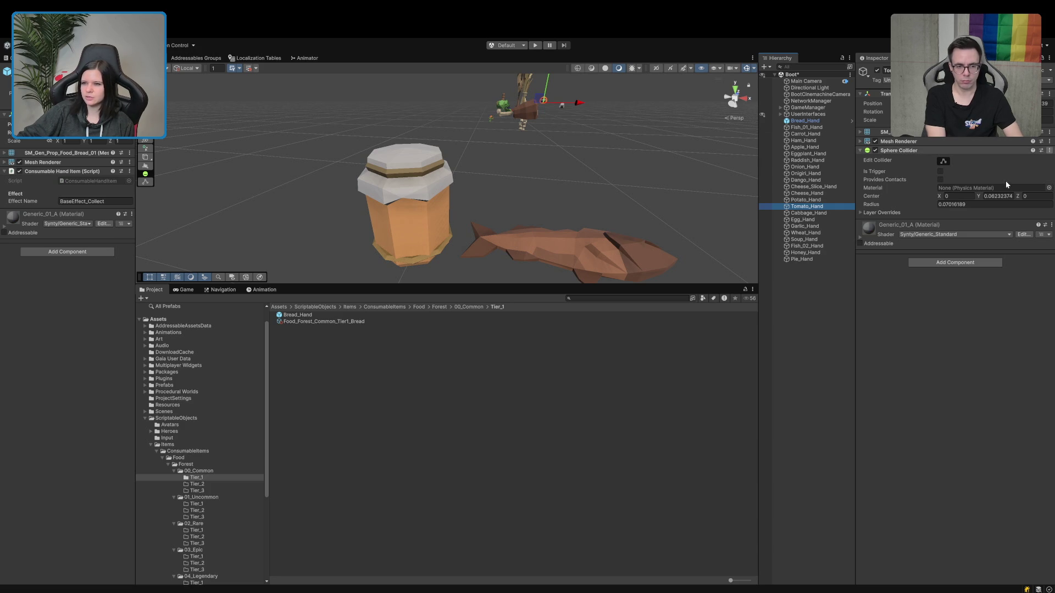
left_click(819, 200)
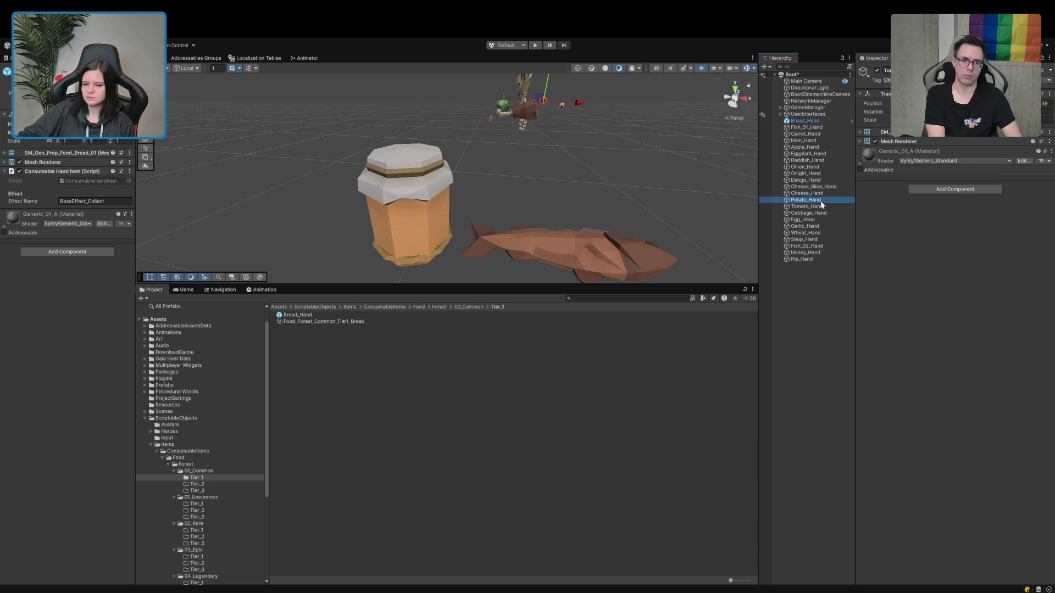
left_click(807, 127, "shift")
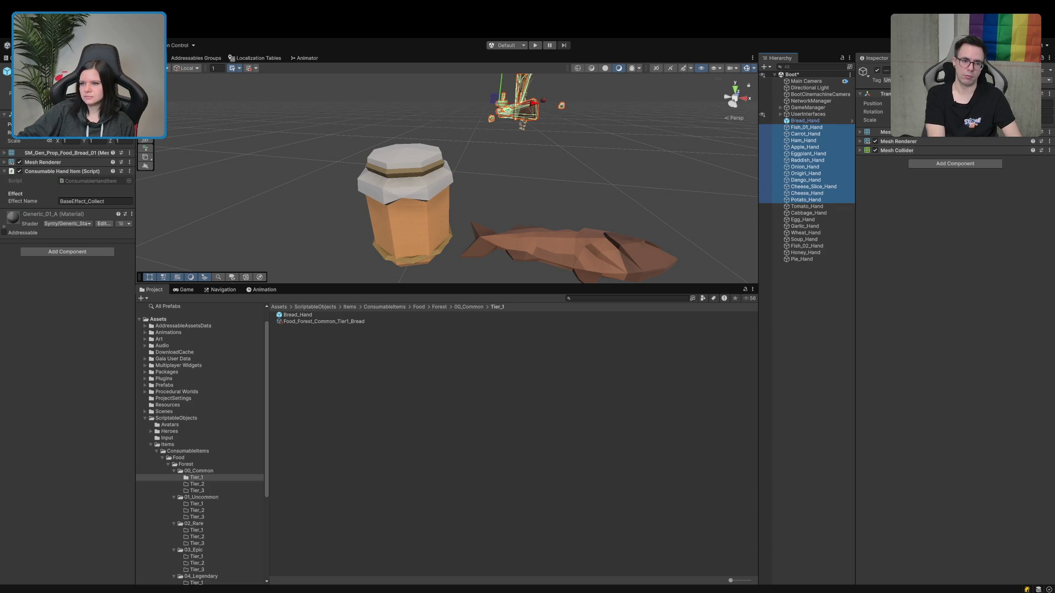
left_click(1046, 156)
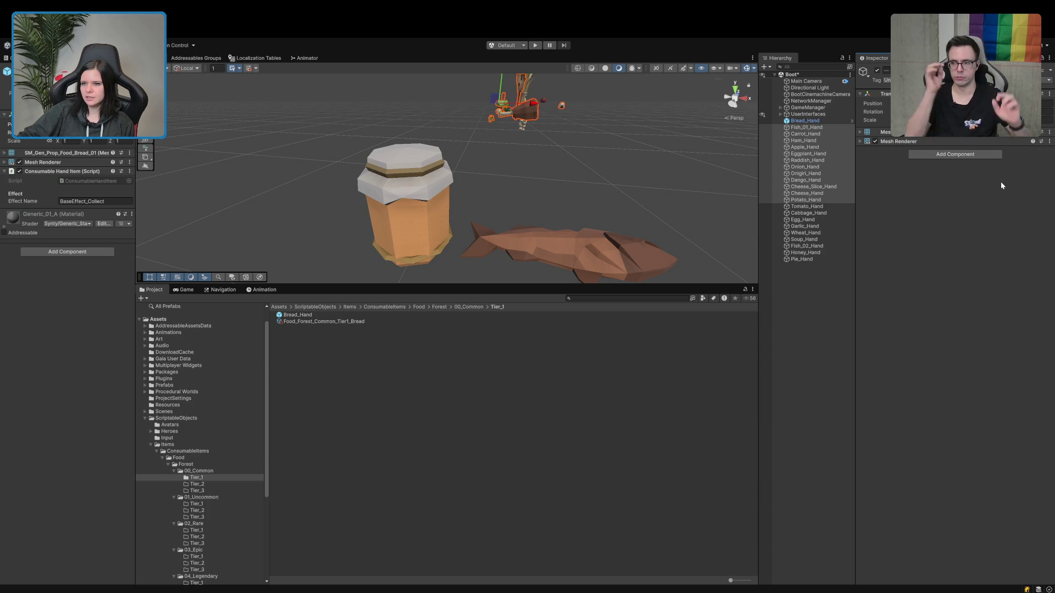
Remove the Mesh Colliders from Cabbage_Hand and from Garlic_Hand through Fish_02_Hand.
left_click(819, 213)
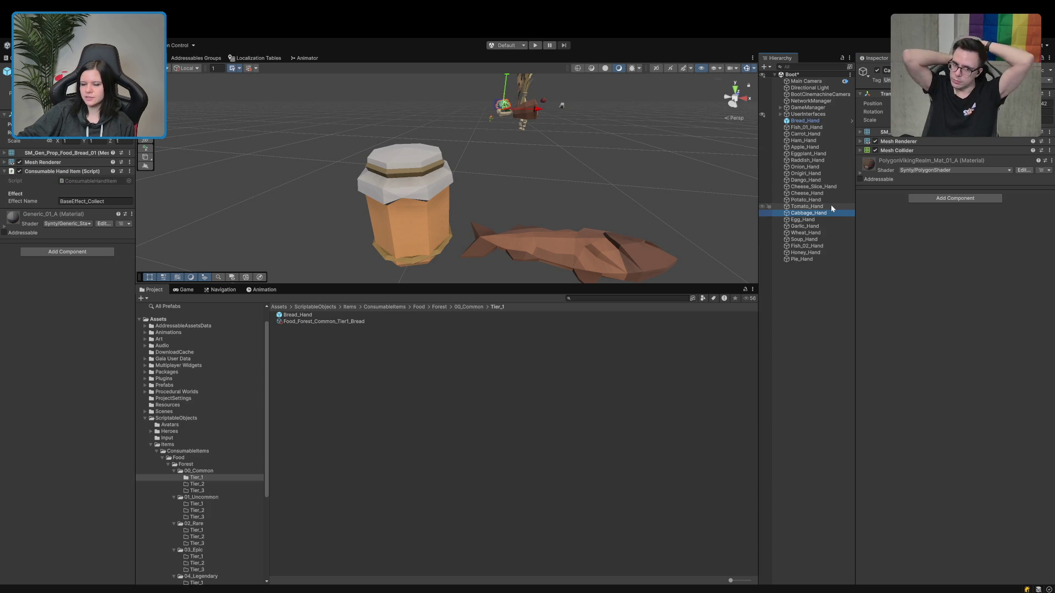
key("shift+Down")
key("shift+Up")
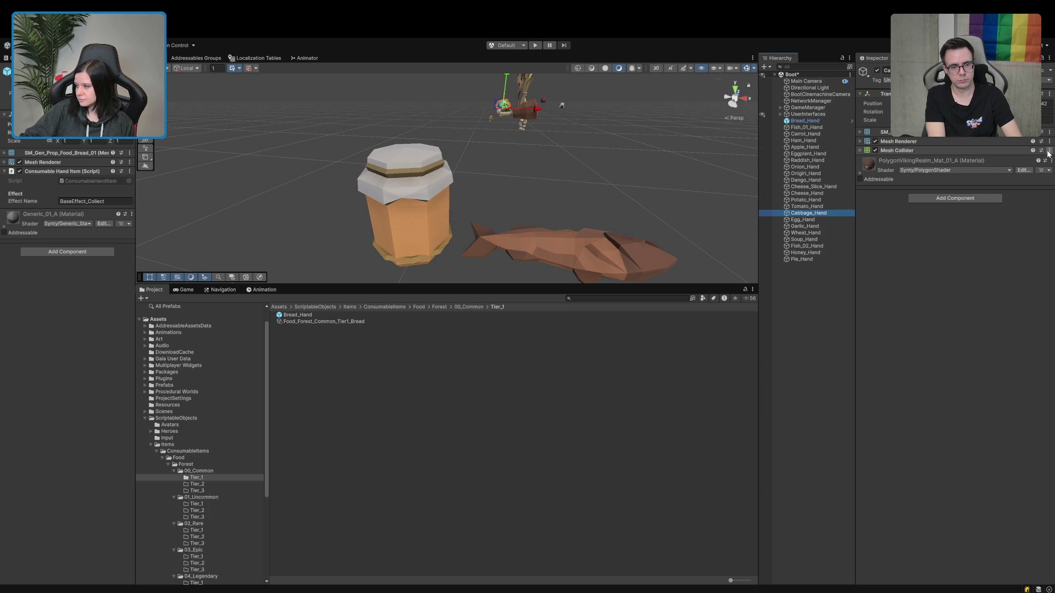
key("ctrl+z")
left_click(810, 222)
key("Down")
key("Down")
key("Down")
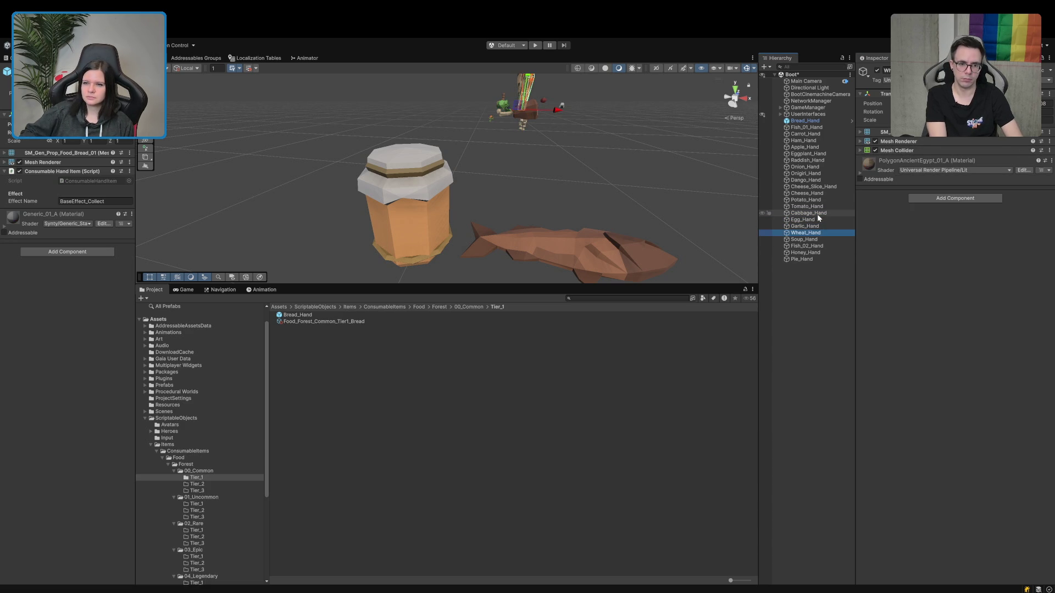
key("Up")
key("shift+Up")
key("shift+Up")
key("shift+Up")
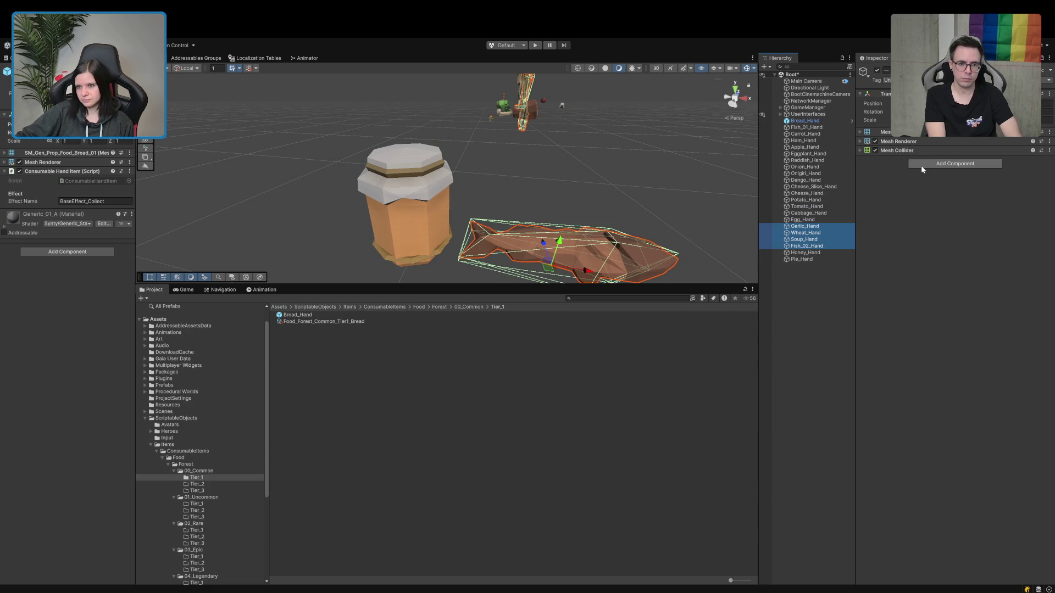
left_click(1049, 149)
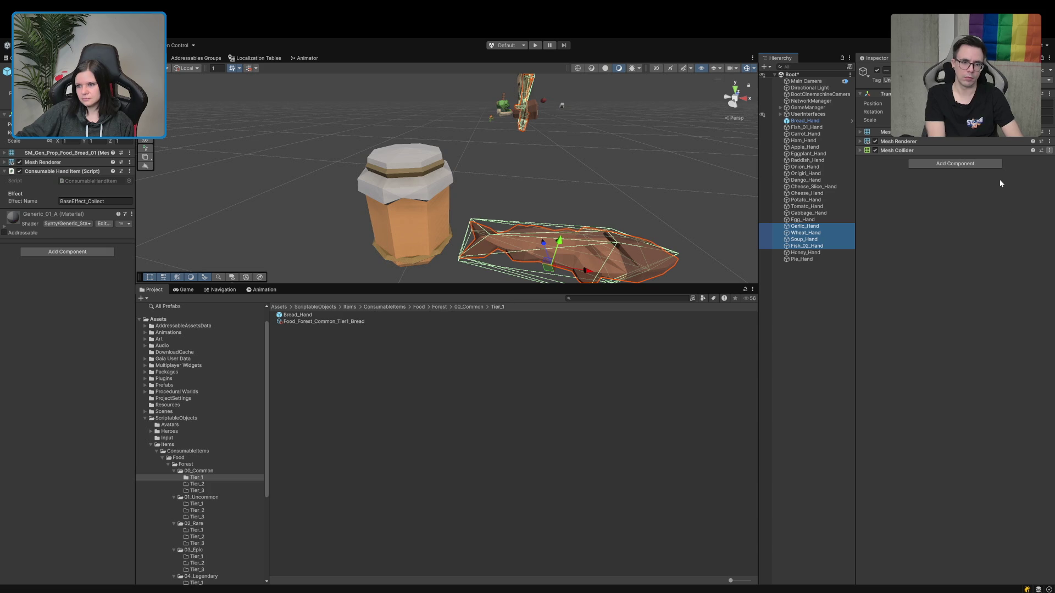
left_click(1001, 175)
Hide Carrot_Hand through Pie_Hand in the Scene and paste the Consumable Hand Item script onto them.
left_click(800, 252)
left_click(801, 259)
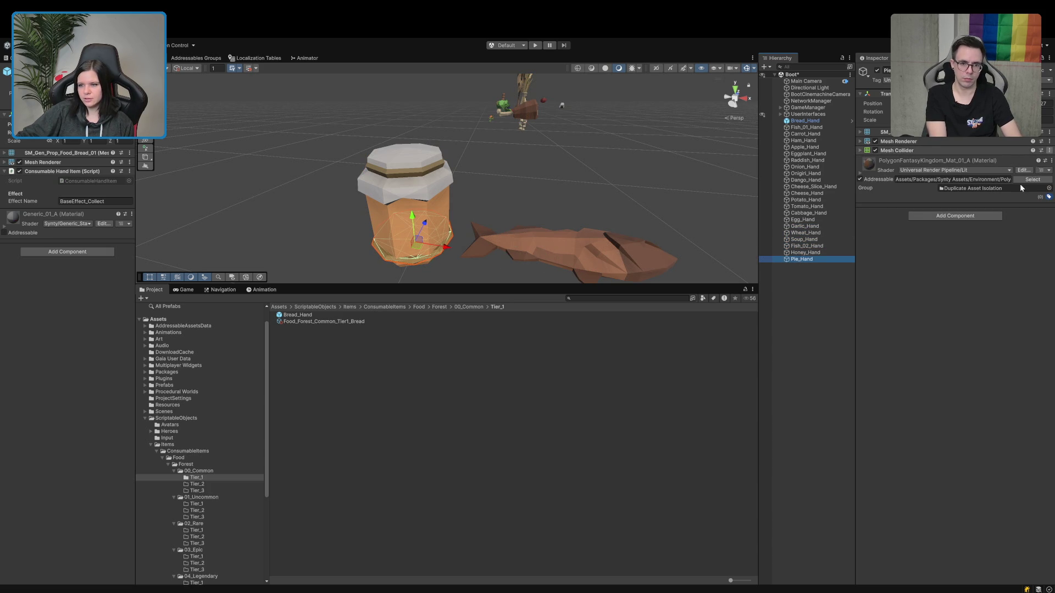
left_click(816, 133, "shift")
key("alt+shift+a")
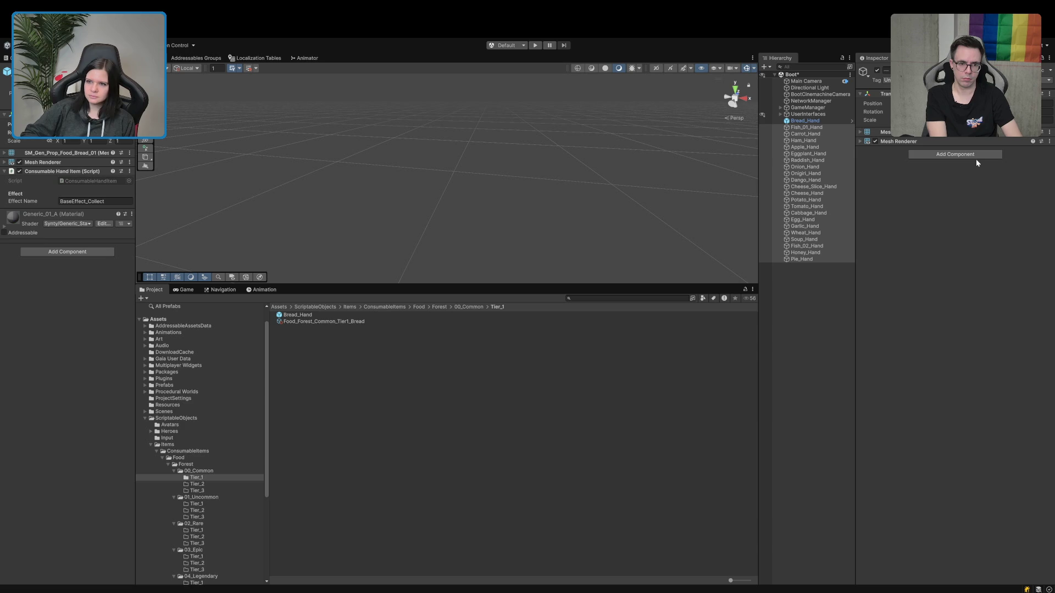
key("ctrl+v")
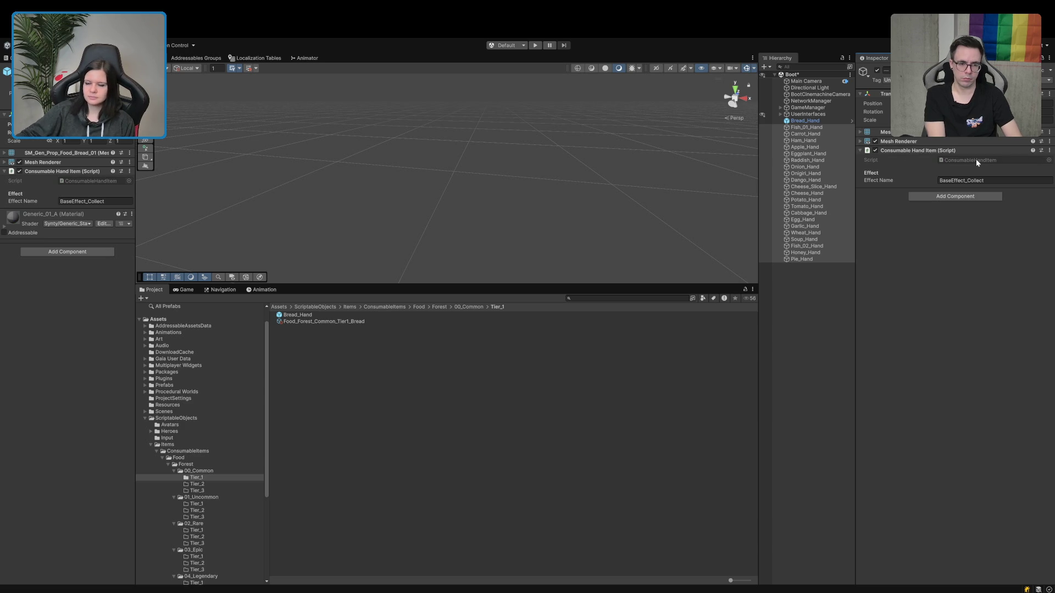
Drag Fish_01_Hand through Pie_Hand into the Forest folder as prefabs, then select all food _Hand objects.
left_click(840, 351)
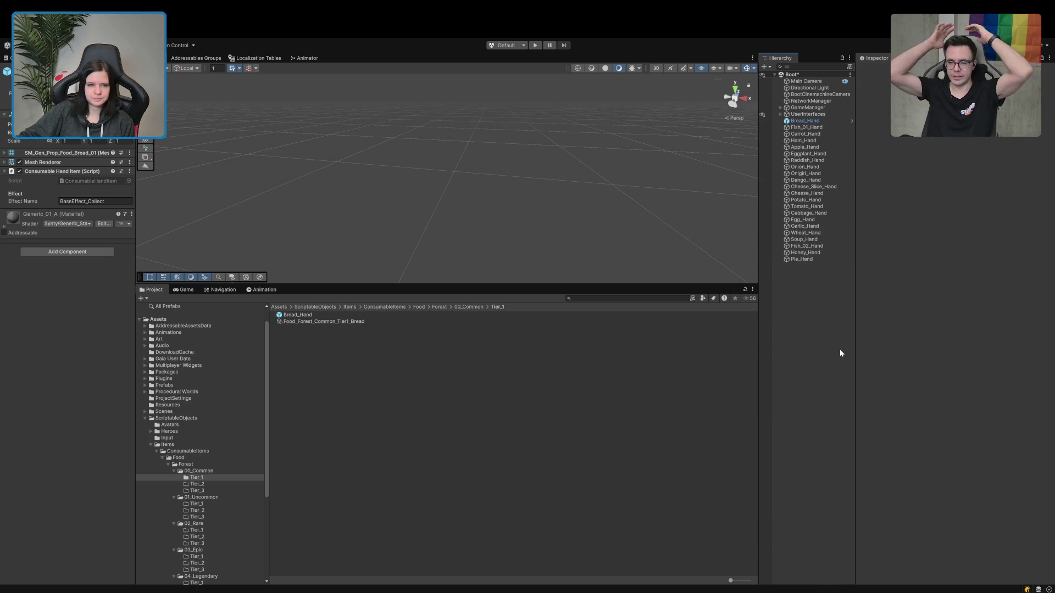
left_click(186, 466)
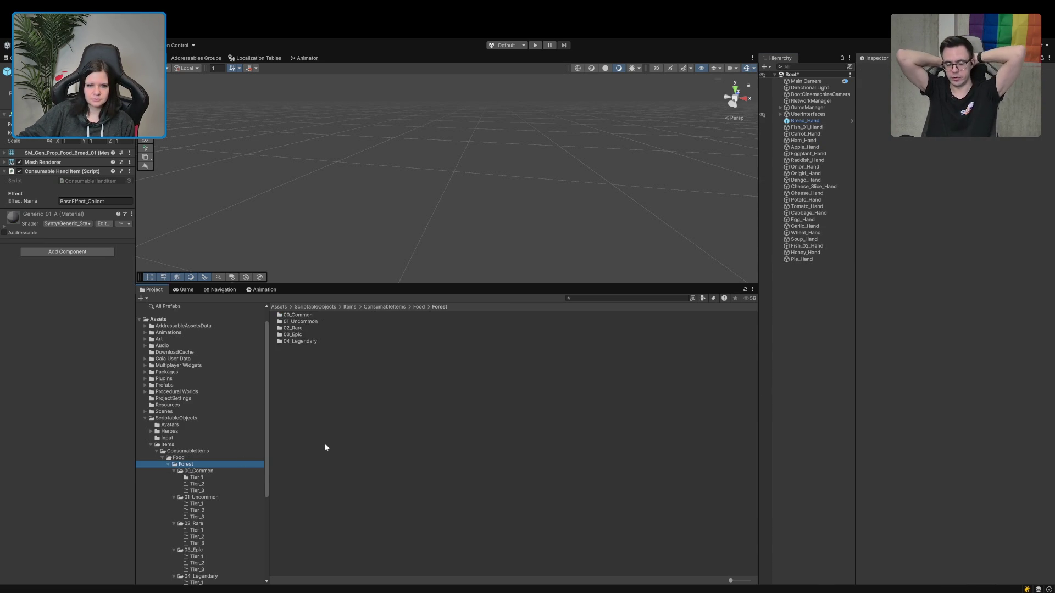
scroll(227, 464, "down", 3)
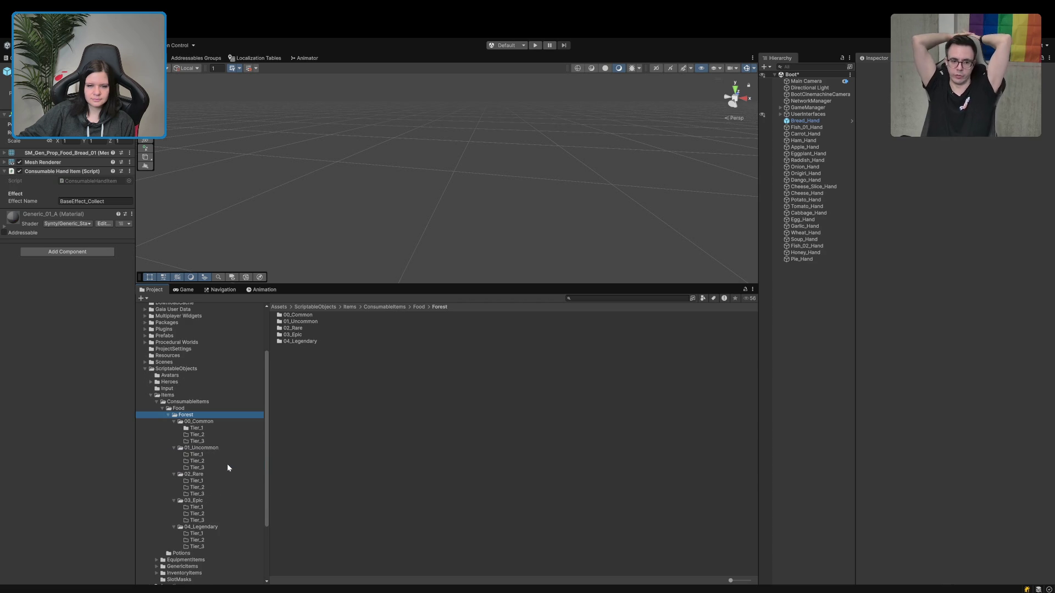
left_click(826, 126)
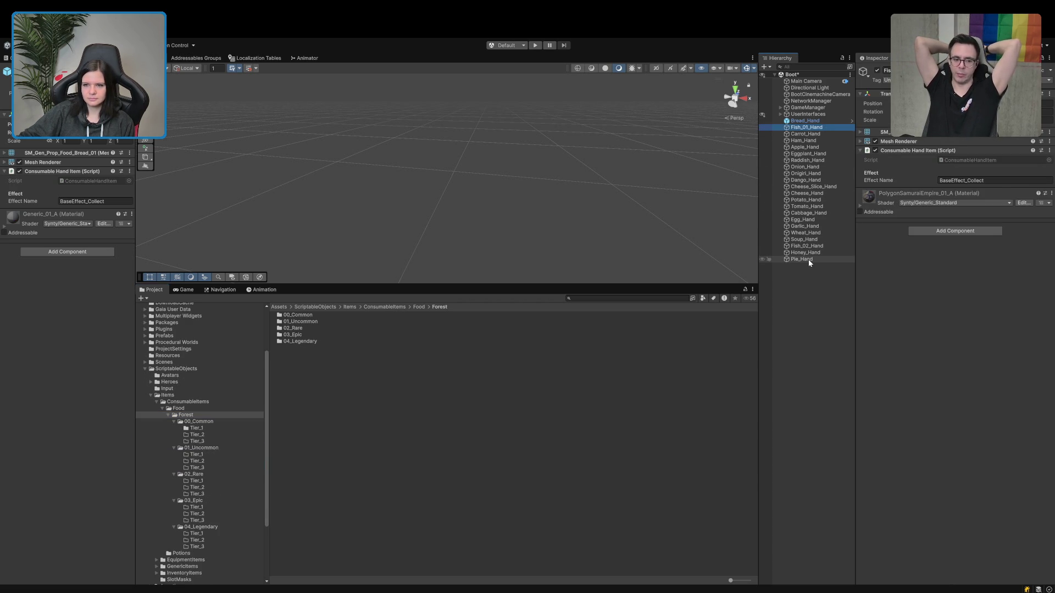
left_click(809, 259, "shift")
mouse_move(809, 259)
left_mouse_down()
mouse_move(260, 464)
mouse_move(198, 430)
mouse_move(192, 415)
left_mouse_up()
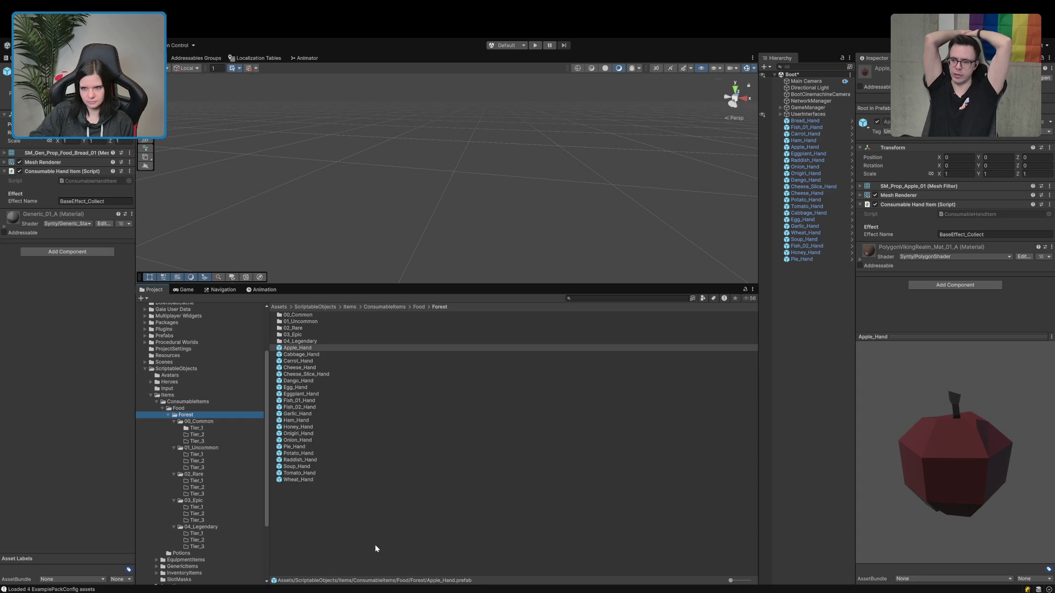
left_click(812, 121)
left_click(799, 259, "shift")
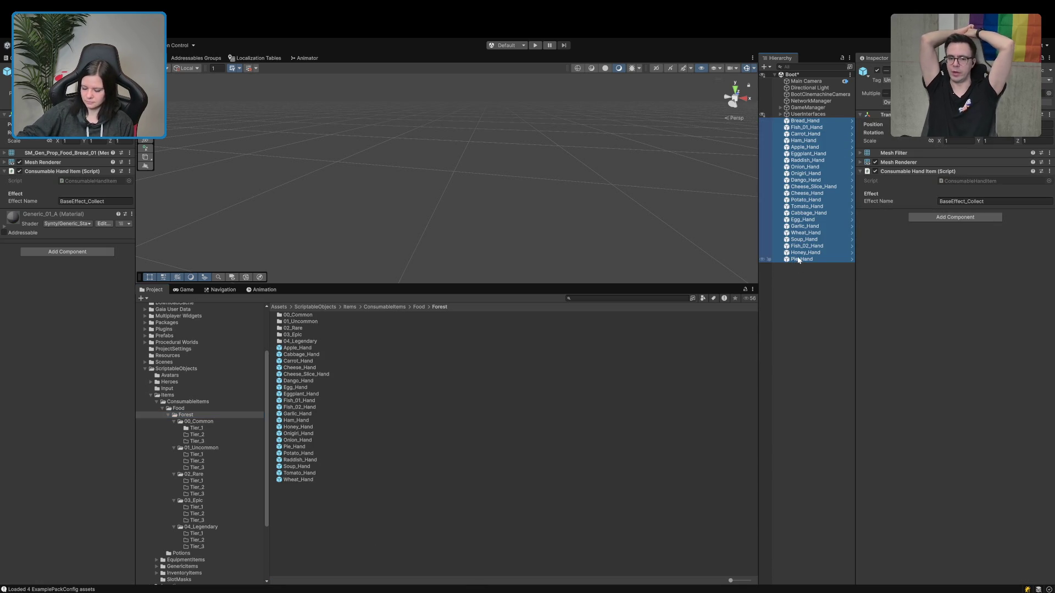
Delete all the food _Hand objects from the scene Hierarchy.
key("Delete")
scroll(256, 491, "down", 2)
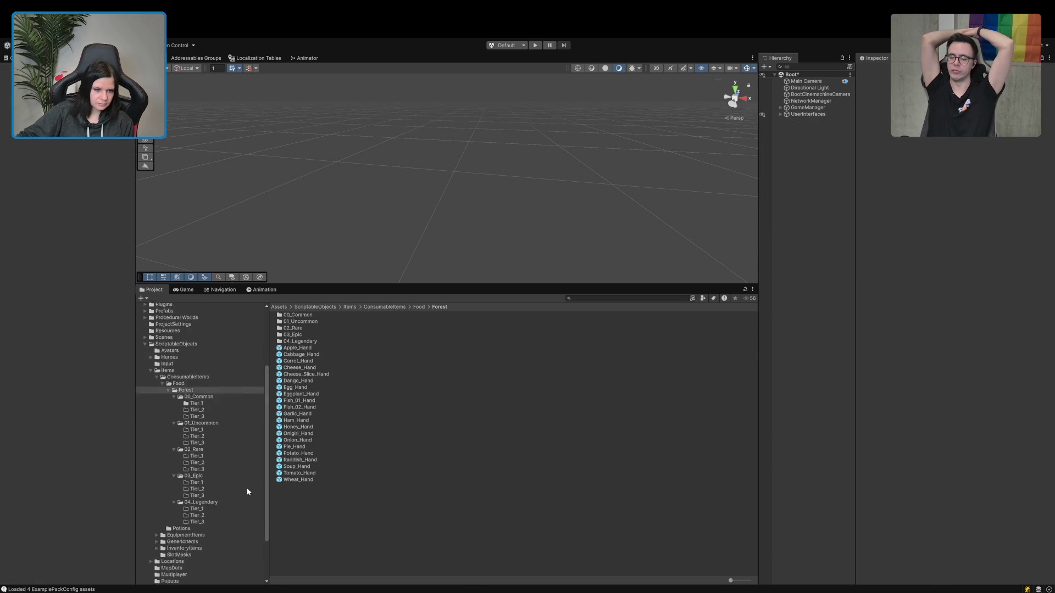
scroll(247, 492, "down", 3)
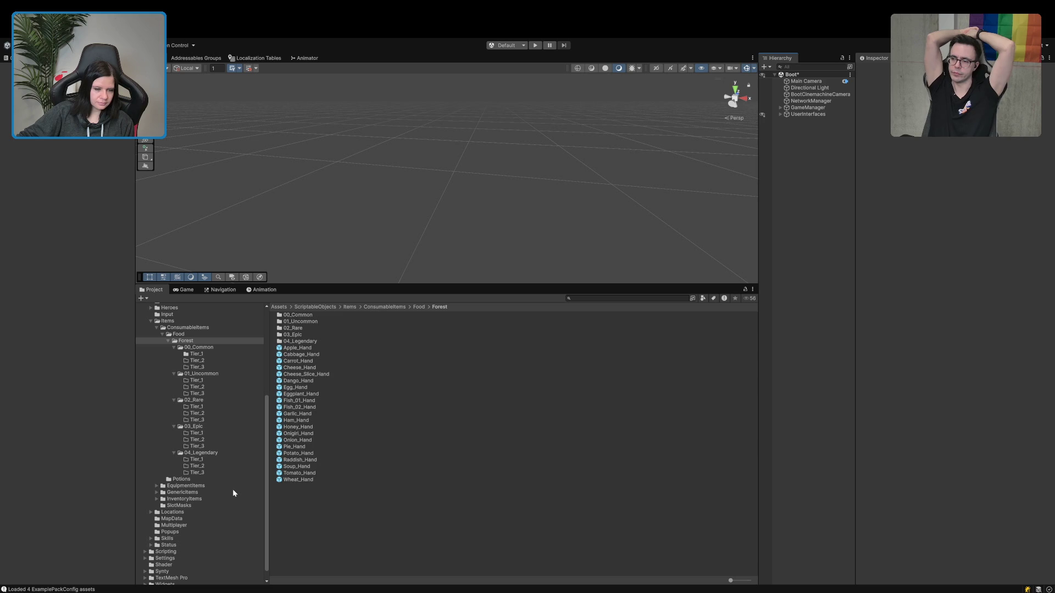
In 00_Common Tier_1, inspect the bread's Food_Common_Tier1_StatusEffect, a Hunger change of 5.
left_click(196, 354)
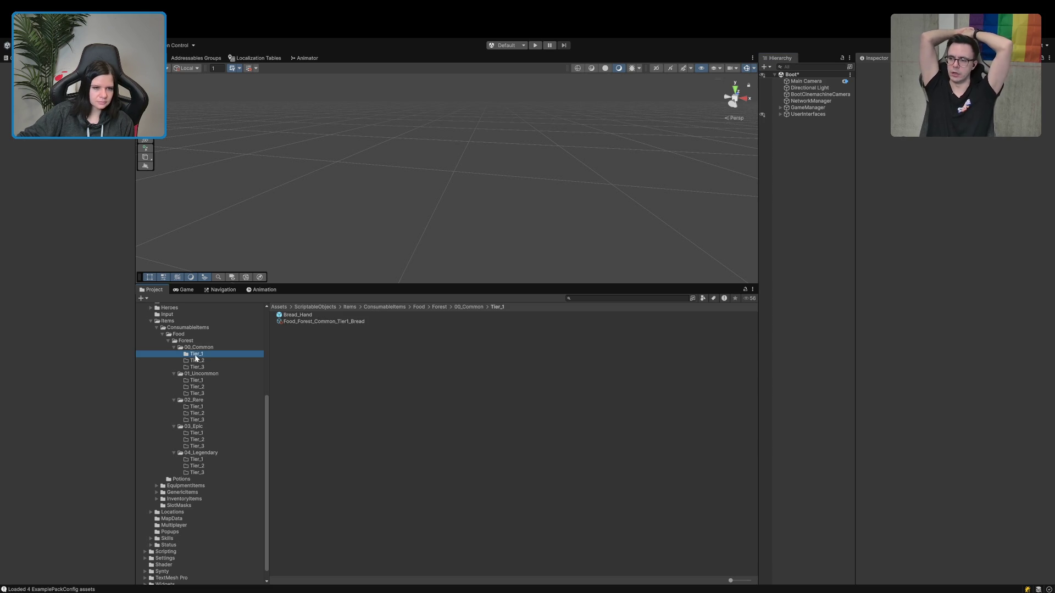
left_click(301, 322)
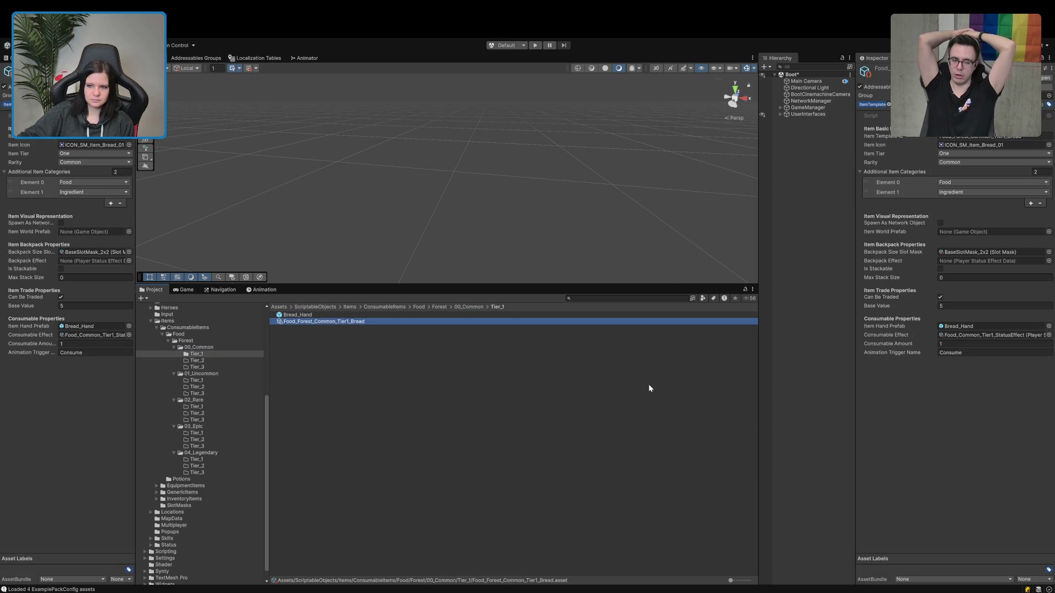
left_click(953, 336)
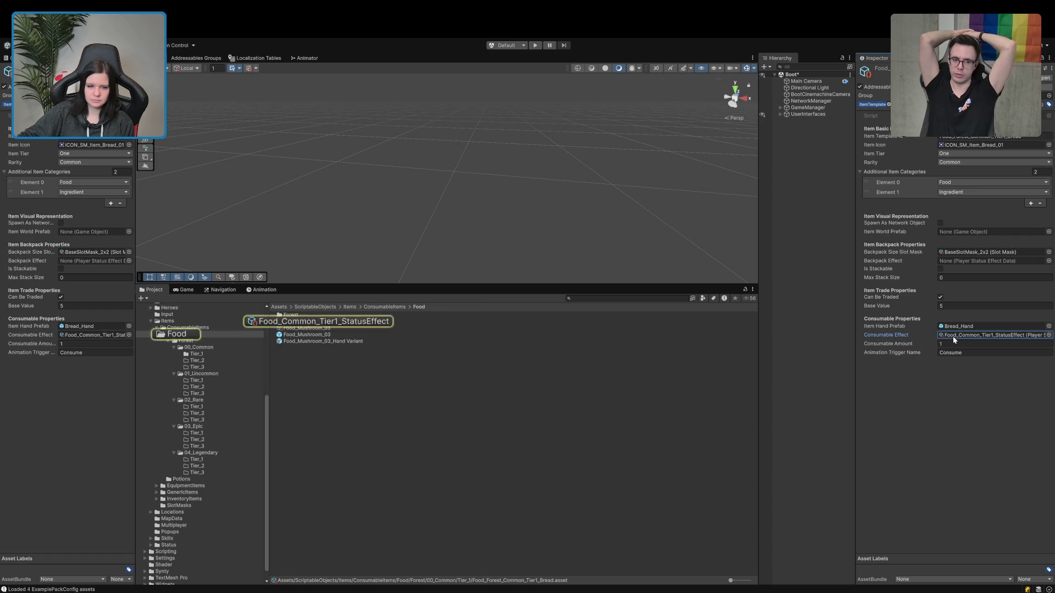
left_click(308, 322)
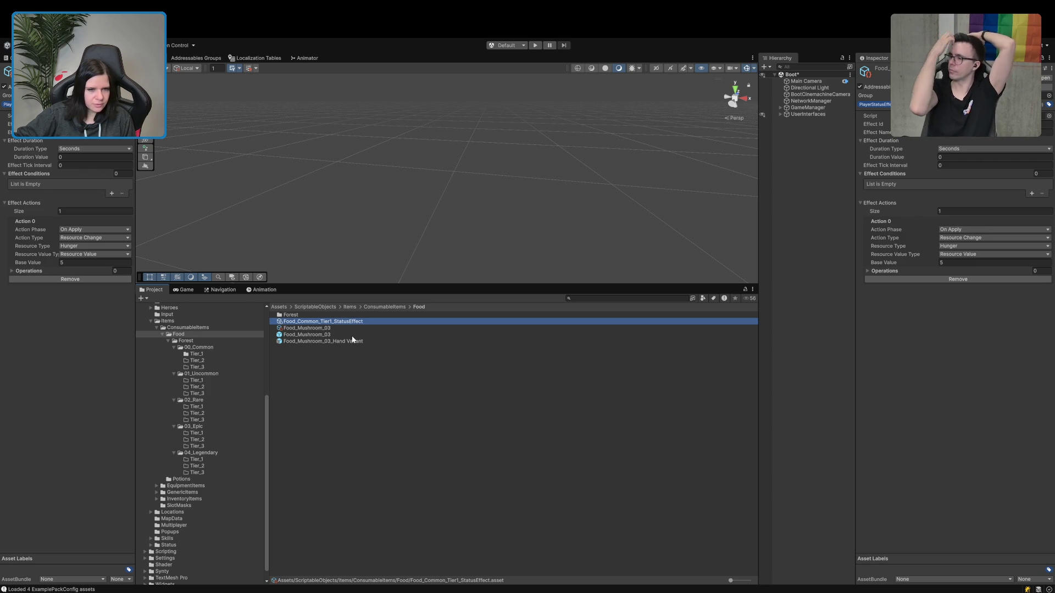
left_click(186, 341)
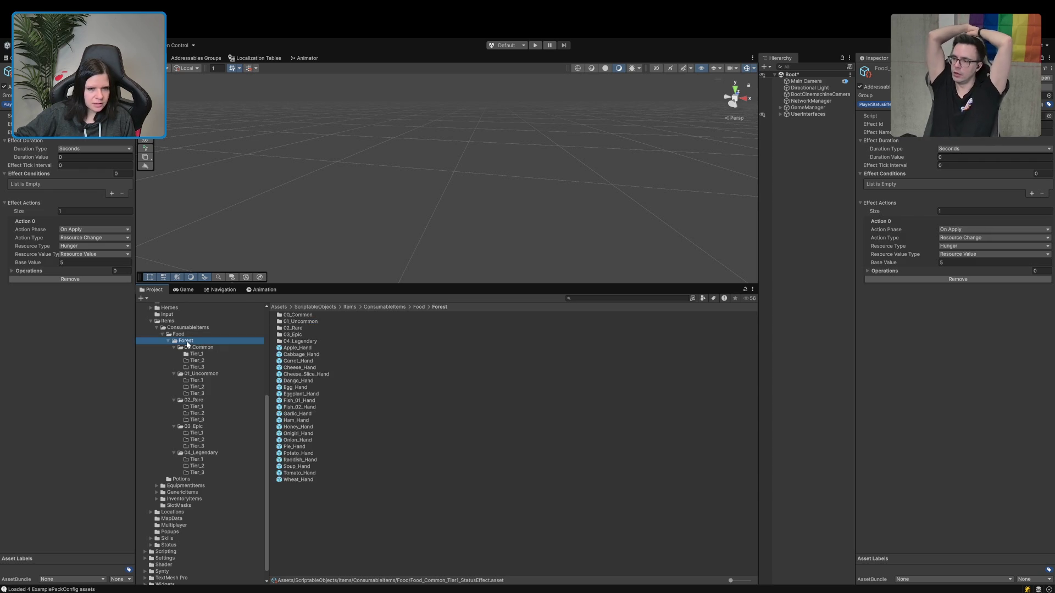
left_click(305, 349)
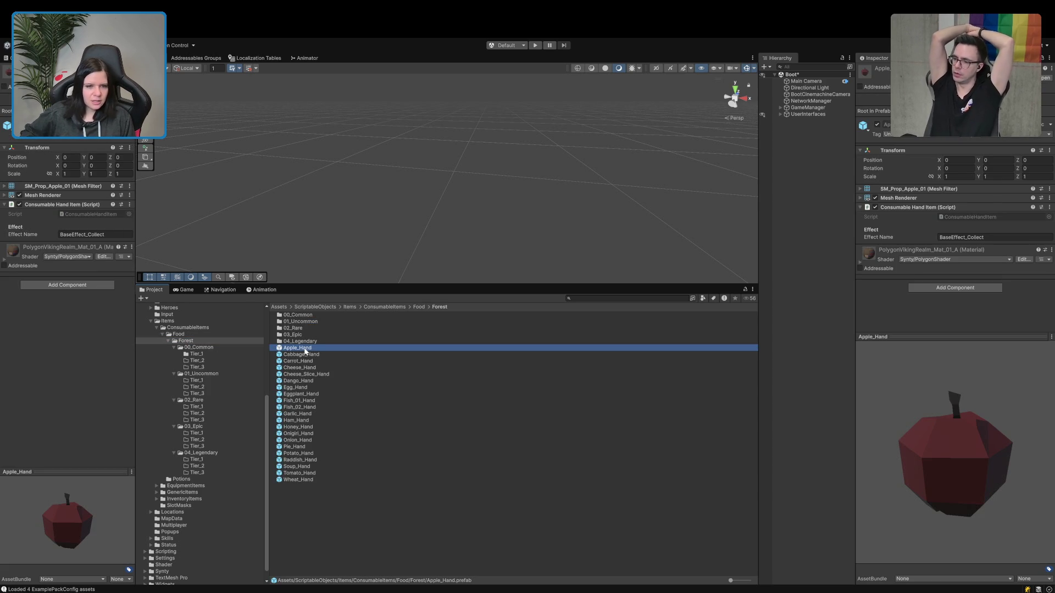
key("Down")
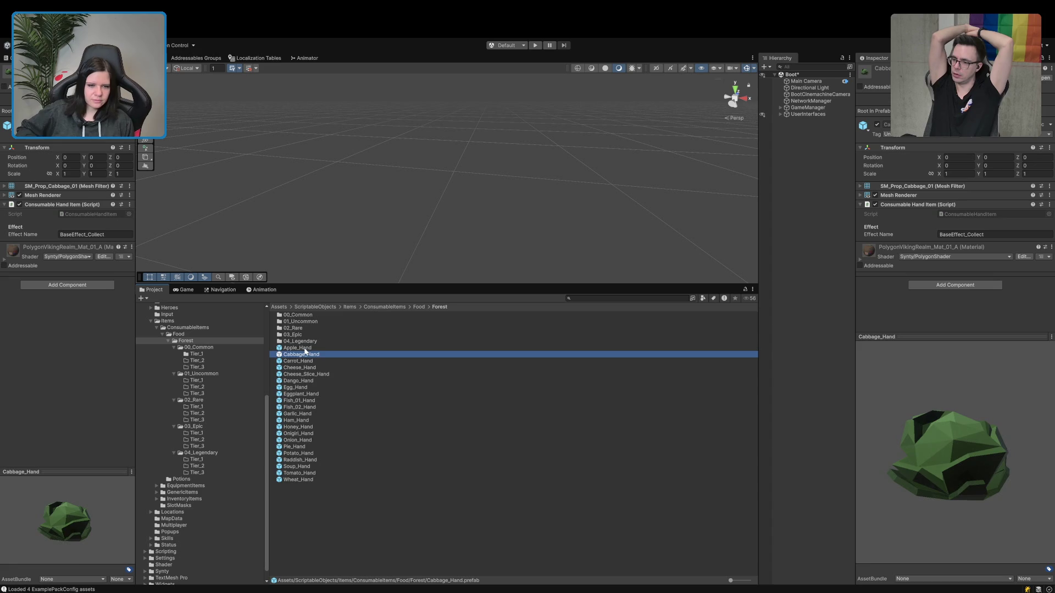
key("Up")
key("shift+Down")
key("shift+Down")
key("shift+Down")
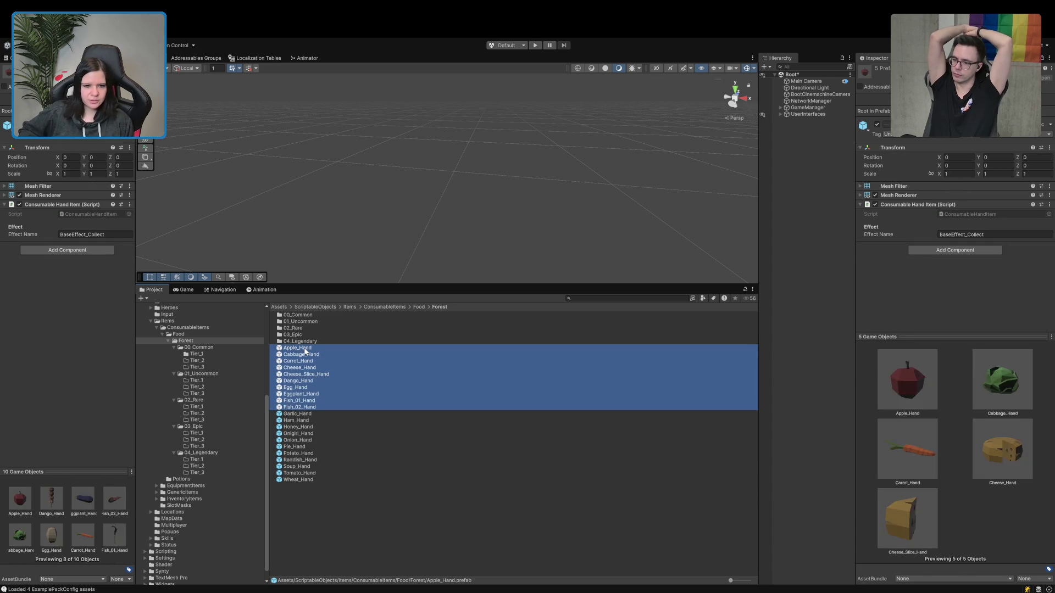
key("shift+Down")
key("shift+Down")
key("shift+Down")
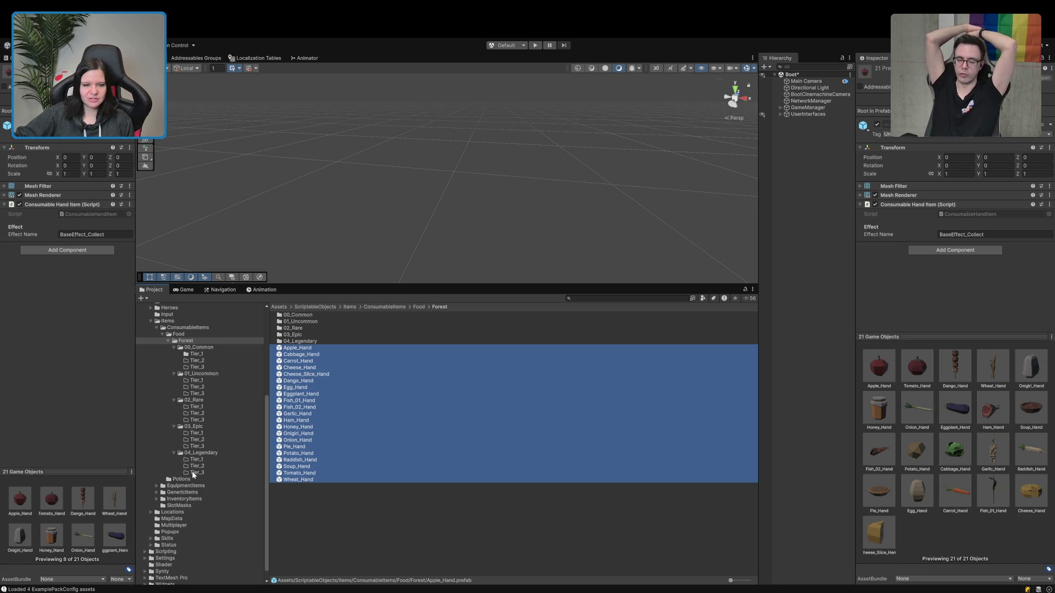
left_click(361, 490)
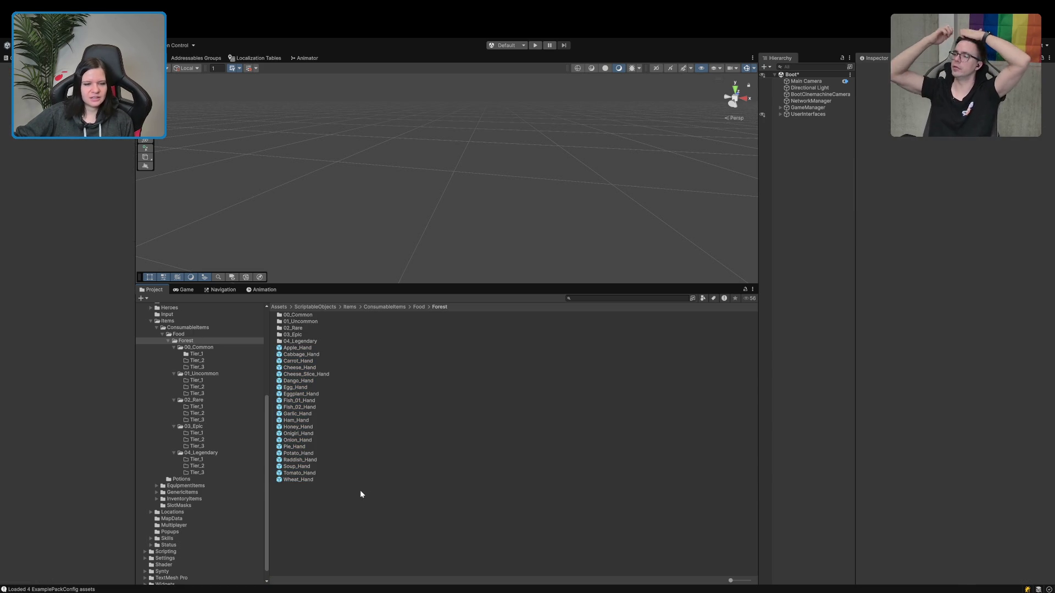
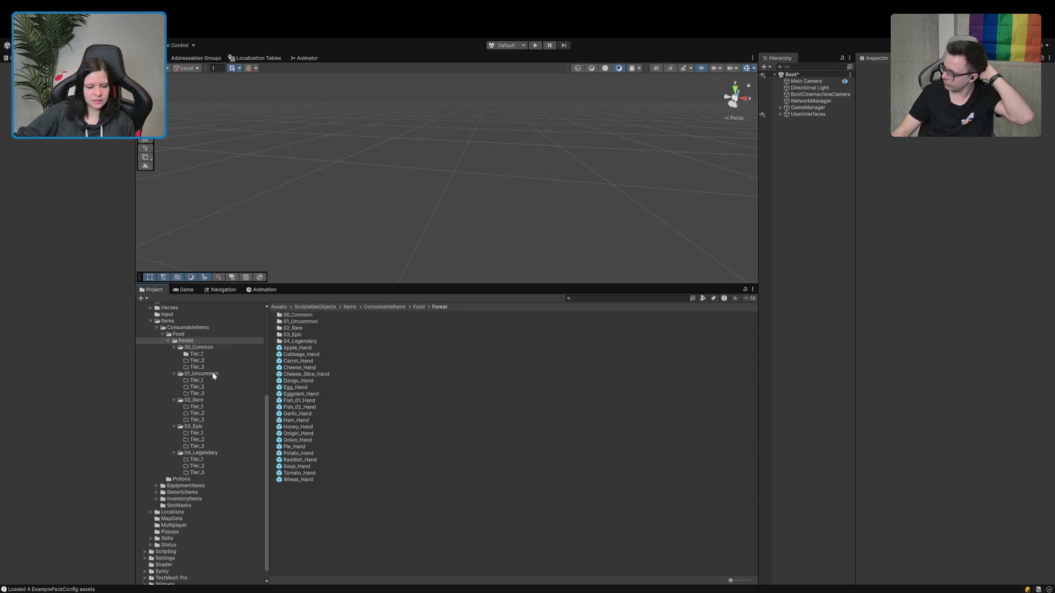
Collapse the 01_Uncommon through 04_Legendary rarity folders, select all four and delete them.
left_click(175, 374)
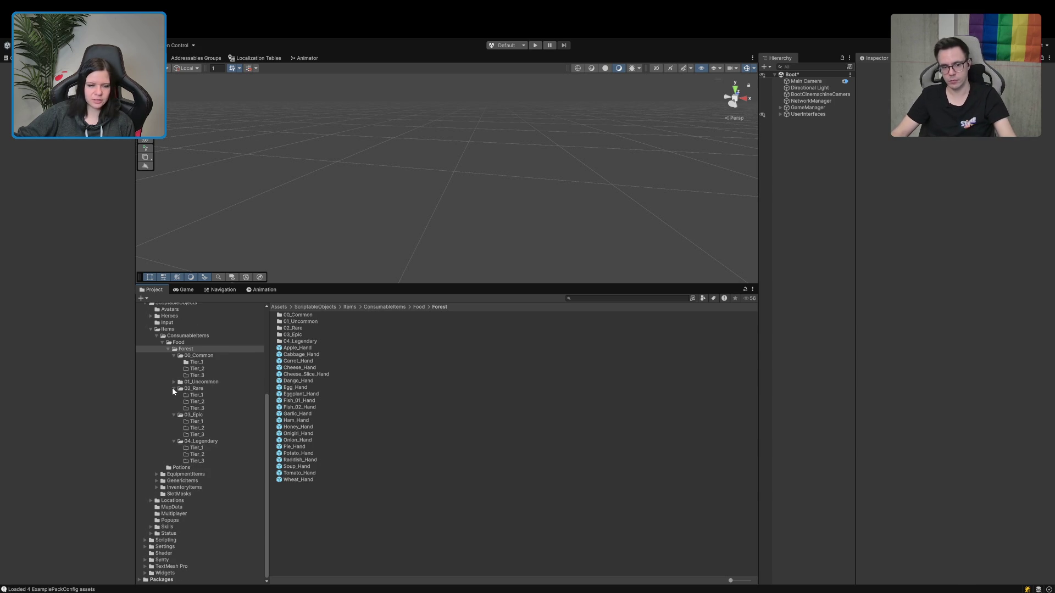
left_click(170, 413)
left_click(173, 413)
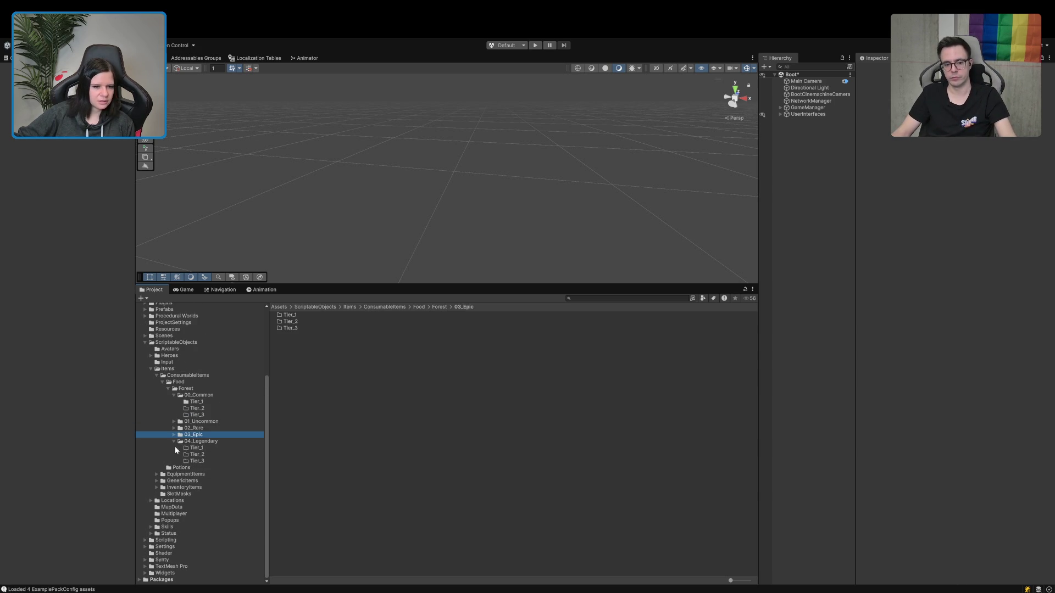
left_click(174, 441)
left_click(195, 461, "shift")
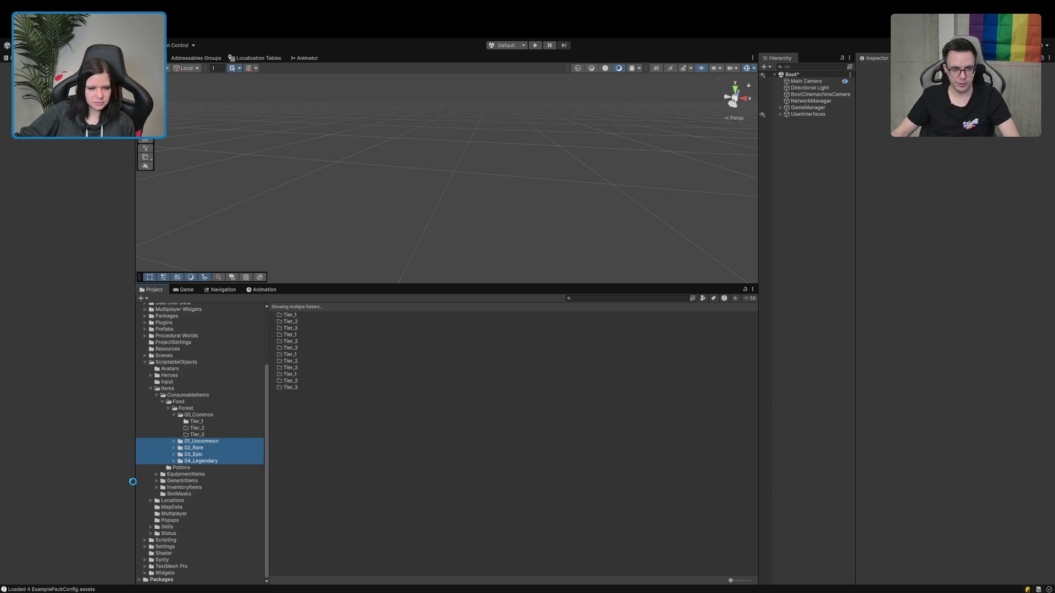
key("Delete")
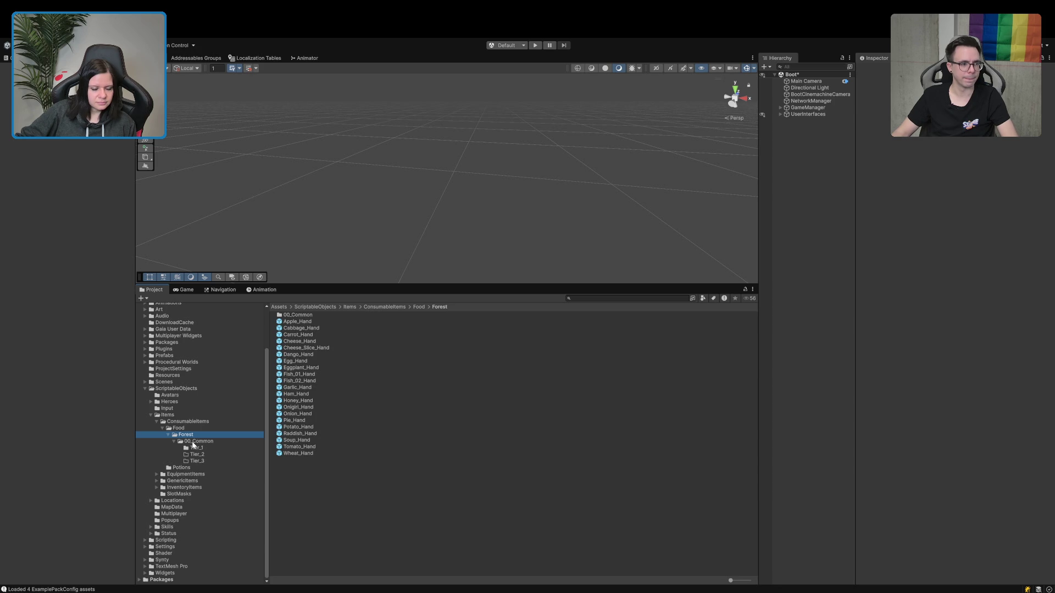
Open 00_Common/Tier_1 and inspect the Food_Forest_Common_Tier1_Bread item.
left_click(193, 441)
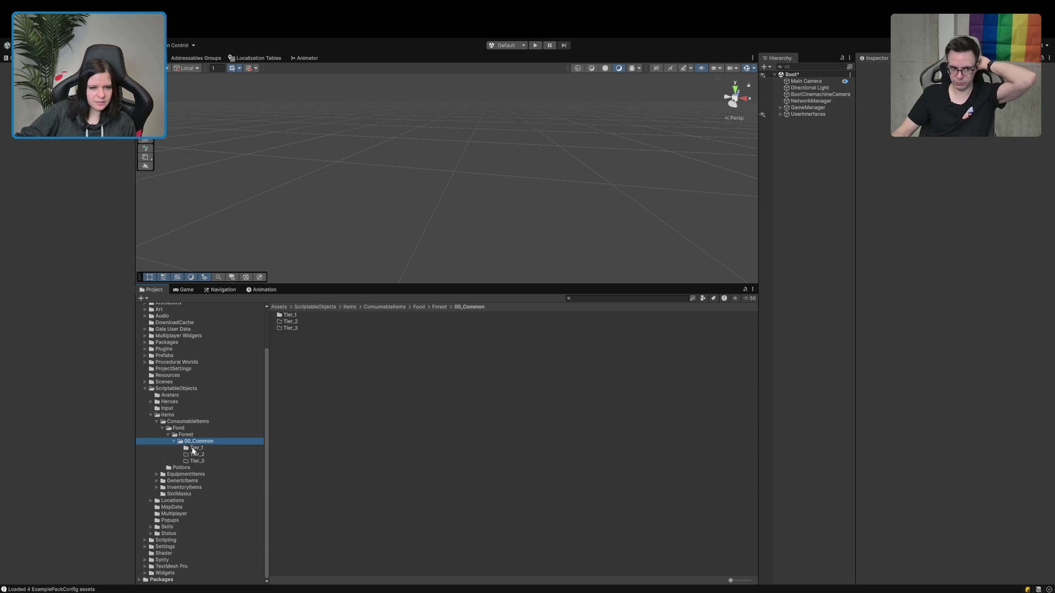
left_click(196, 448)
left_click(335, 323)
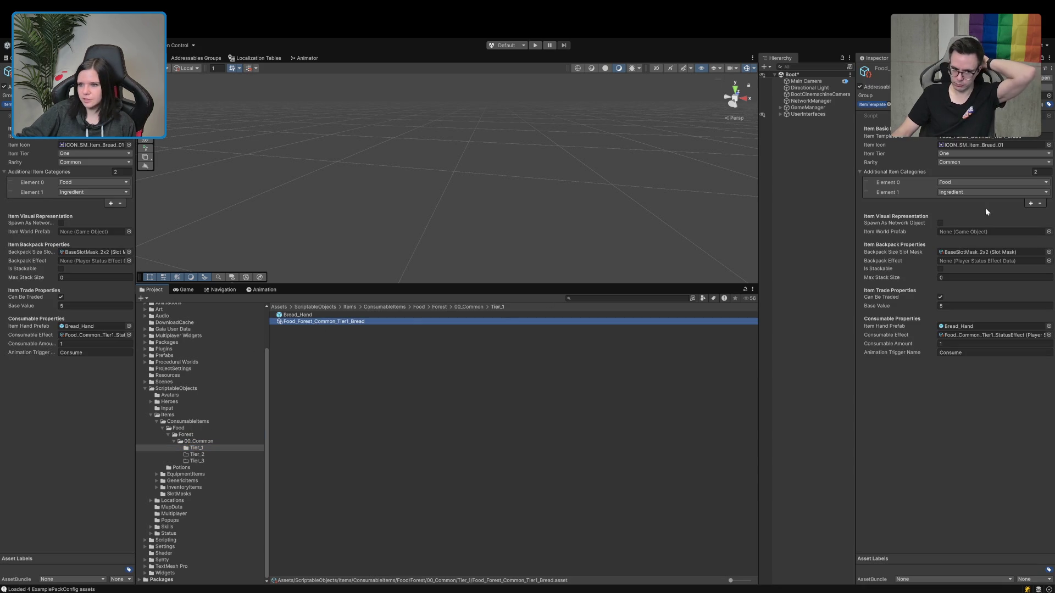
Find the bread's Consumable Effect asset and drop '_Common' from its name, making Food_Tier1_StatusEffect.
left_click(984, 335)
left_click(317, 322)
left_click(317, 323)
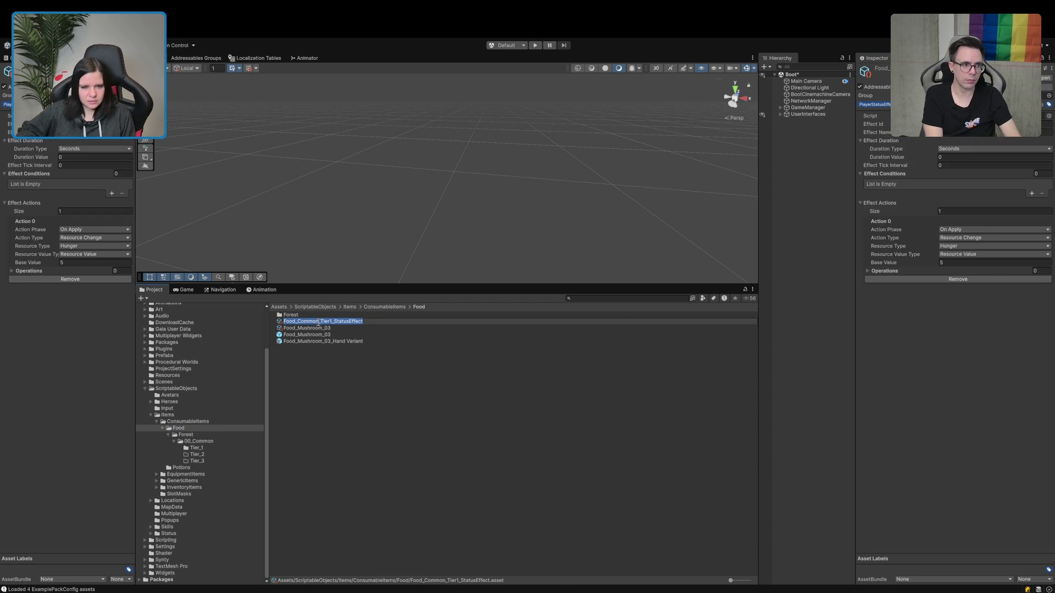
key("shift+Left")
key("shift+Left")
key("shift+Left")
key("BackSpace")
key("Return")
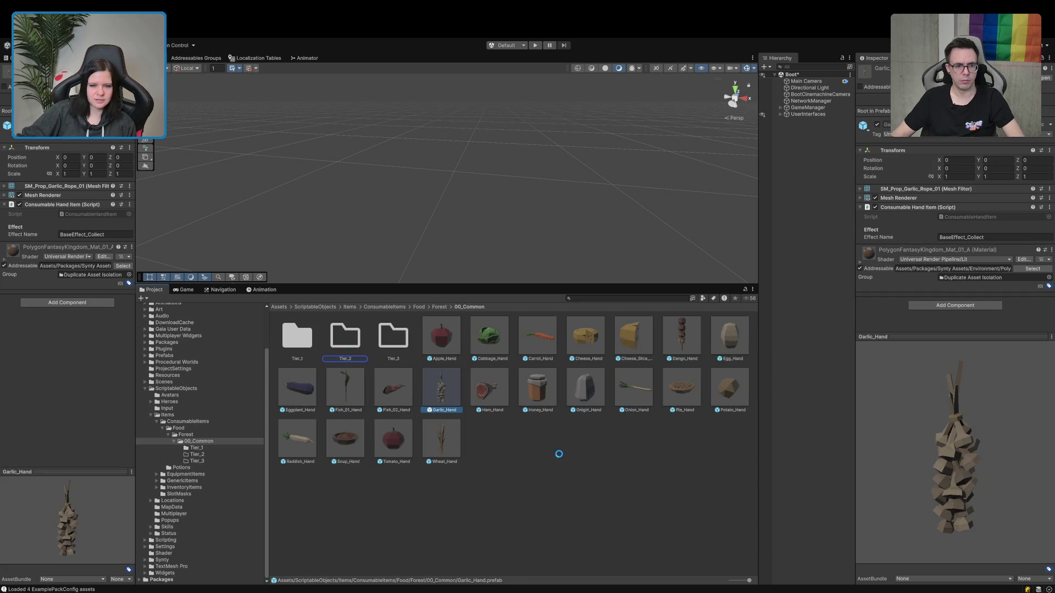
Move the Ham, Pie, Cheese and Dango hand prefabs into Tier_3 and Onigiri into Tier_2.
left_click_drag(435, 395, 402, 348)
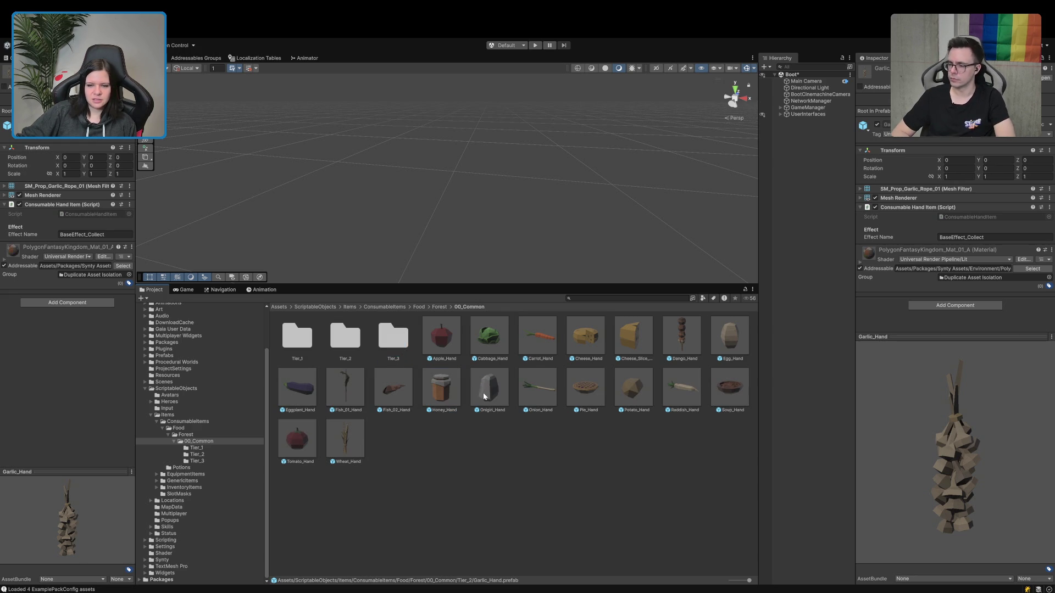
left_click_drag(486, 397, 353, 343)
left_click_drag(541, 399, 393, 347)
left_click_drag(600, 338, 387, 344)
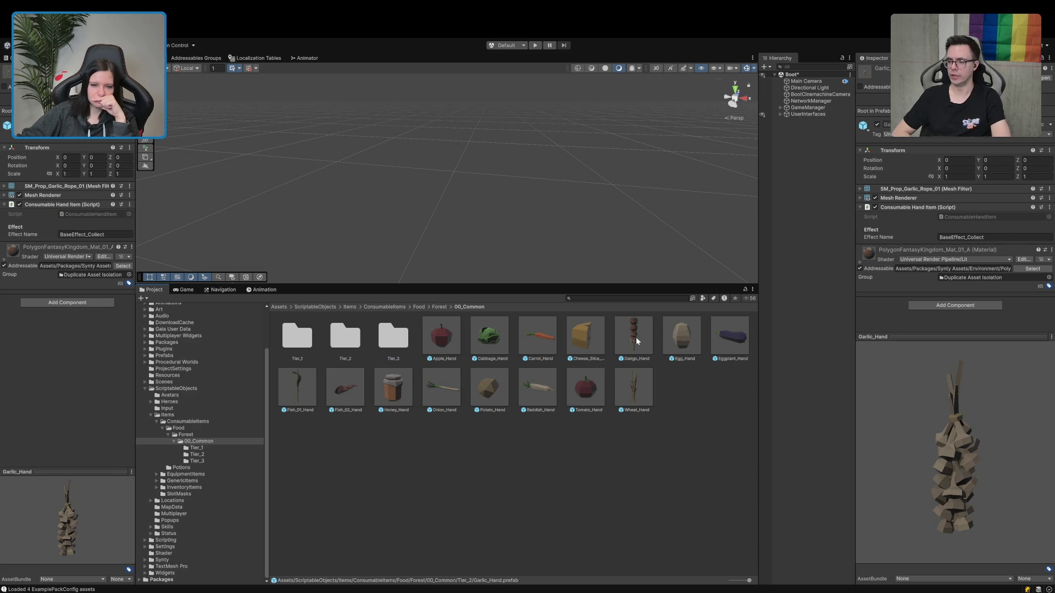
left_click_drag(637, 341, 395, 344)
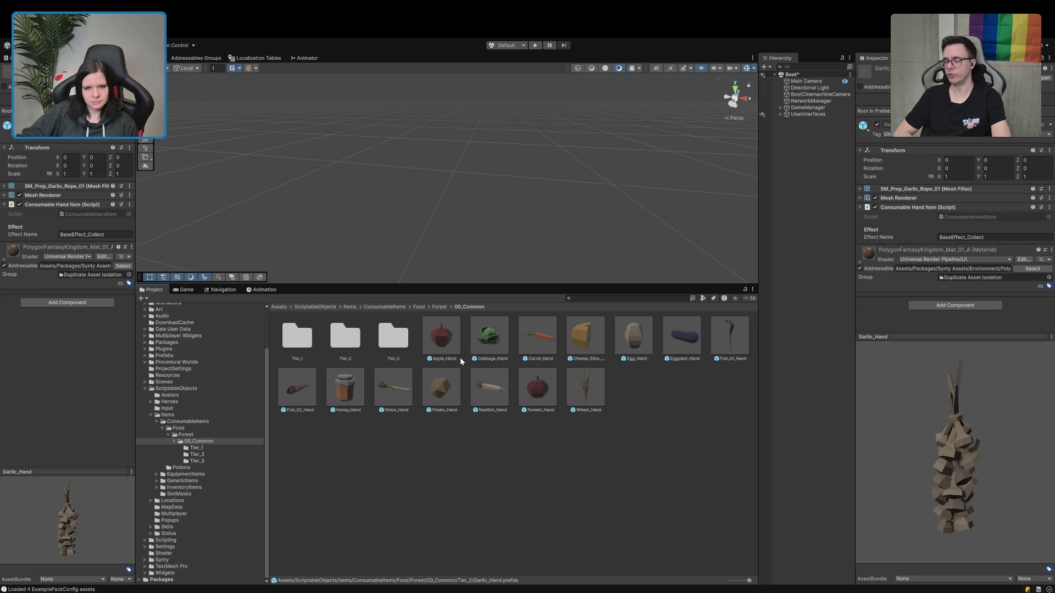
Move the Cabbage, Cheese_Slice, Fish_01, Wheat, Honey and Fish_02 hand prefabs into Tier_2.
left_click(596, 347, "ctrl")
left_click(734, 348, "ctrl")
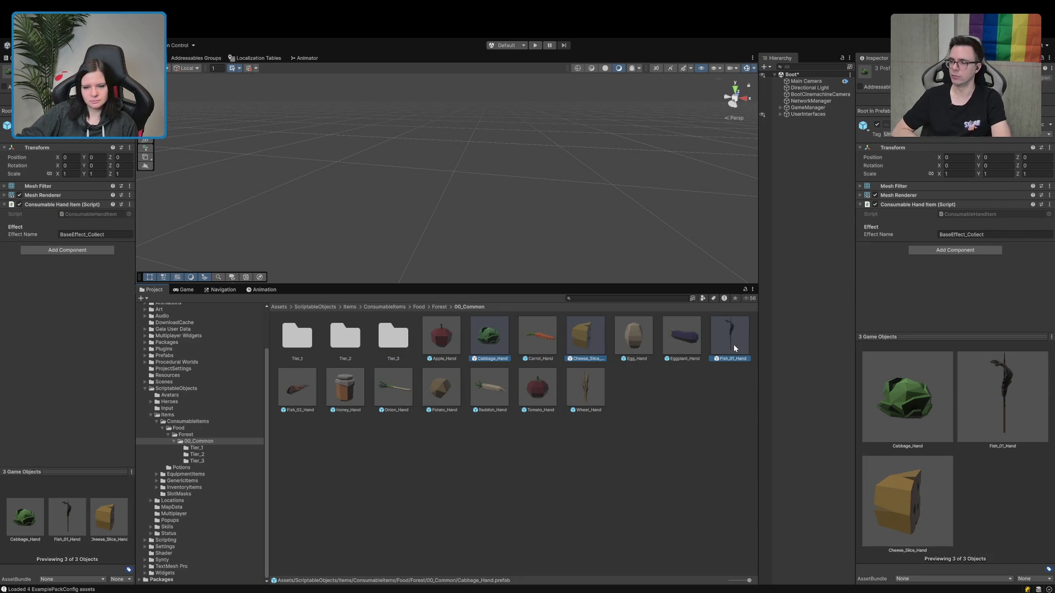
left_click(585, 388, "ctrl")
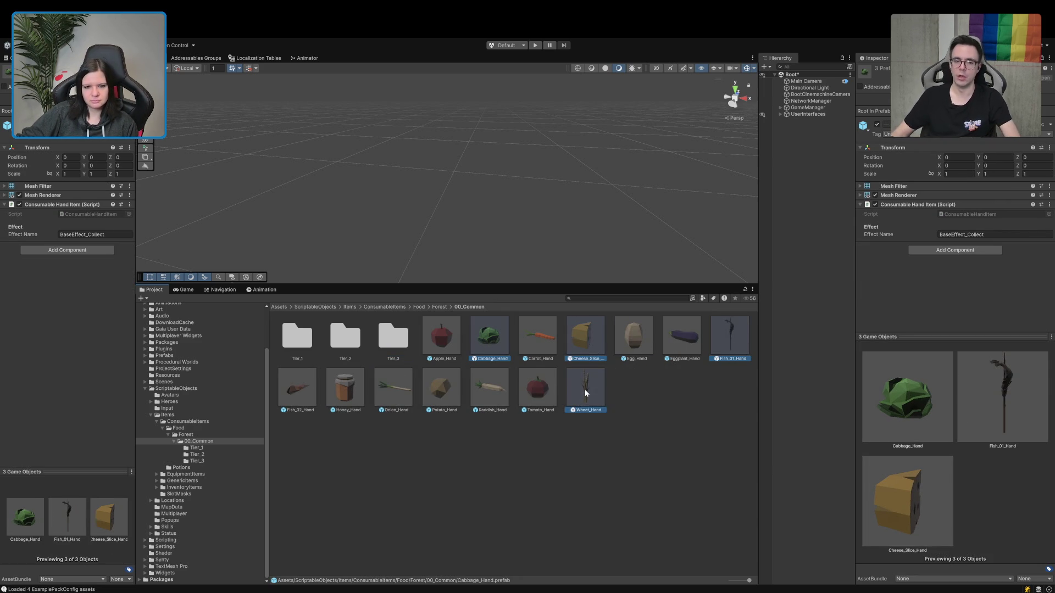
left_click(328, 399, "ctrl")
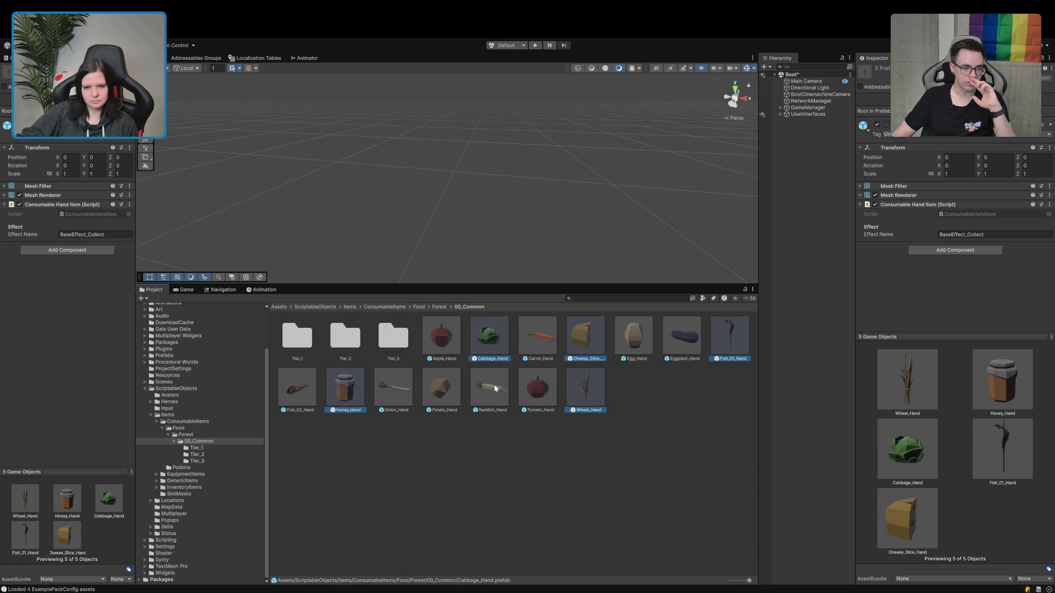
mouse_move(489, 341)
left_mouse_down()
mouse_move(335, 355)
mouse_move(336, 345)
left_mouse_up()
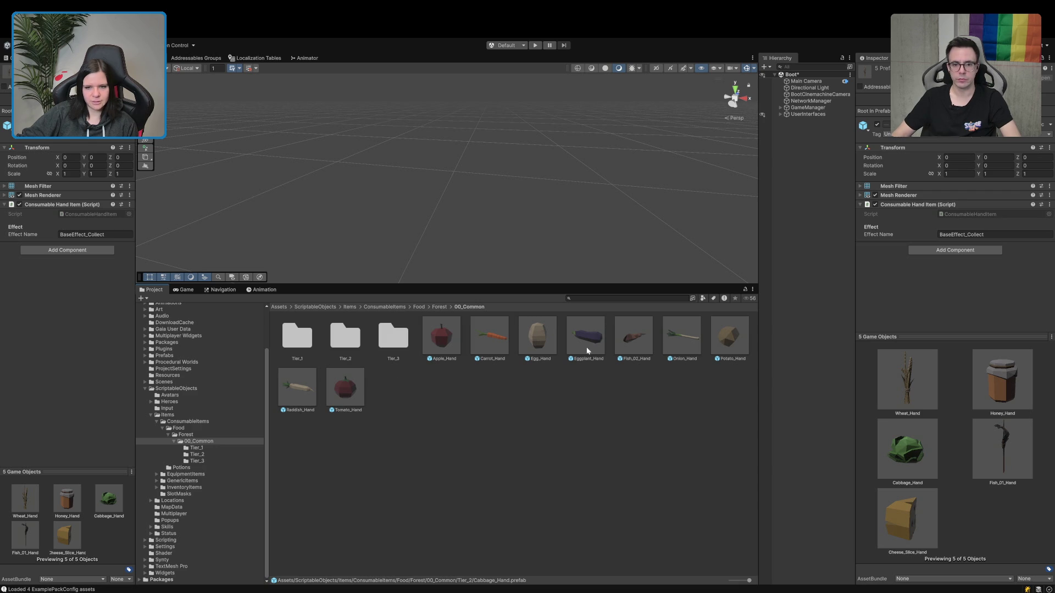
left_click_drag(621, 343, 346, 343)
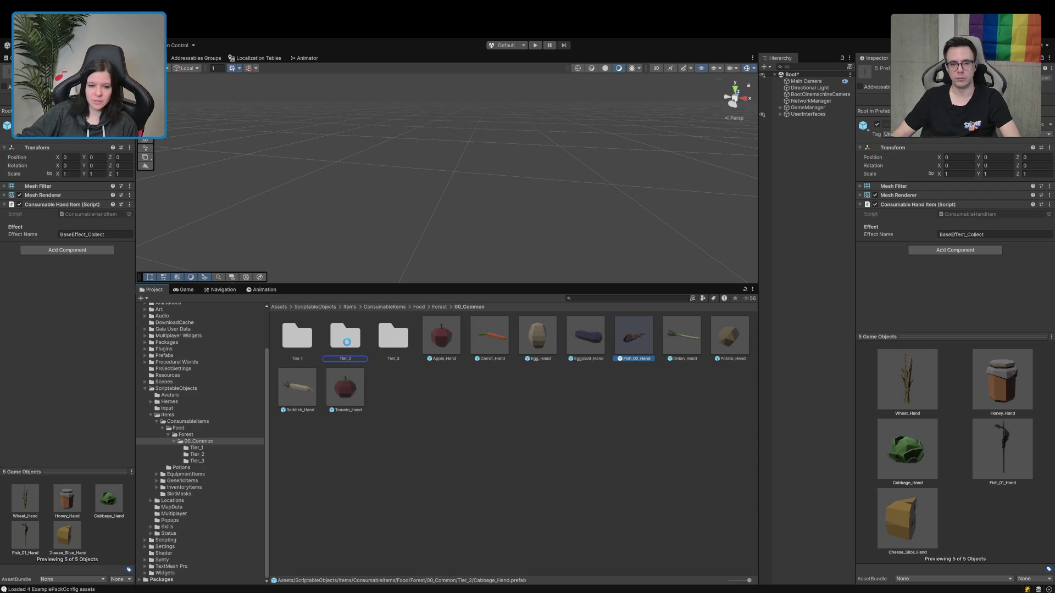
Select the eight remaining prefabs from Apple_Hand onward and drag them onto Tier_1.
left_click(441, 335)
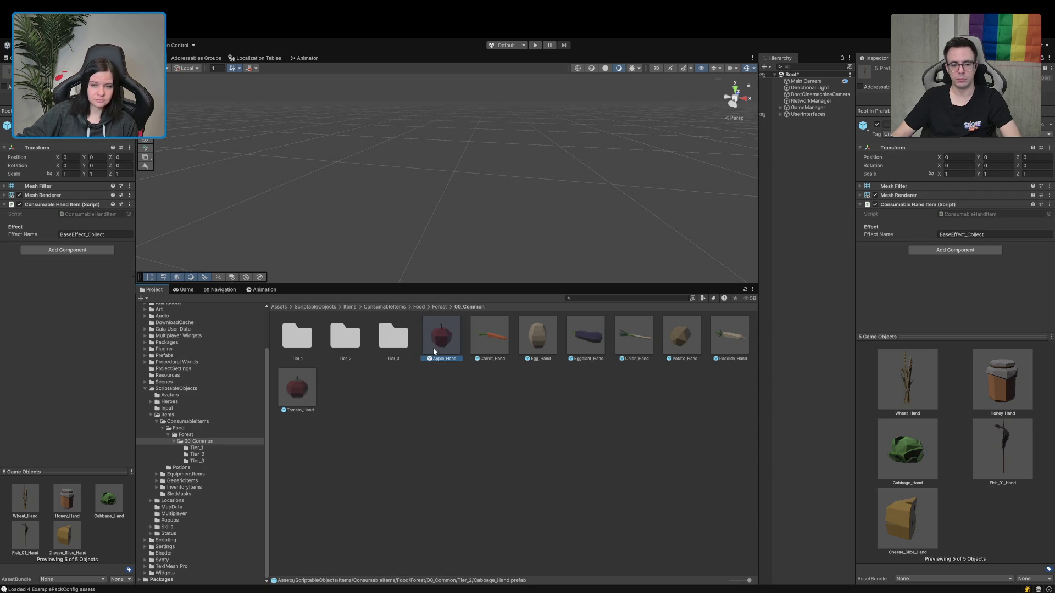
left_click(305, 394, "shift")
left_click_drag(295, 394, 293, 348)
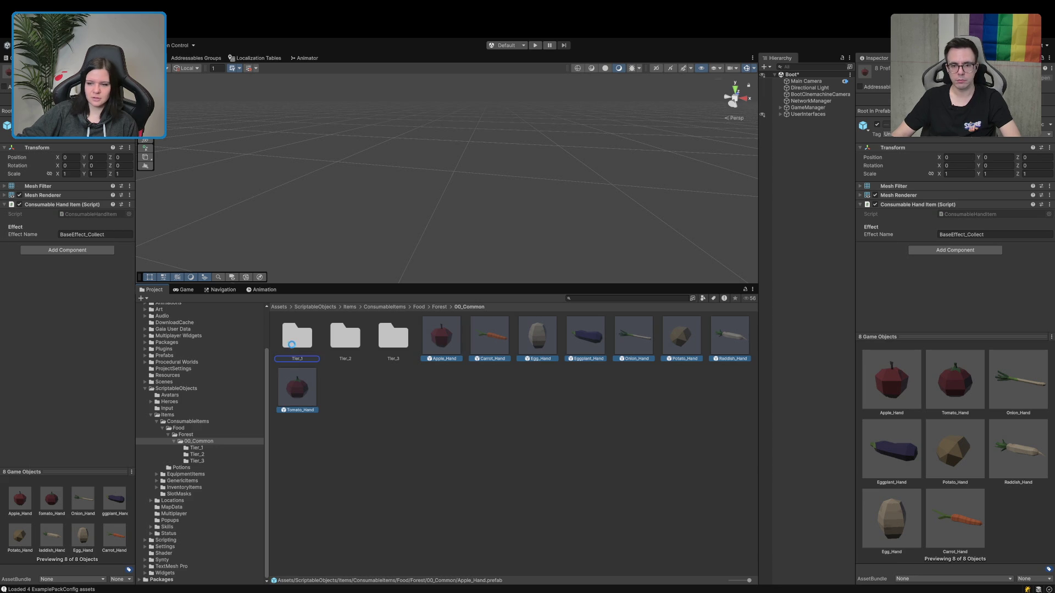
Open Tier_1 in list view and select its hand prefabs, excluding the bread and mushroom items.
double_click(293, 348)
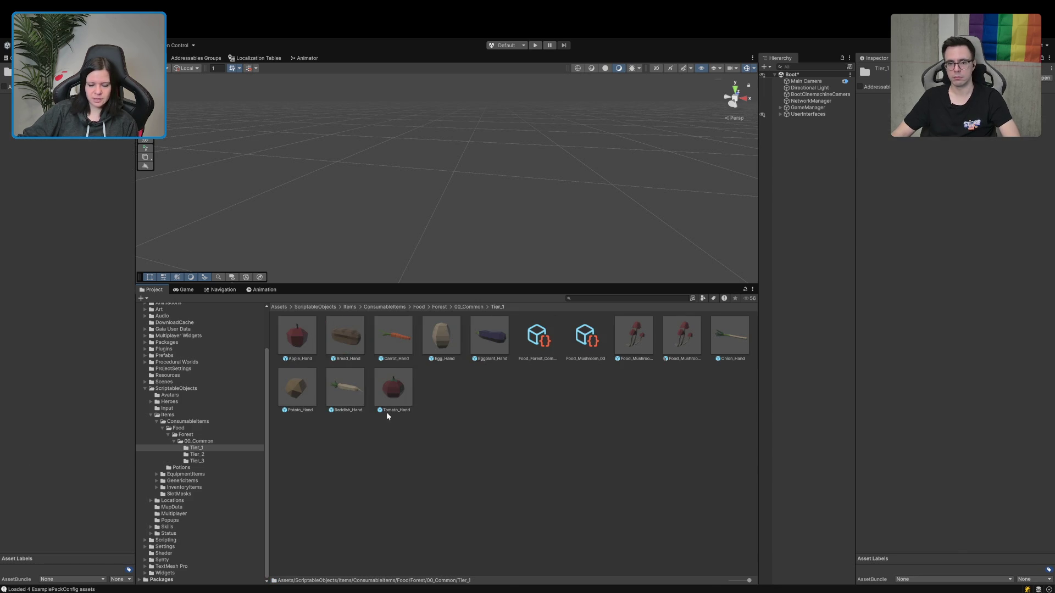
left_click_drag(749, 581, 718, 581)
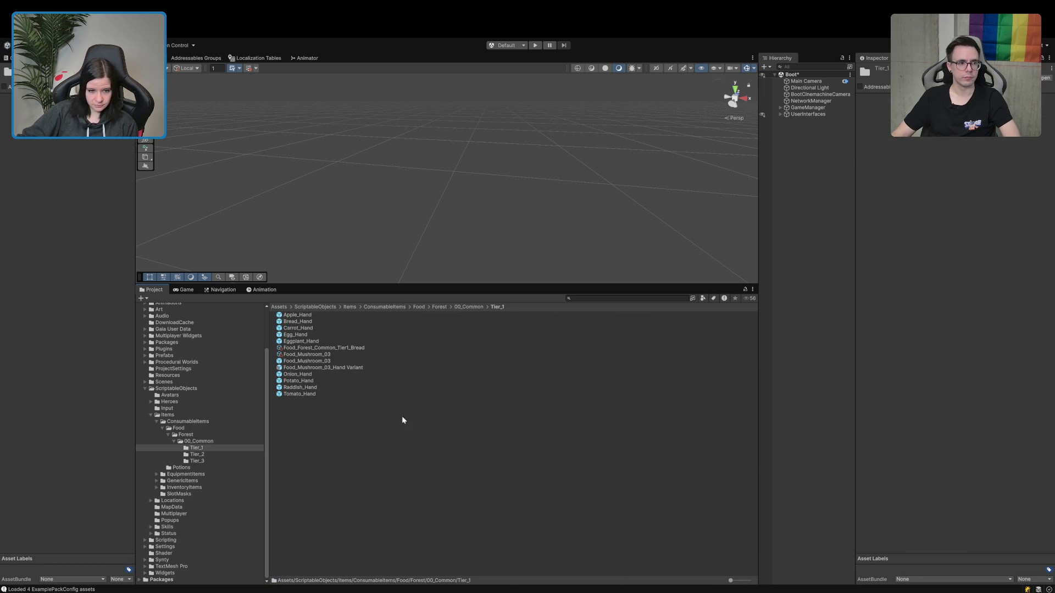
left_click(317, 316)
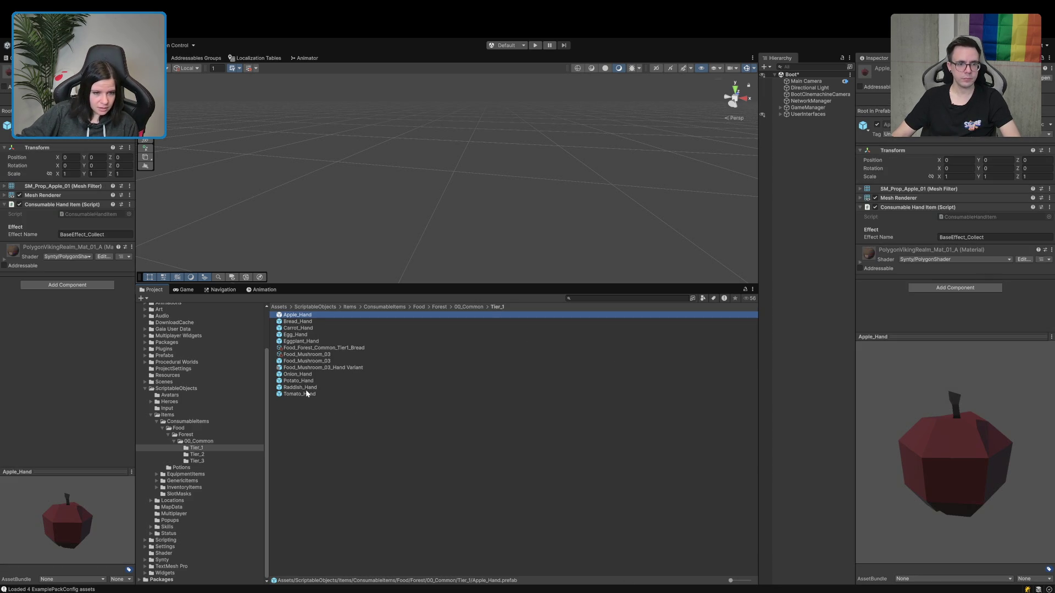
left_click(304, 394, "shift")
left_click(323, 368, "ctrl")
left_click(317, 347, "ctrl")
left_click(315, 355, "ctrl")
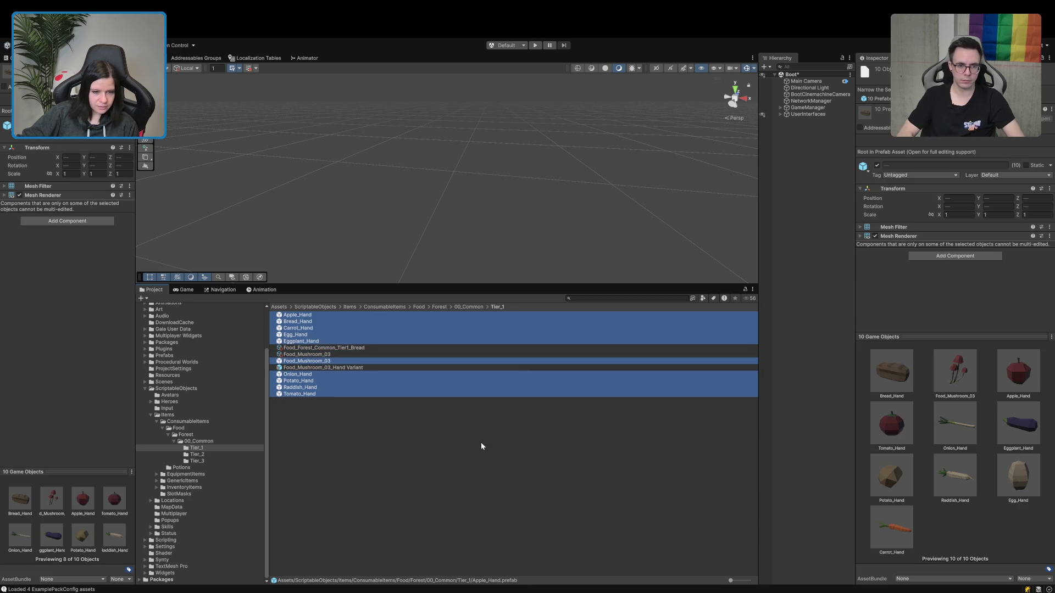
Review the eight Tier_2 and five Tier_3 prefabs, then return to the Forest folder.
left_click(204, 454)
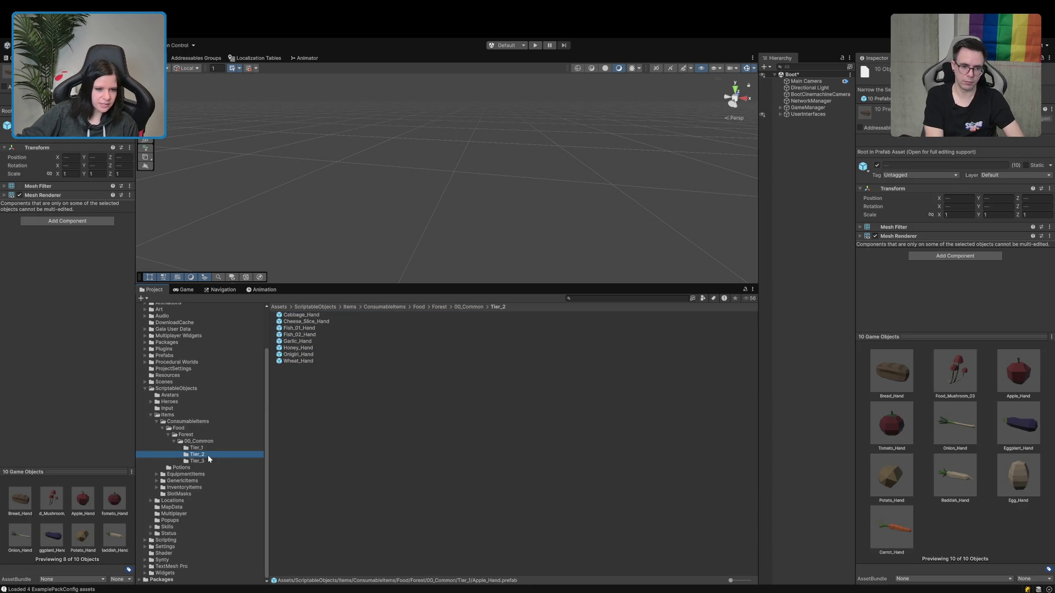
left_click(301, 315)
left_click(293, 362, "shift")
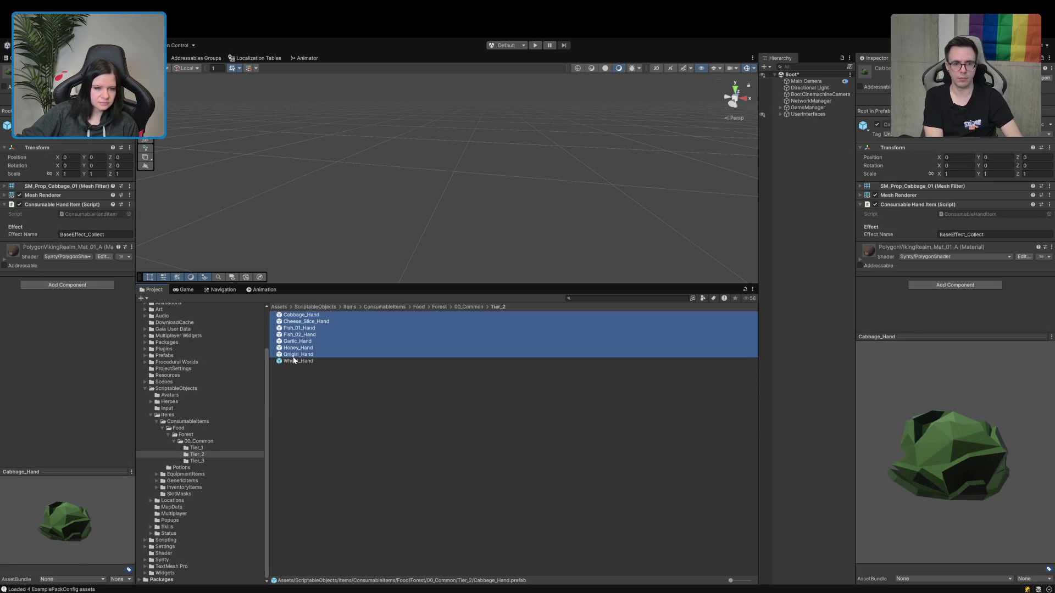
left_click(197, 461)
left_click(294, 316)
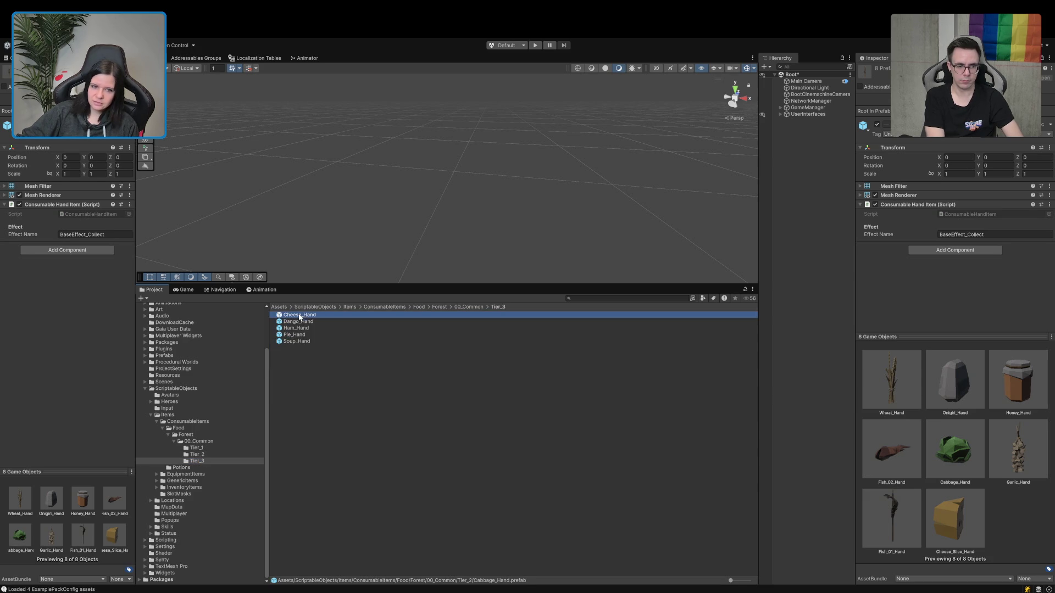
left_click(294, 342, "shift")
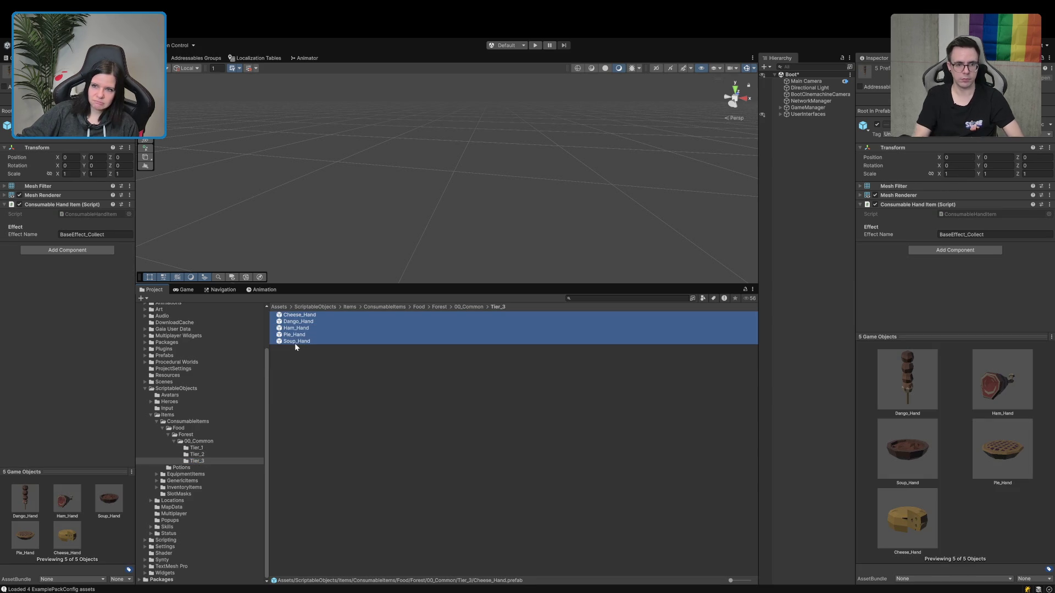
left_click(298, 381)
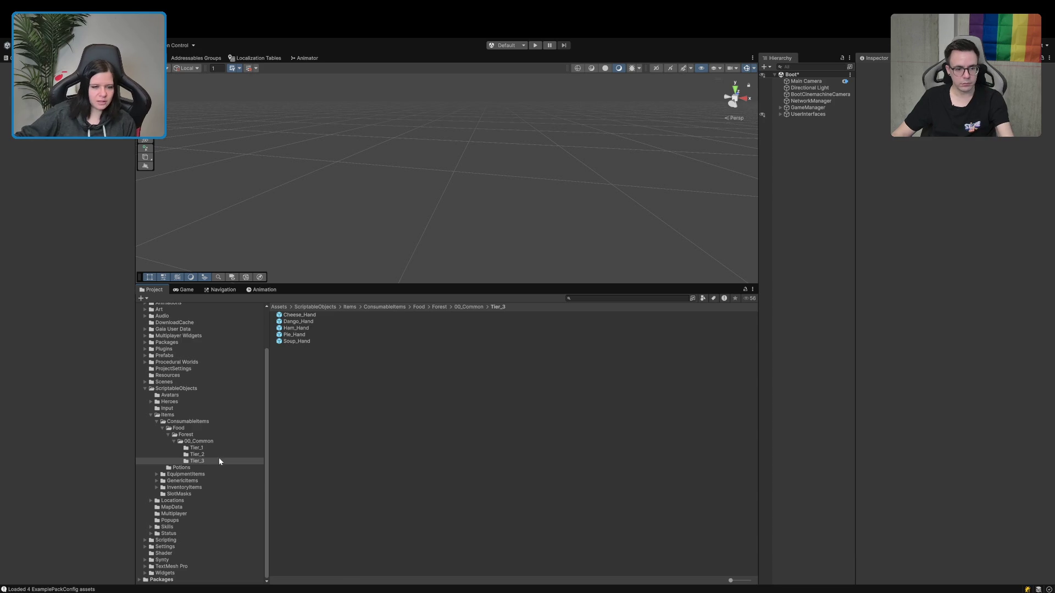
left_click(186, 435)
Duplicate Food_Tier1_StatusEffect as Food_Tier2_StatusEffect, set Base Value 10 and save.
left_click(181, 428)
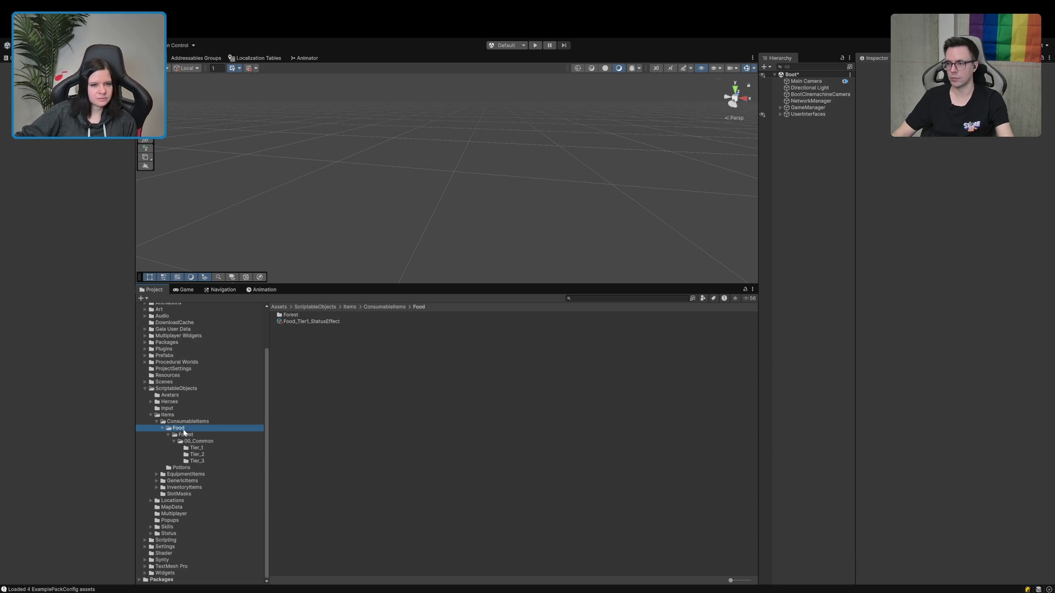
left_click(317, 322)
left_click(315, 322)
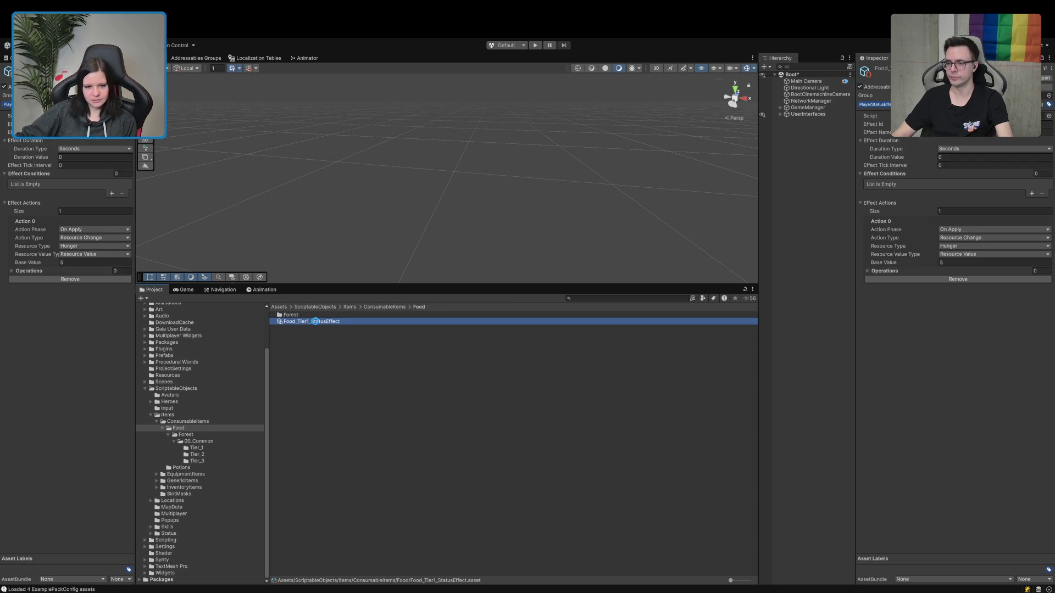
key("ctrl+d")
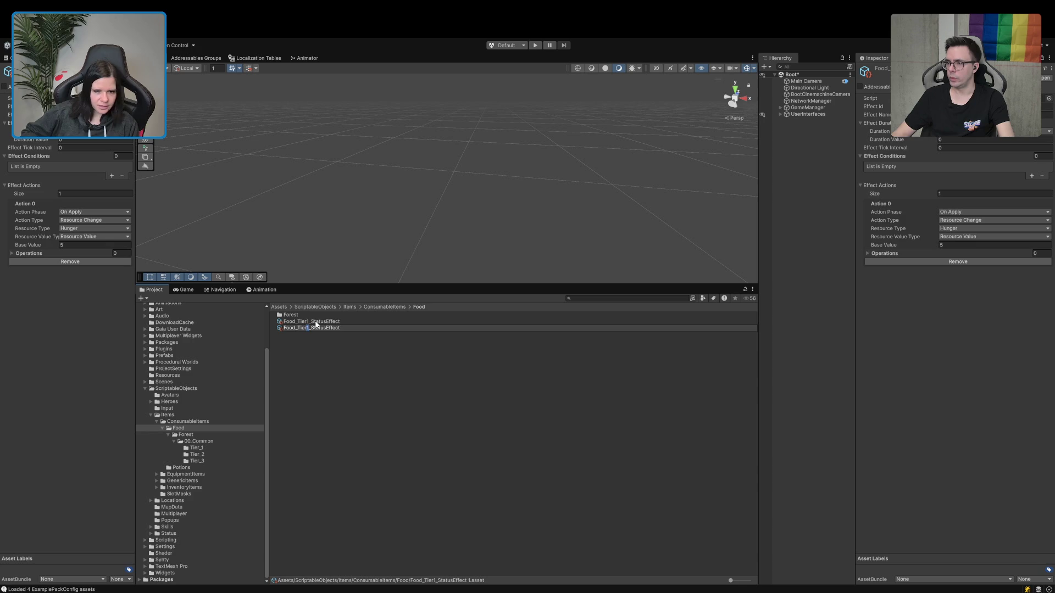
type("2")
key("Return")
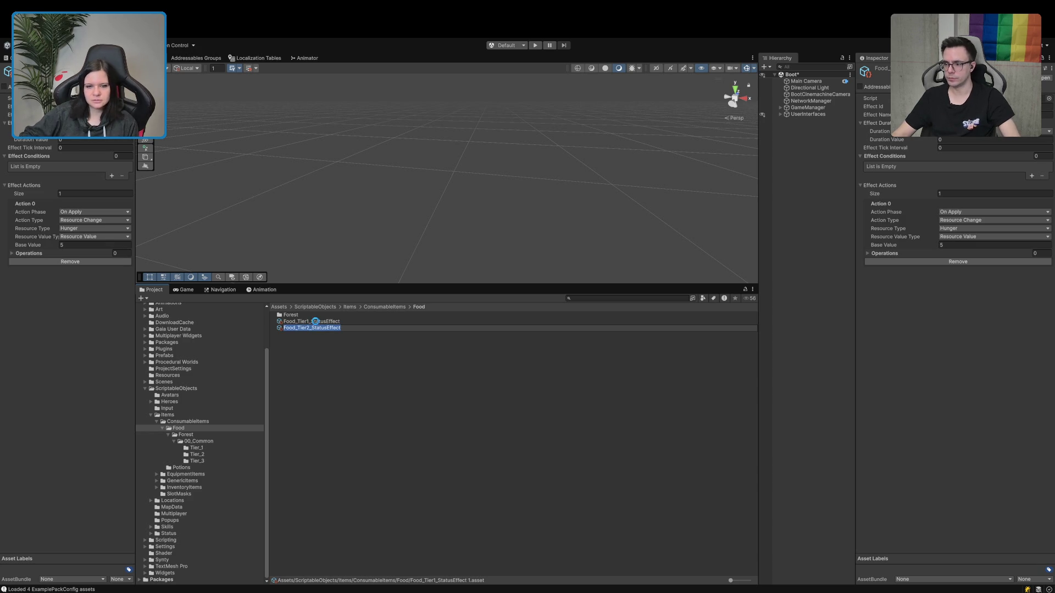
left_click(989, 106)
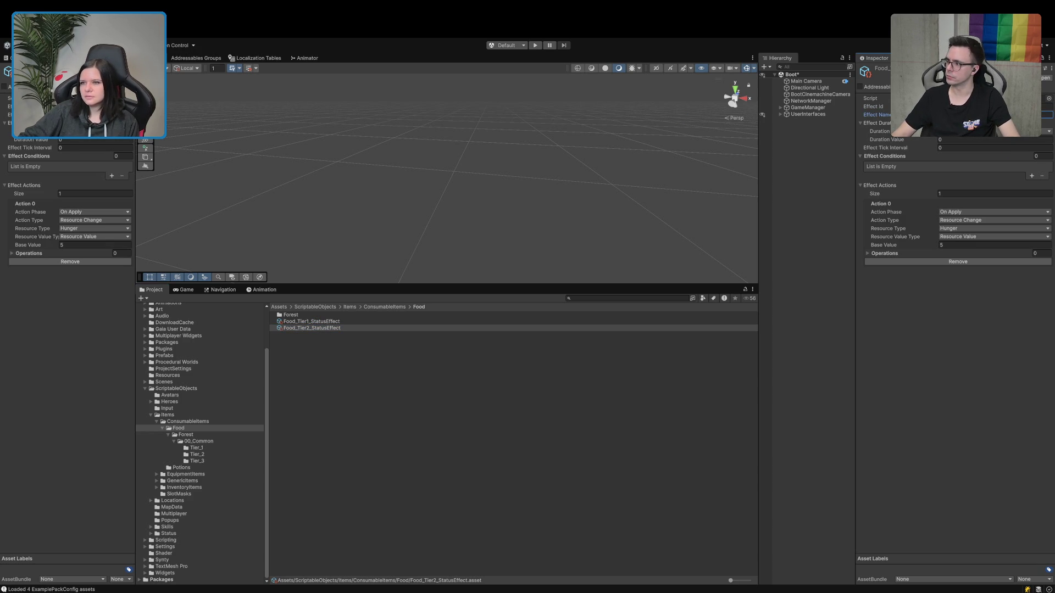
left_click(964, 245)
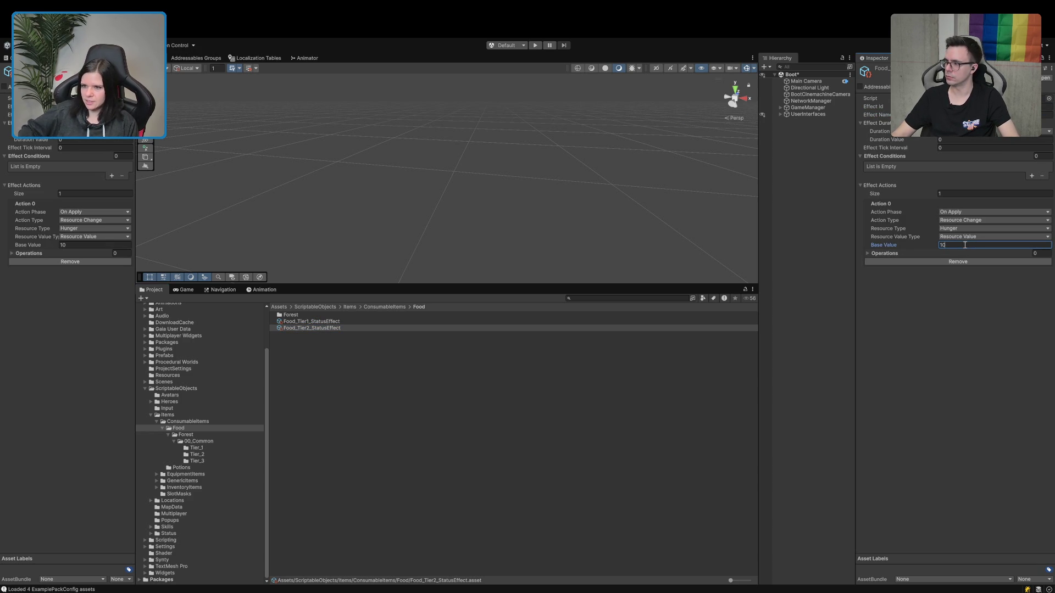
left_click(341, 328)
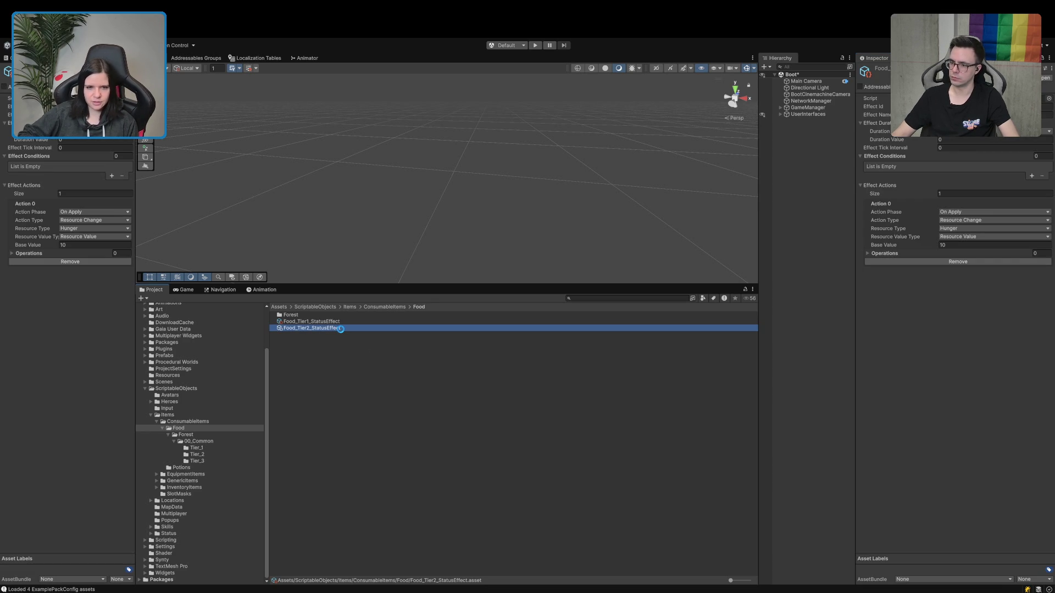
key("ctrl+s")
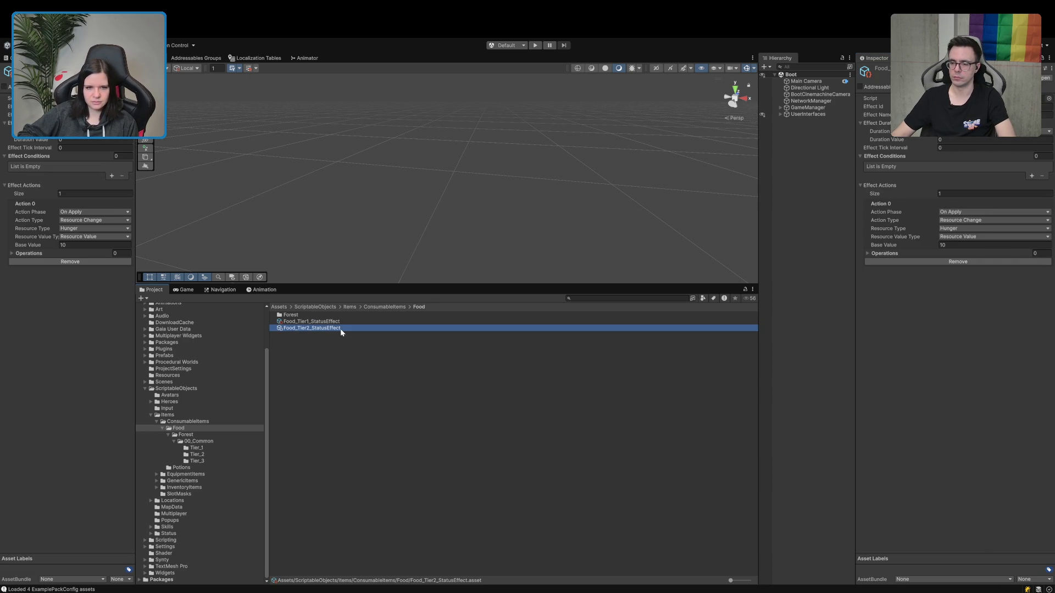
Duplicate it as Food_Tier3_StatusEffect and set its Base Value to 20.
key("ctrl+d")
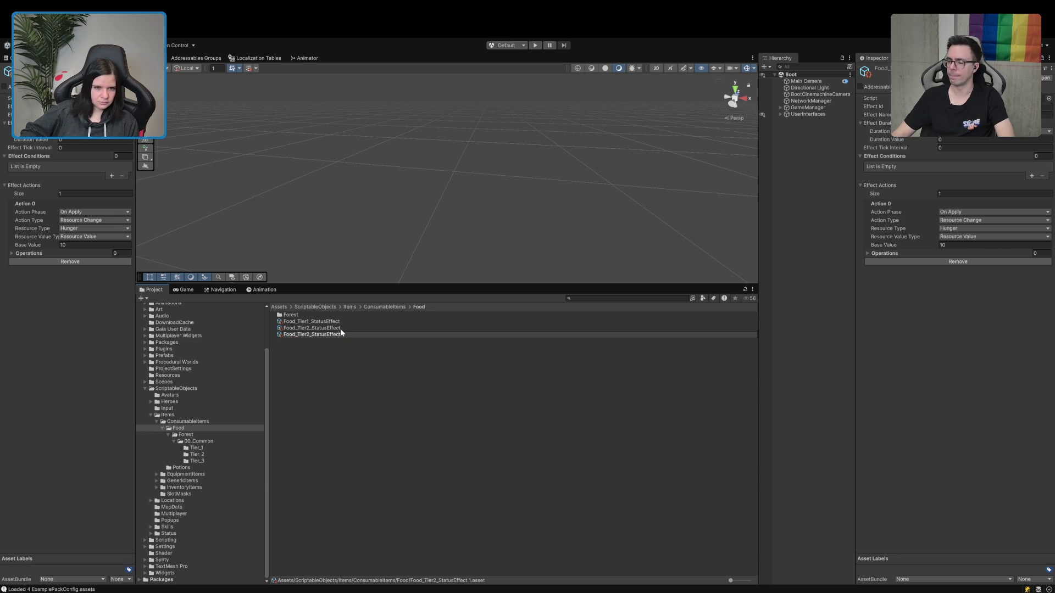
key("BackSpace")
type("3")
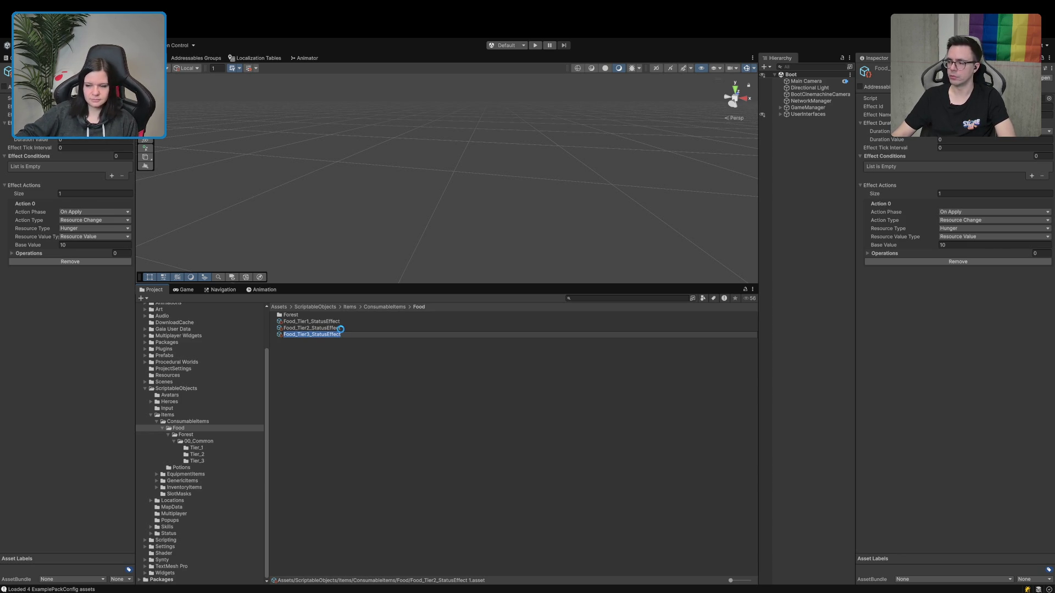
key("Return")
left_click(976, 244)
type("20")
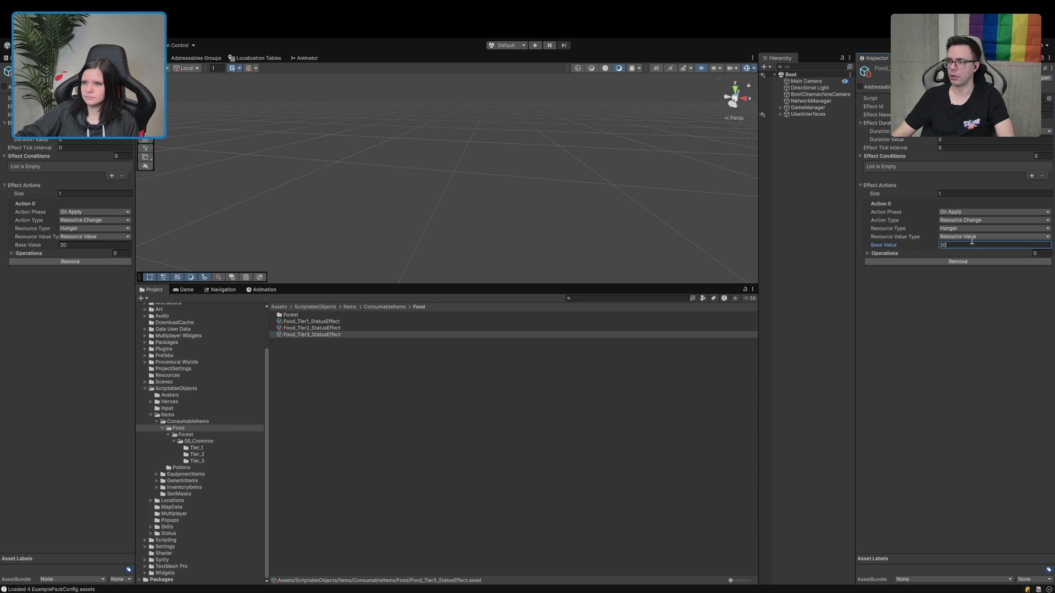
left_click(989, 114)
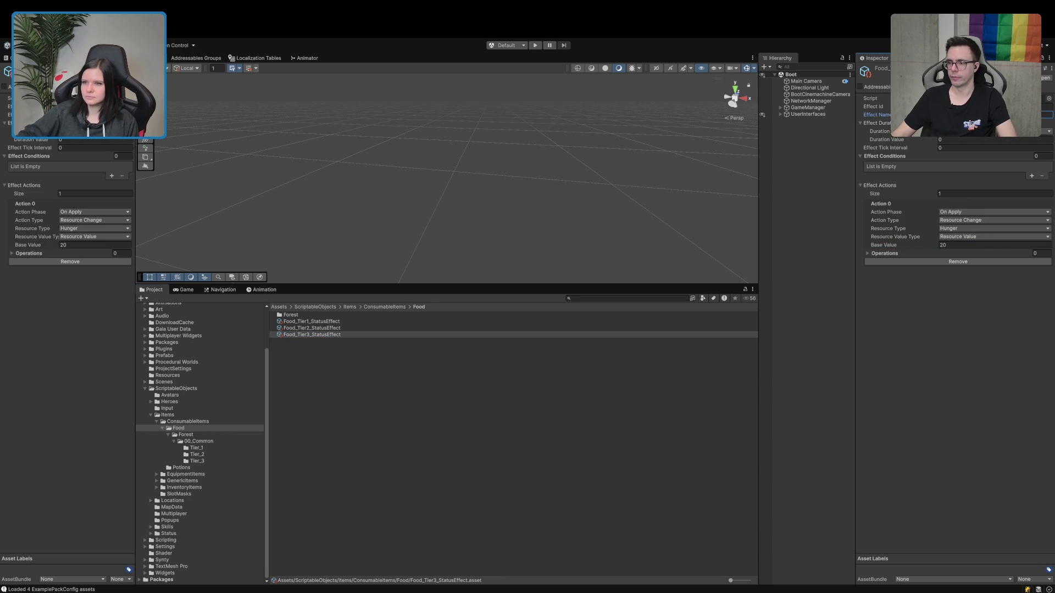
left_click(195, 58)
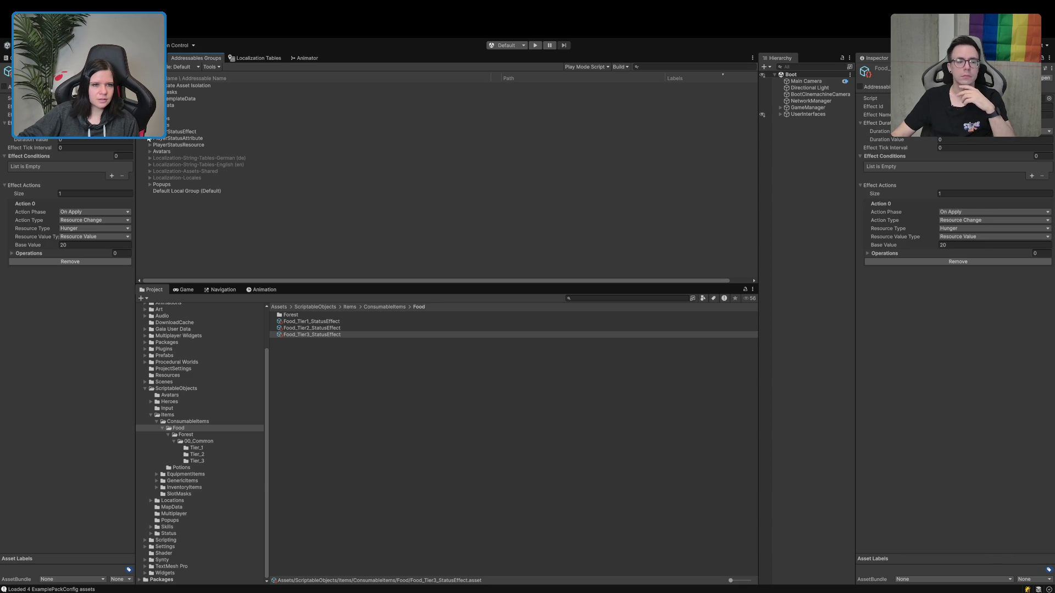
Drag Food_Tier2_StatusEffect and Food_Tier3_StatusEffect into the expanded PlayerStatusEffect group.
left_click(149, 131)
scroll(175, 154, "down", 3)
left_click(311, 328, "shift")
left_click_drag(312, 329, 249, 214)
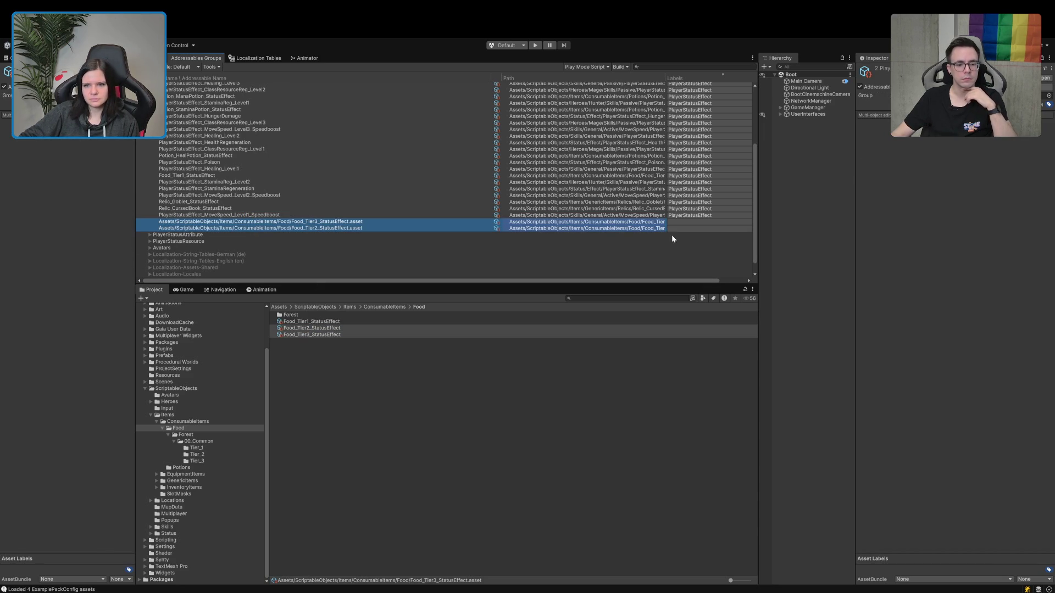
Simplify both new food effect entries' addresses to their short names.
left_click(677, 220)
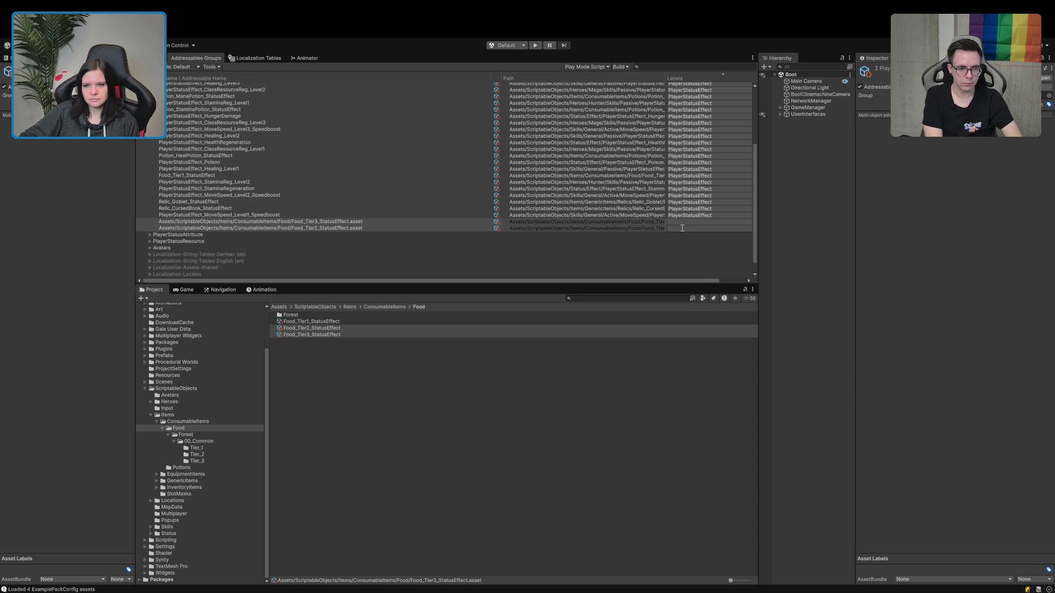
left_click(365, 222)
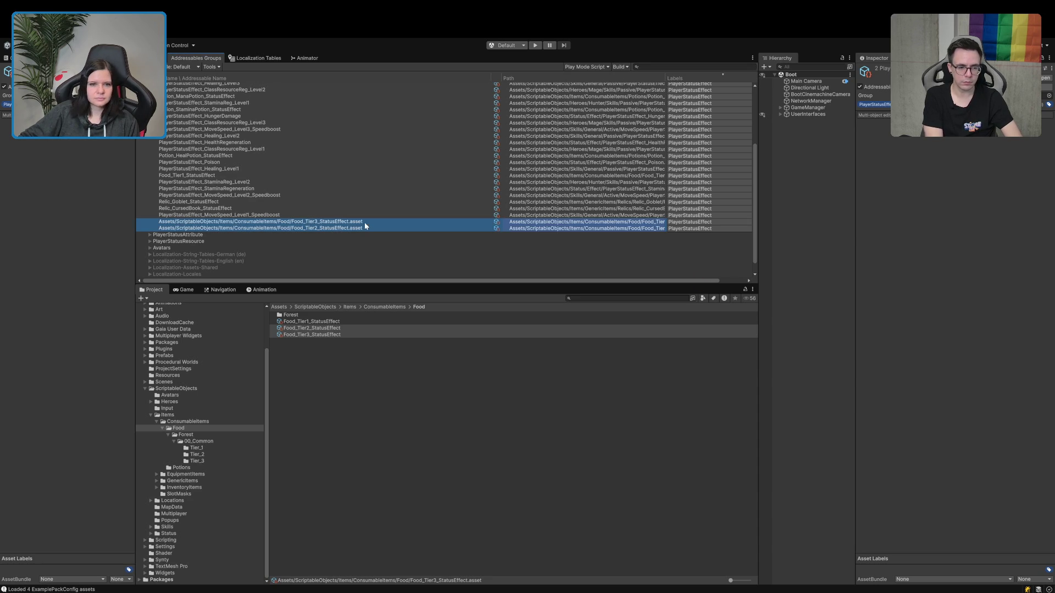
left_click(347, 426)
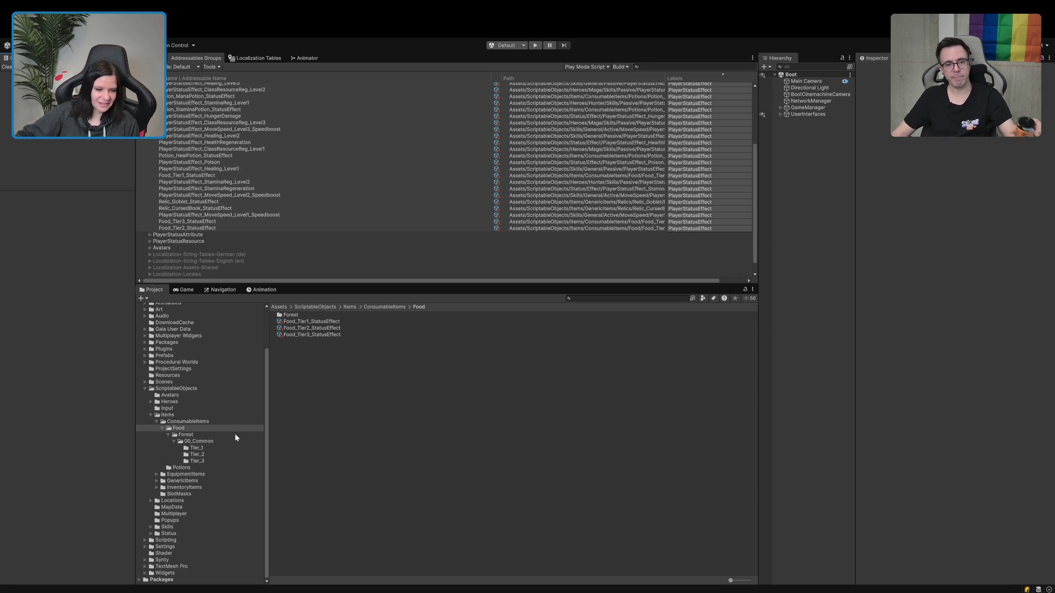
left_click(207, 448)
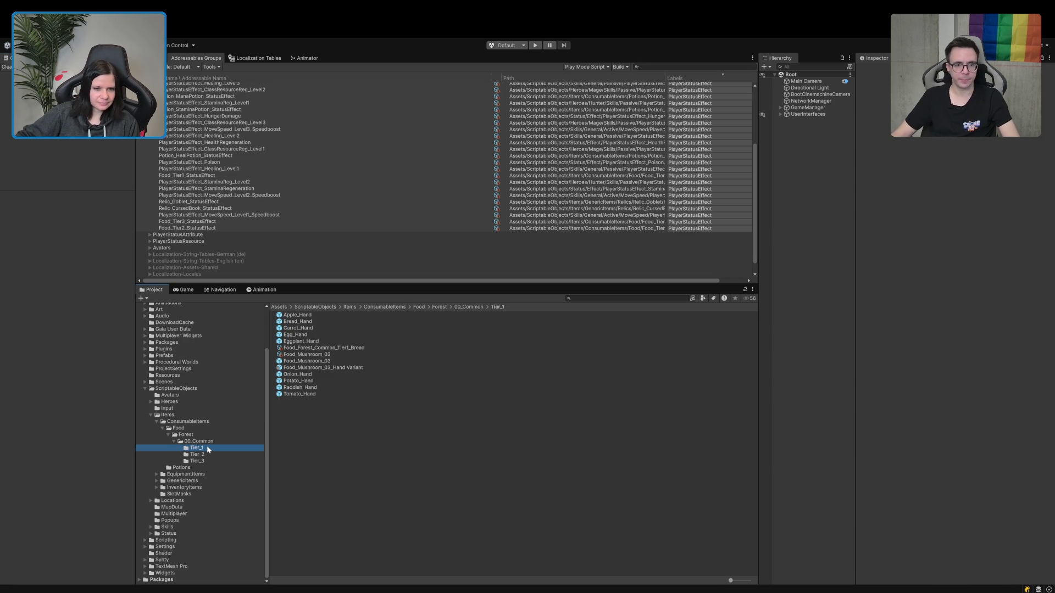
Select the Food_Forest_Common_Tier1_Bread item and trim its name toward Food_Bread.
left_click(300, 355)
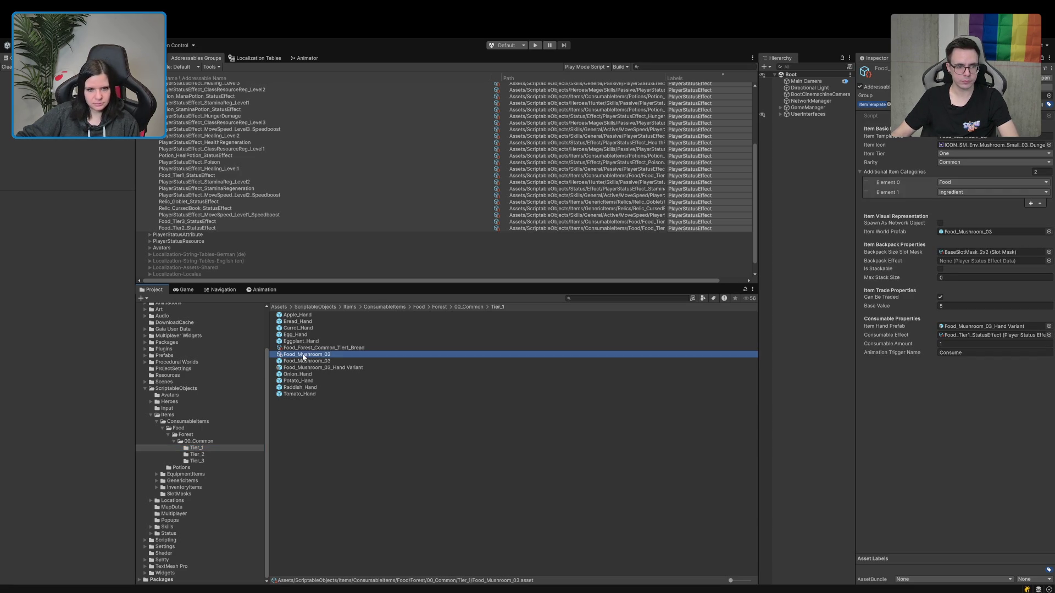
key("Up")
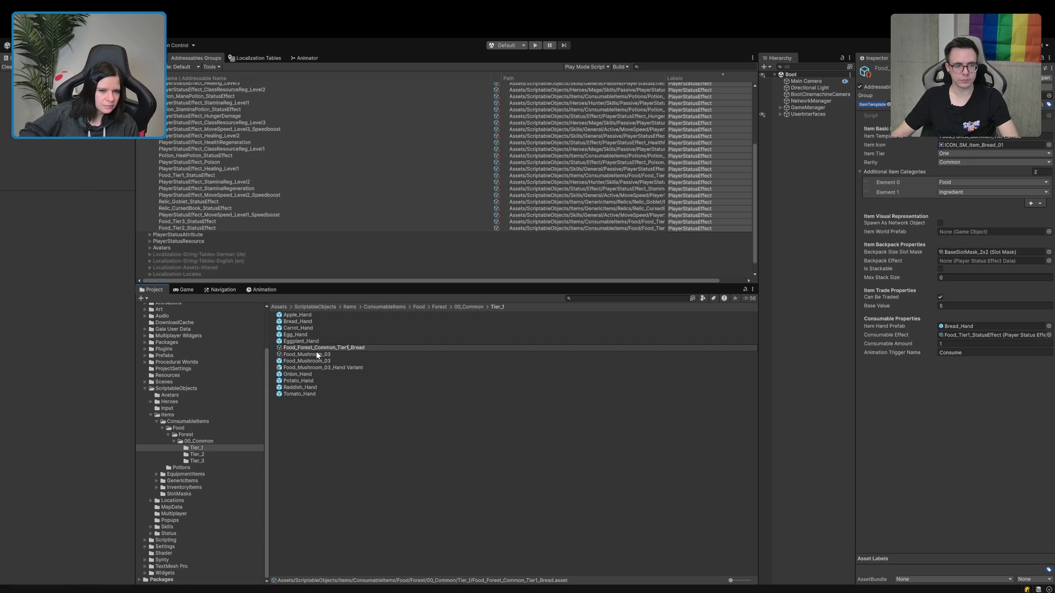
key("BackSpace")
key("BackSpace")
key("BackSpace")
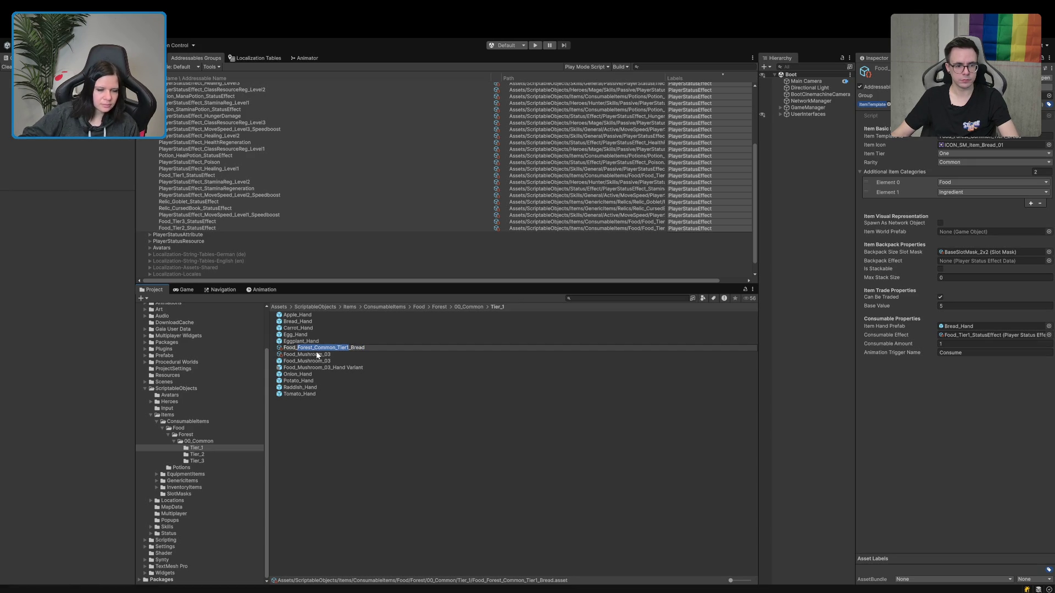
Finalize the bread item's name as Food_Bread and show the Localization Tables window.
key("Return")
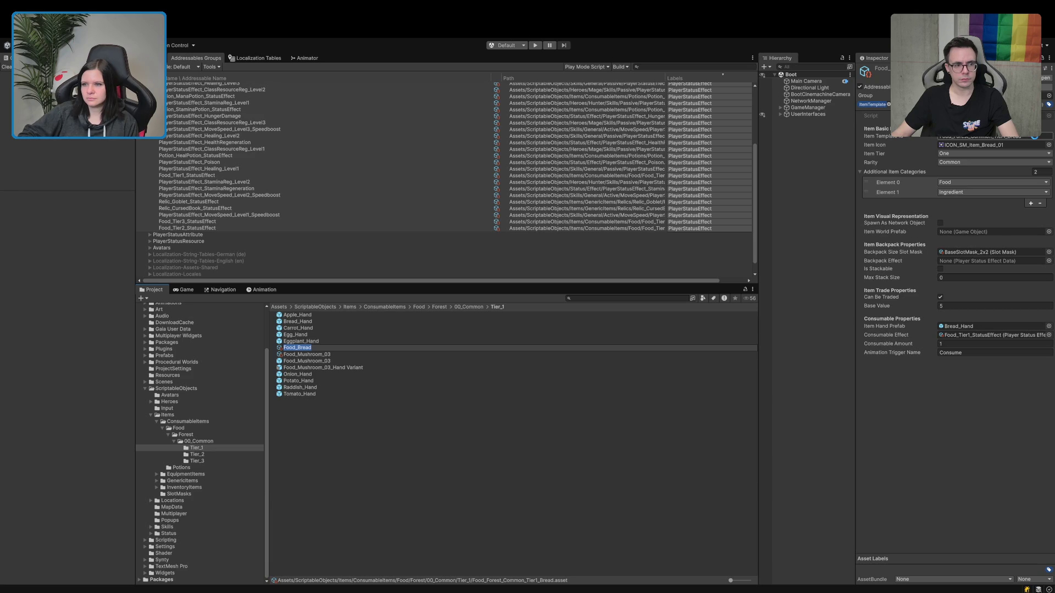
left_click(1036, 136)
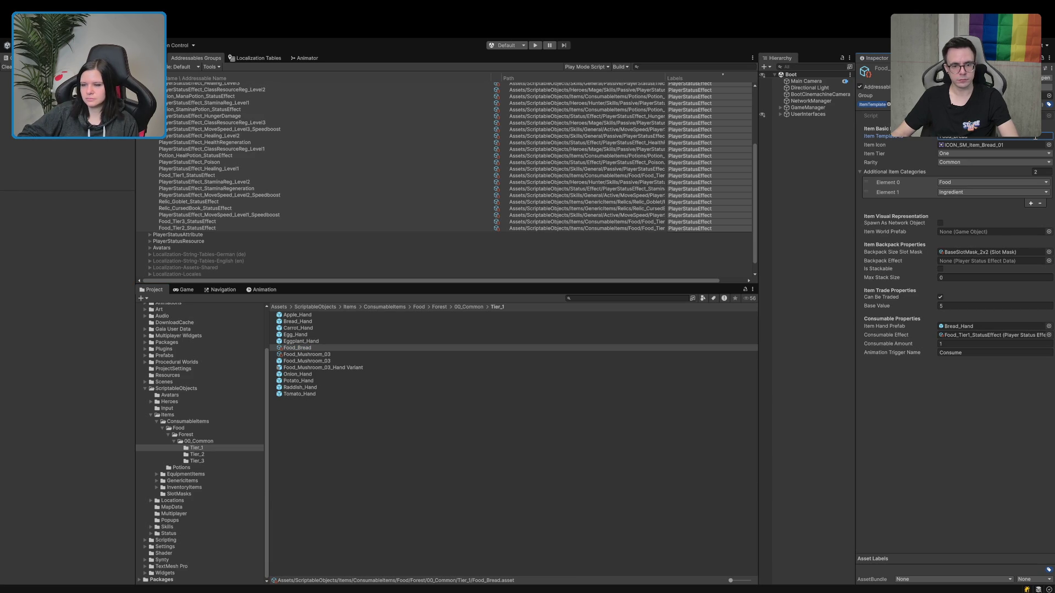
left_click(234, 60)
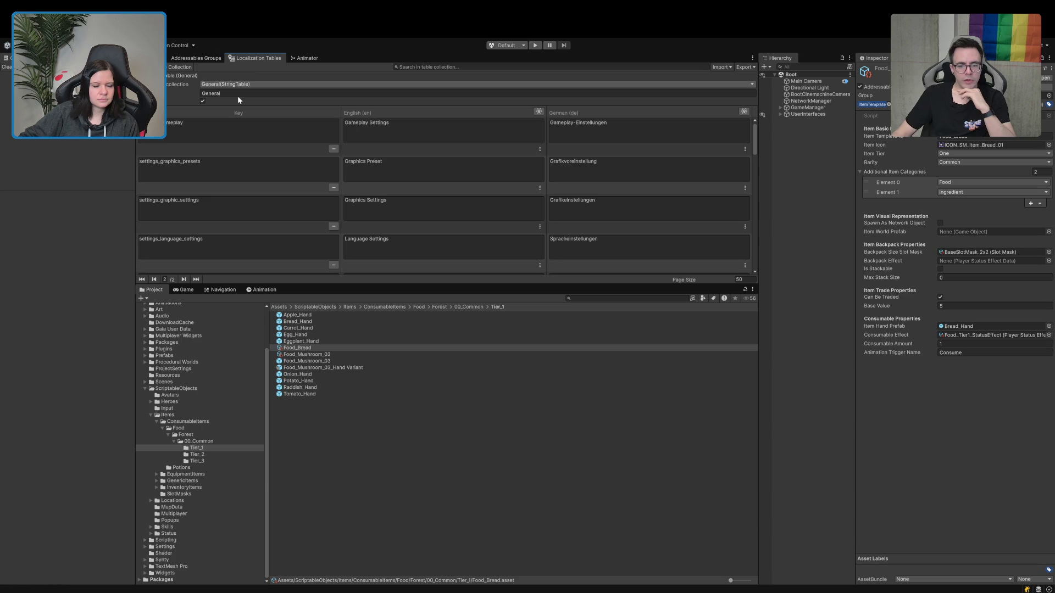
In the Items table, rename the bread keys to ItemName_Food_Bread and ItemDescription_Food_Bread.
left_click(284, 117)
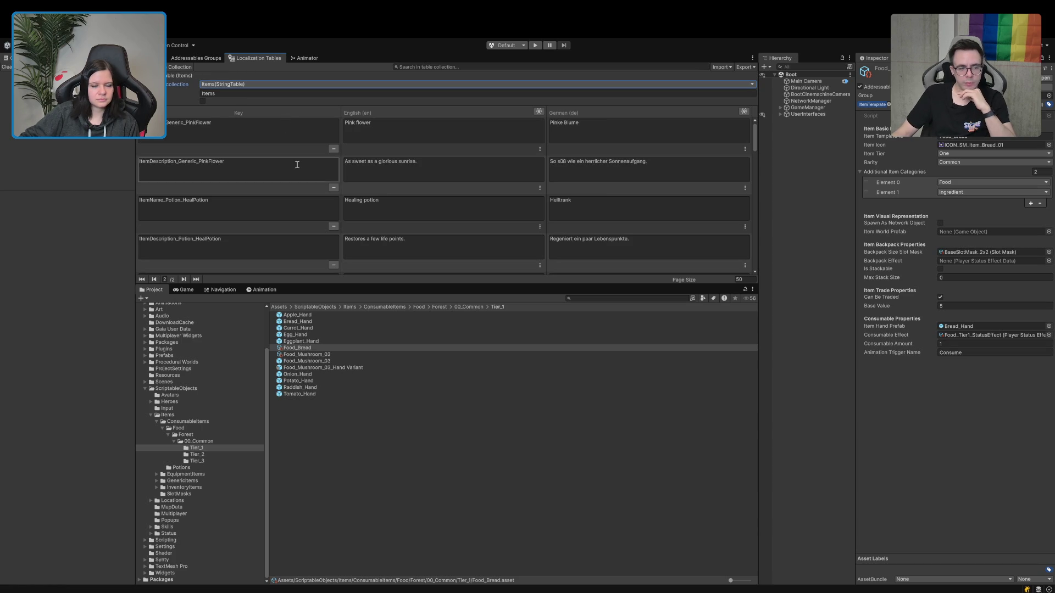
left_click_drag(312, 286, 312, 355)
scroll(302, 323, "down", 10)
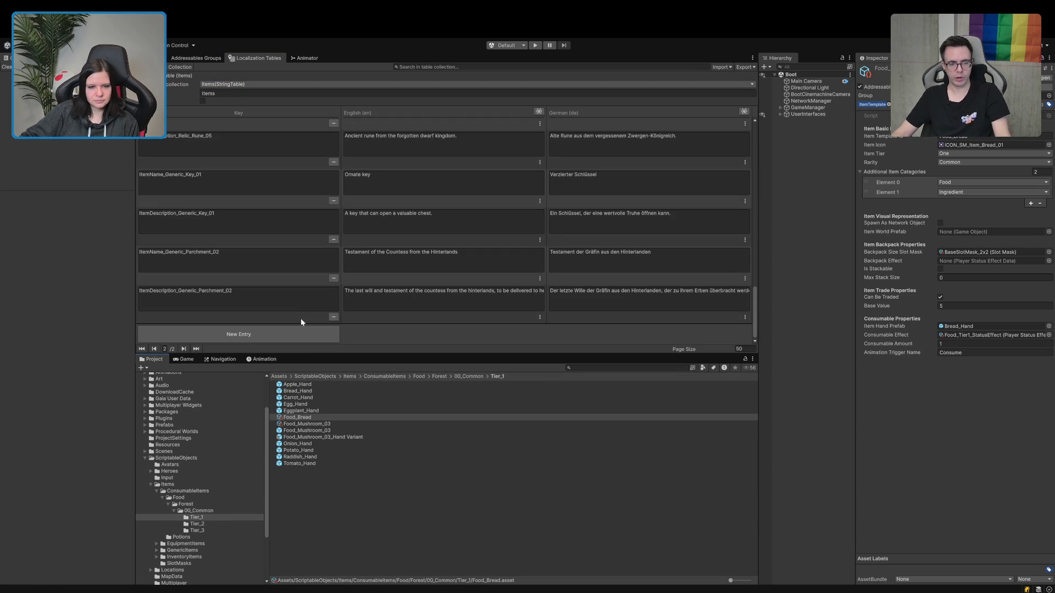
scroll(301, 320, "up", 3)
scroll(301, 321, "up", 10)
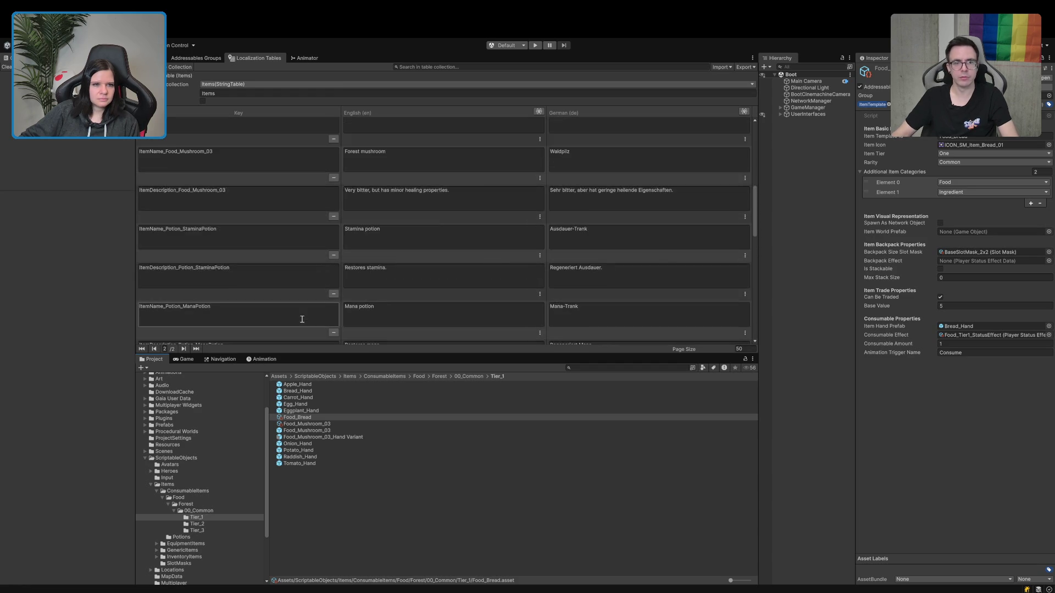
left_click(297, 268)
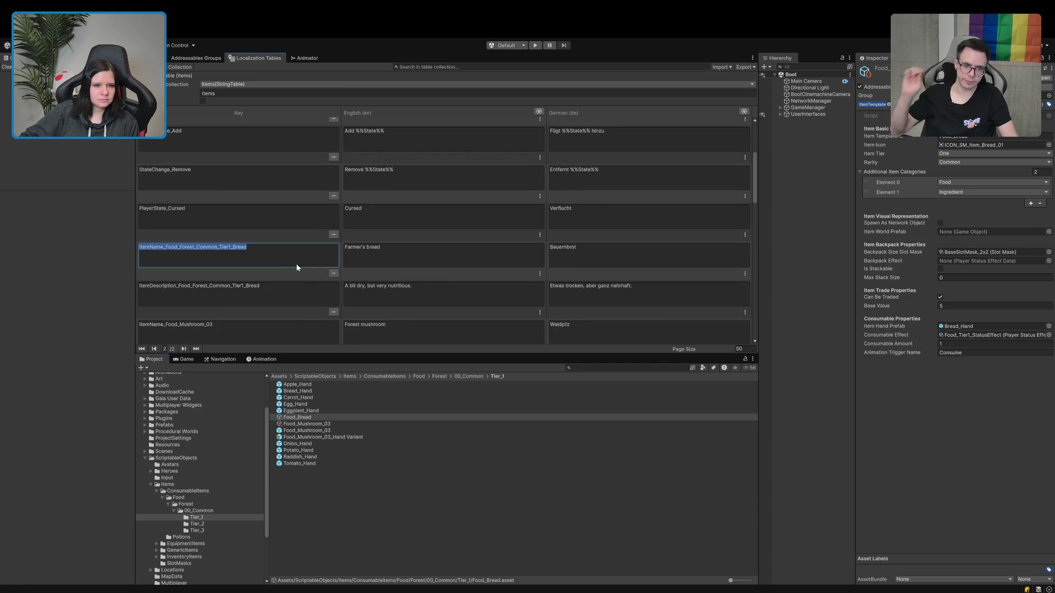
left_click_drag(297, 264, 158, 257)
type("Name_Food_Bread")
left_click(268, 304)
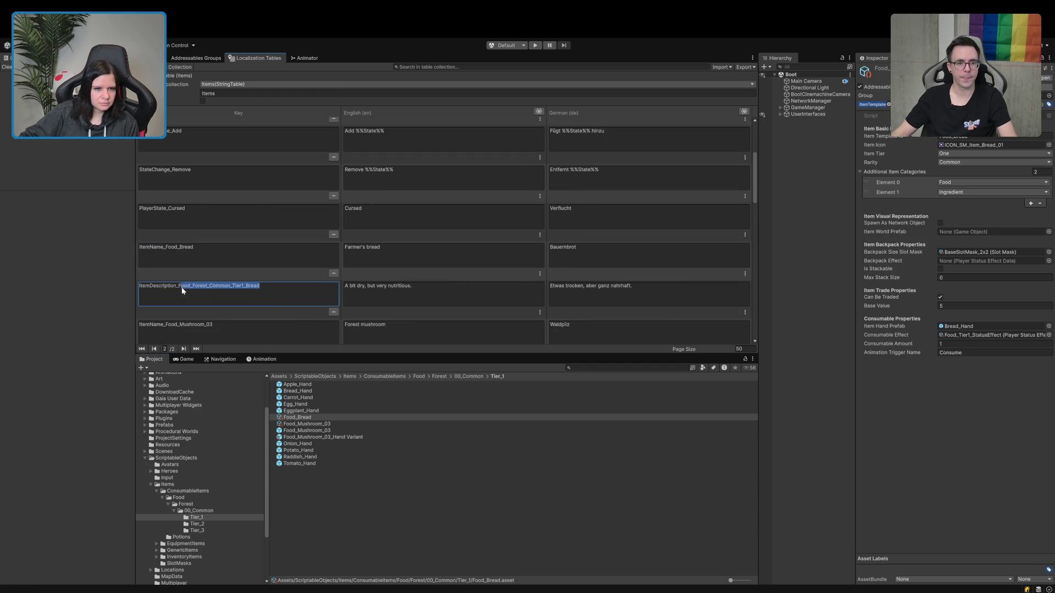
type("Food_Bread")
left_click(254, 264)
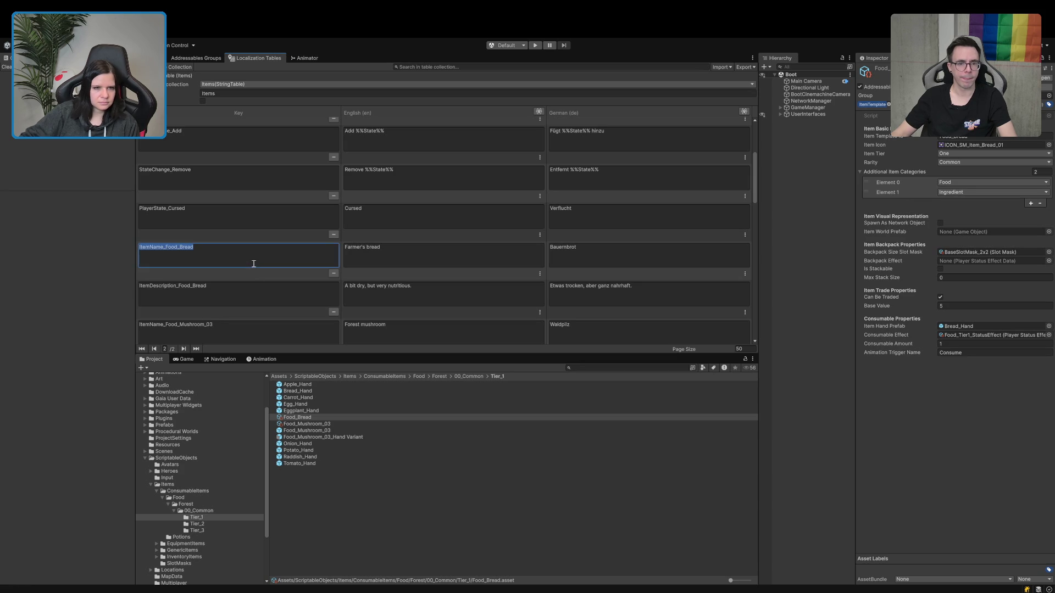
Select the Food_Bread item in Tier_1 and duplicate it as Food_Bread 1.
left_click(434, 569)
scroll(282, 311, "down", 5)
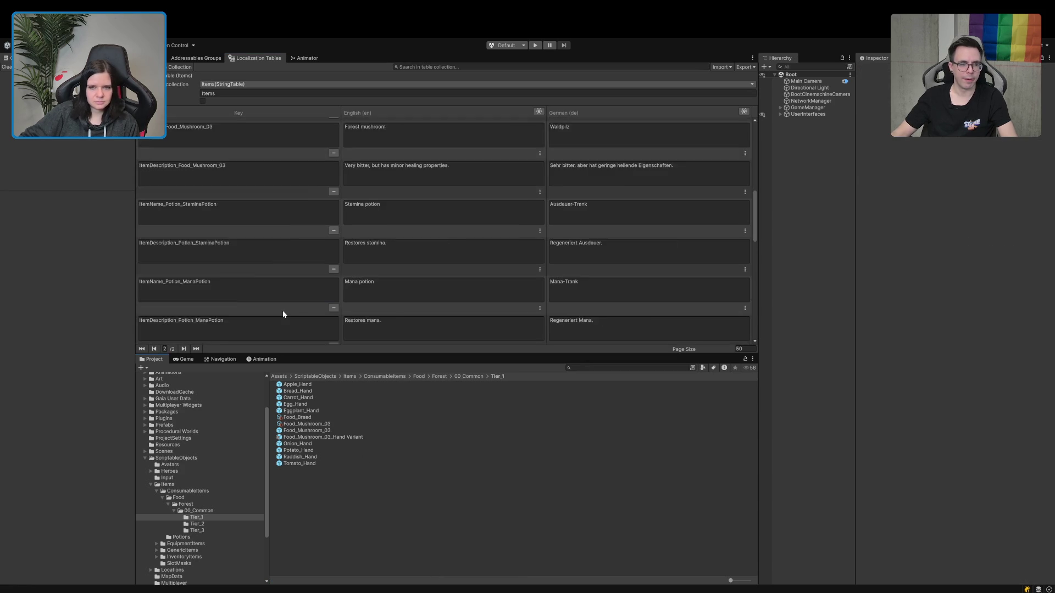
scroll(282, 312, "down", 10)
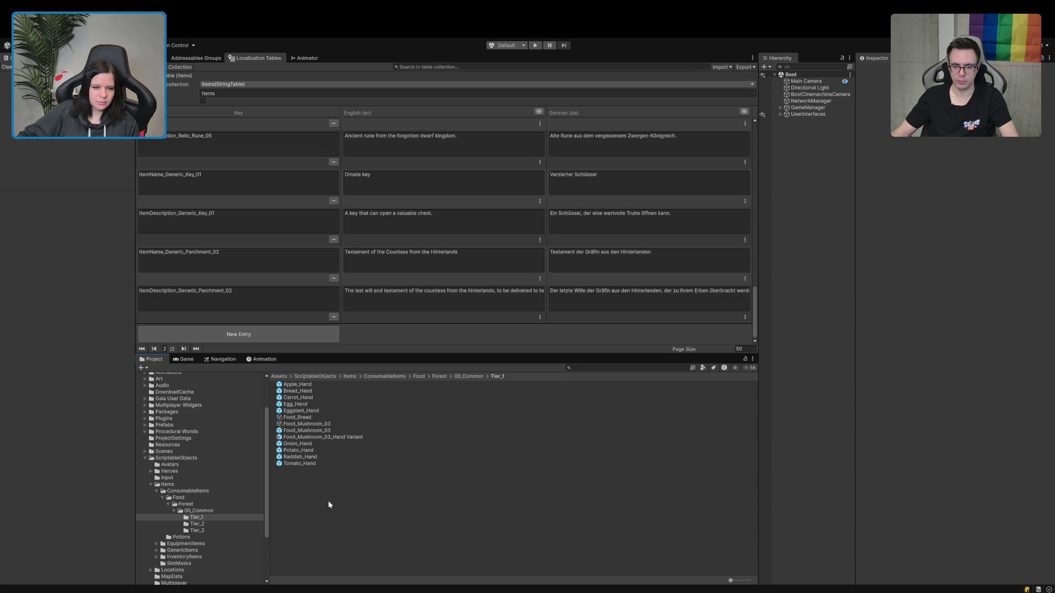
left_click(299, 418)
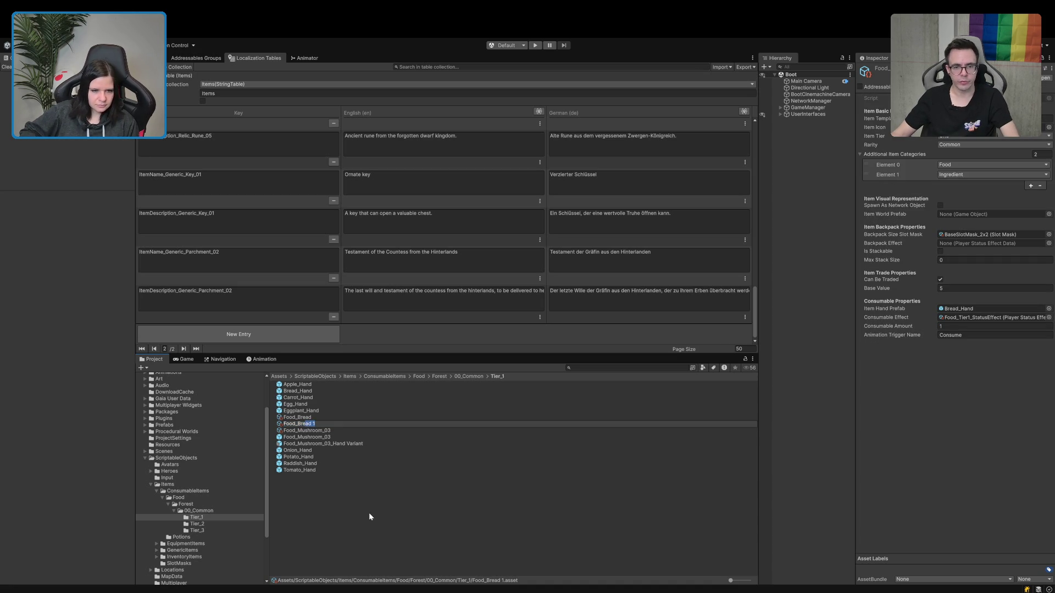
Rename the copy to Food_Apple and set Apple_Hand as its Item Hand Prefab.
type("Food_Apple")
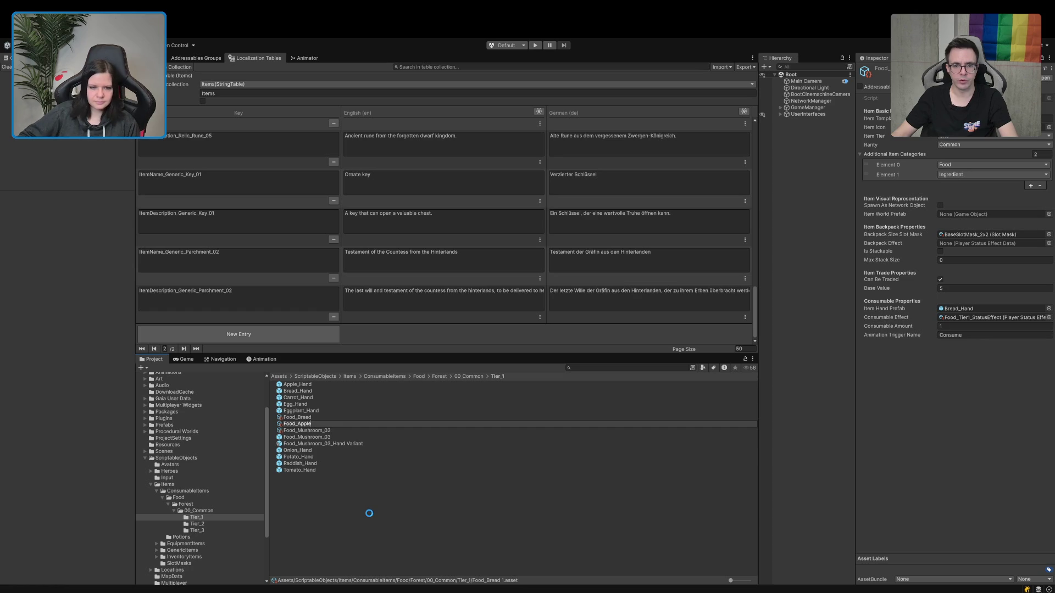
key("Return")
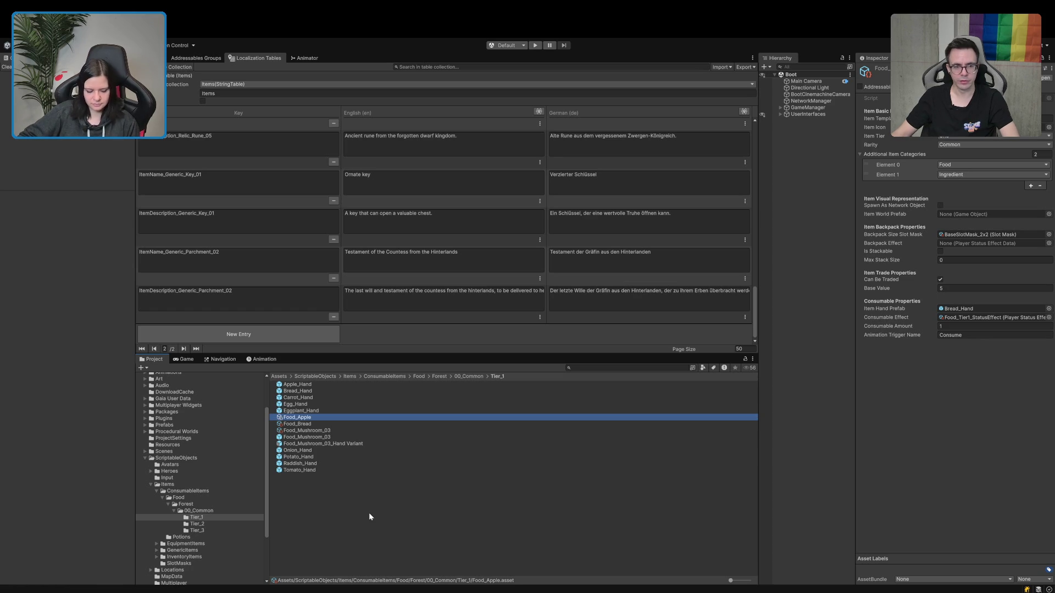
key("F2")
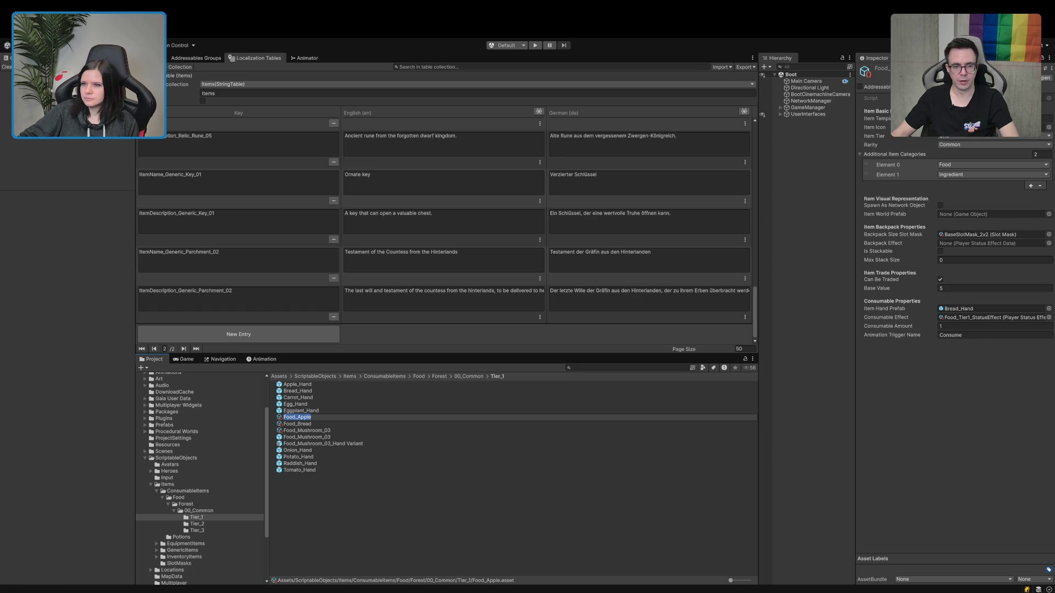
left_click(989, 119)
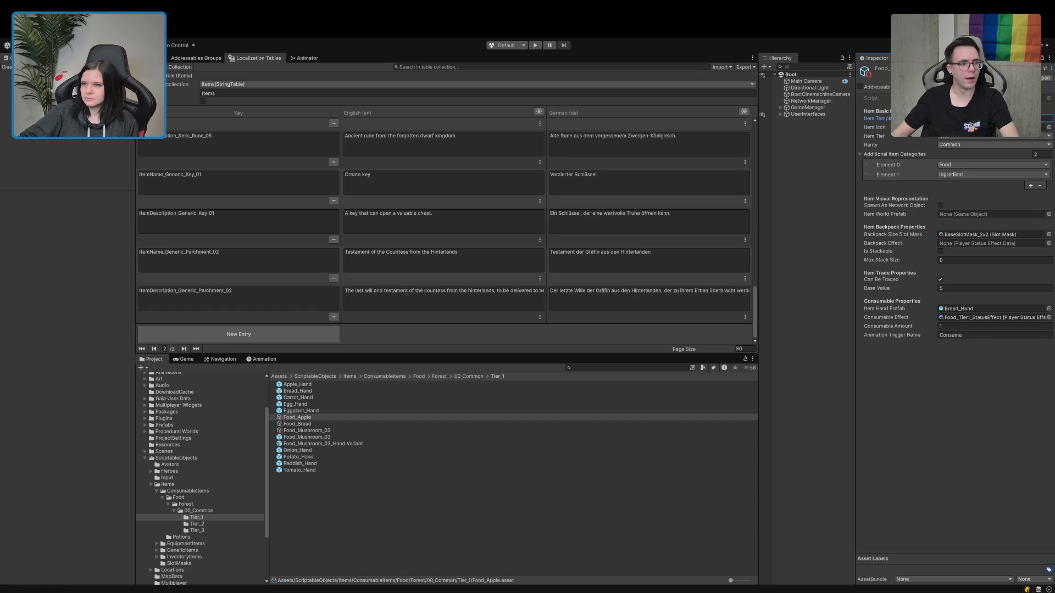
left_click(1050, 128)
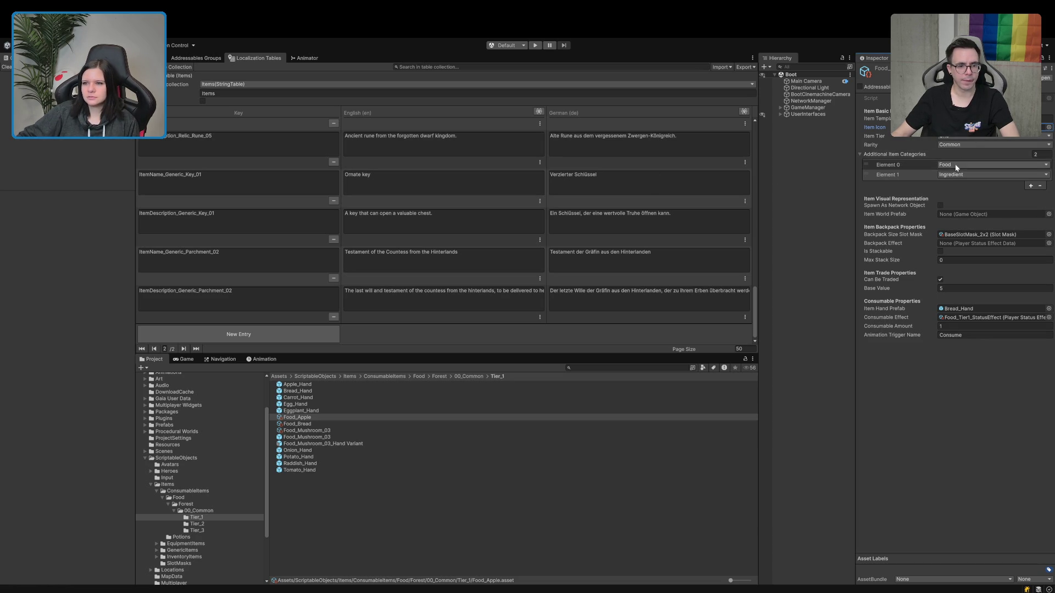
left_click(879, 154)
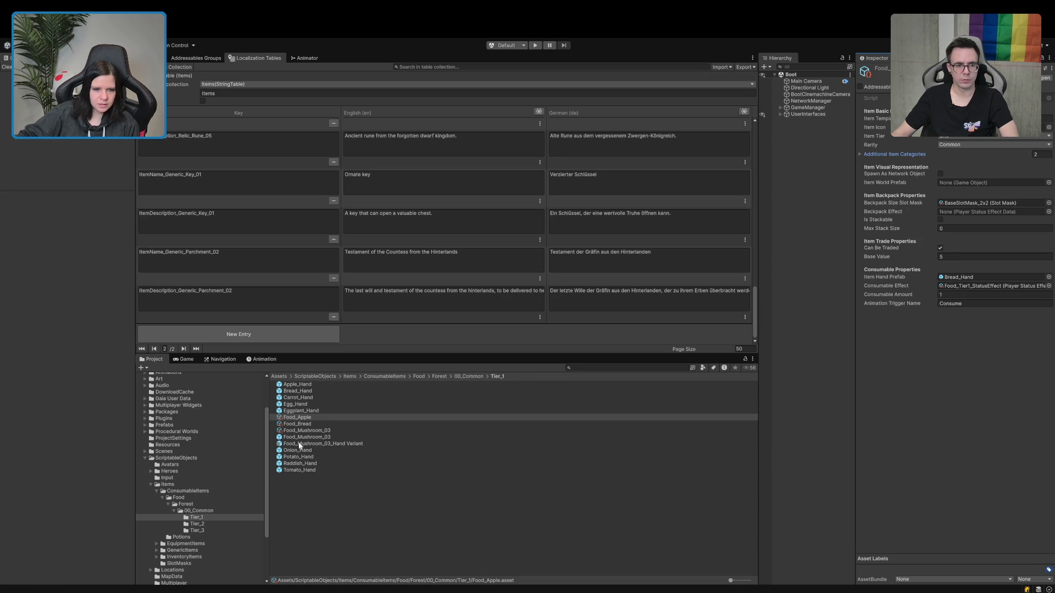
mouse_move(297, 384)
left_mouse_down()
mouse_move(981, 269)
mouse_move(974, 275)
left_mouse_up()
Duplicate Food_Apple and name the copy Food_Carrot.
left_click(311, 418)
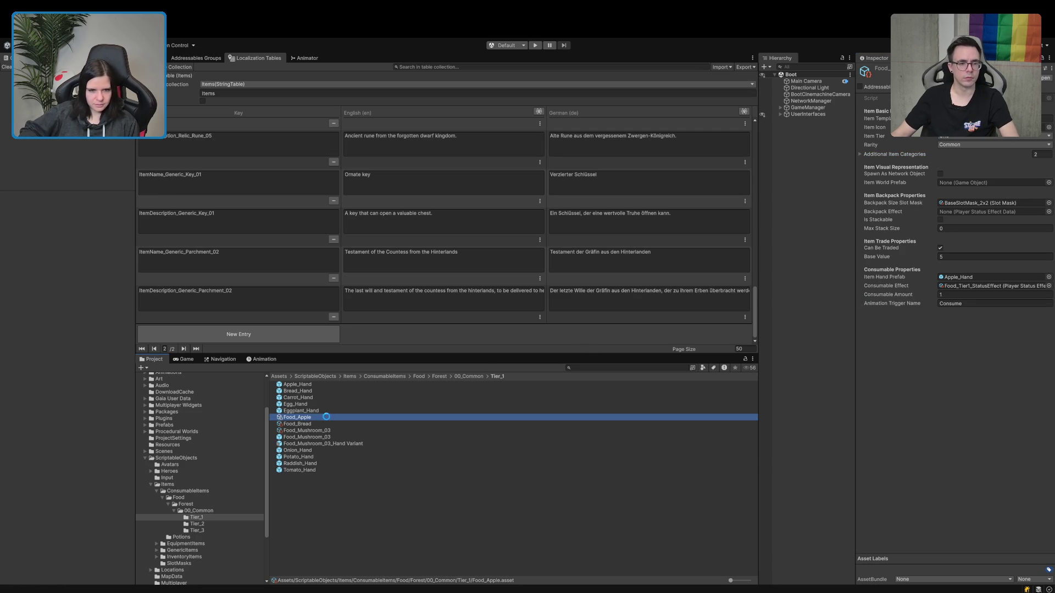
key("ctrl+d")
key("shift+Left")
key("ctrl+c")
key("shift+Left")
key("shift+Left")
type("rrot")
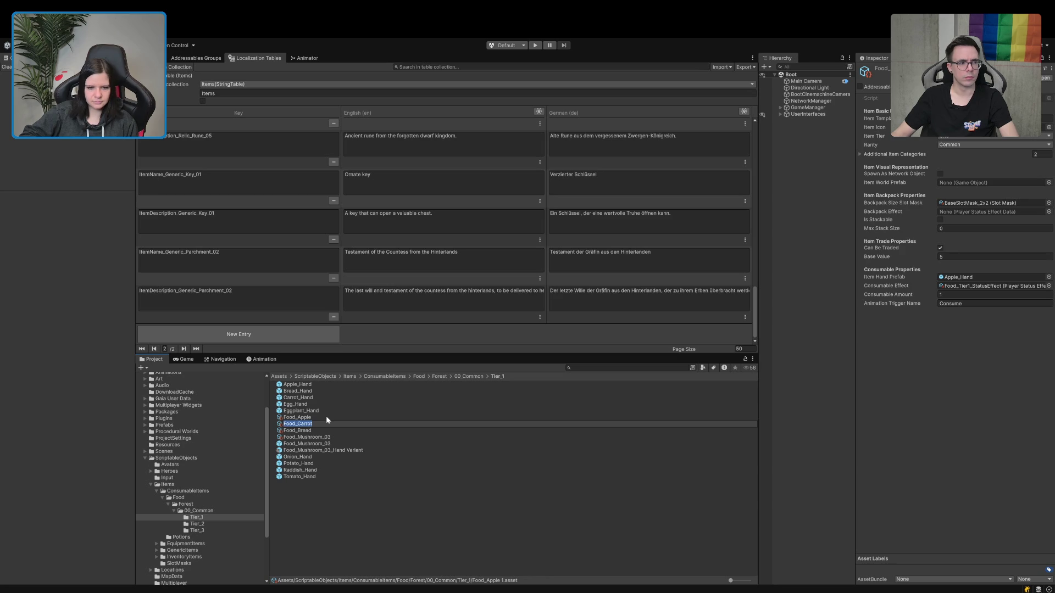
key("Return")
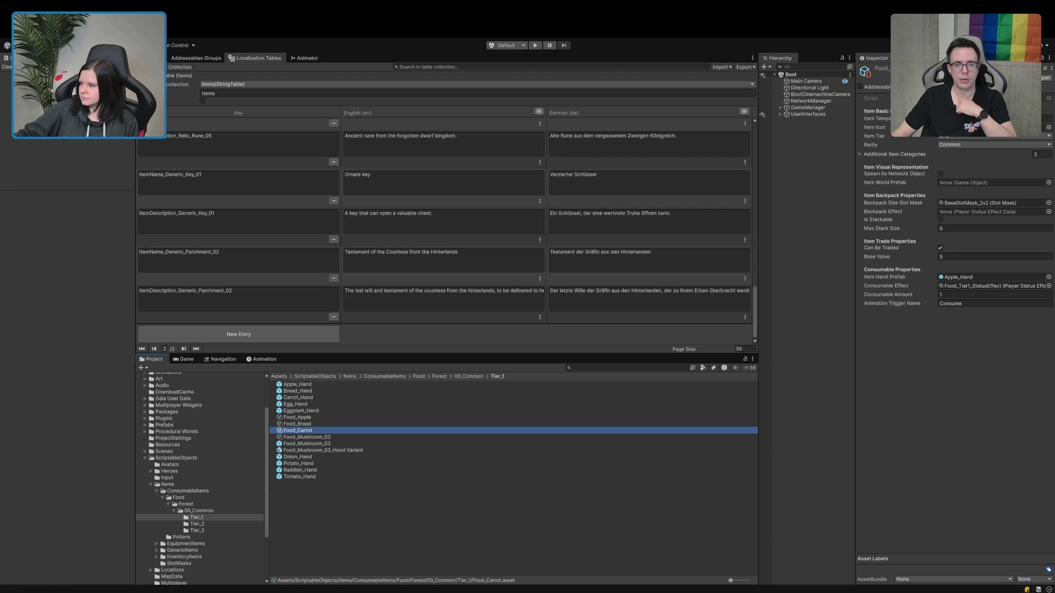
Copy the ItemName_ and ItemDescription_ prefixes from the Generic_Parchment_02 keys.
left_click(211, 264)
key("ctrl+shift+Right")
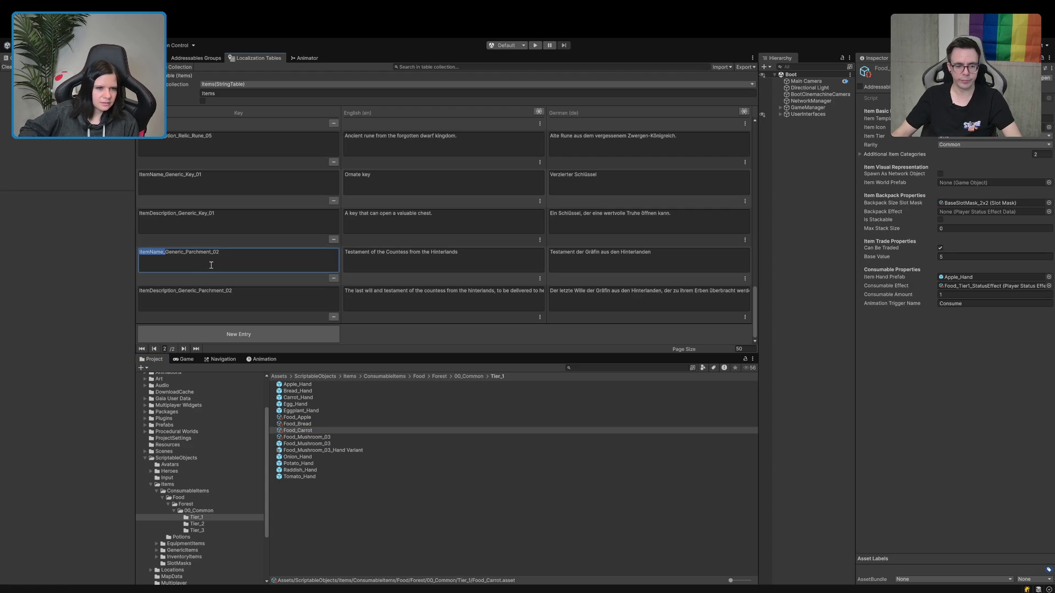
key("Right")
left_click(234, 295)
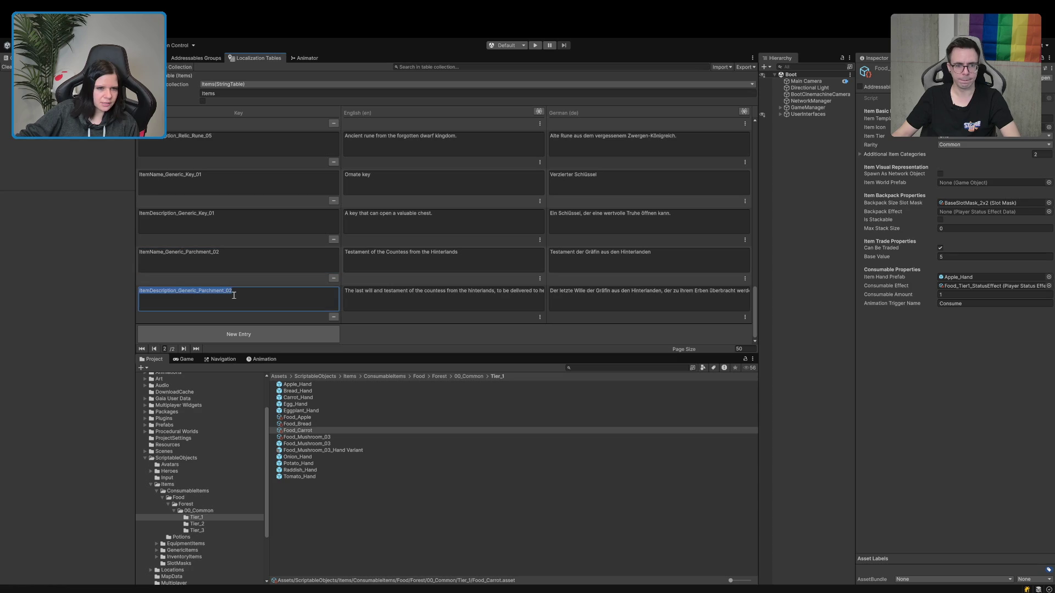
left_click(233, 295)
key("shift+Right")
key("shift+Right")
key("shift+Right")
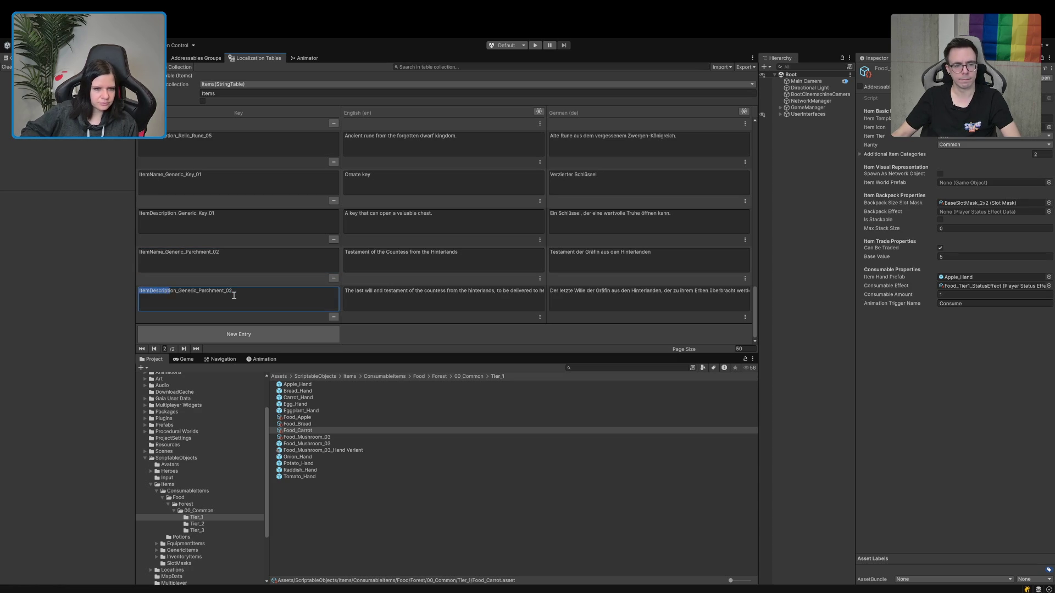
key("Right")
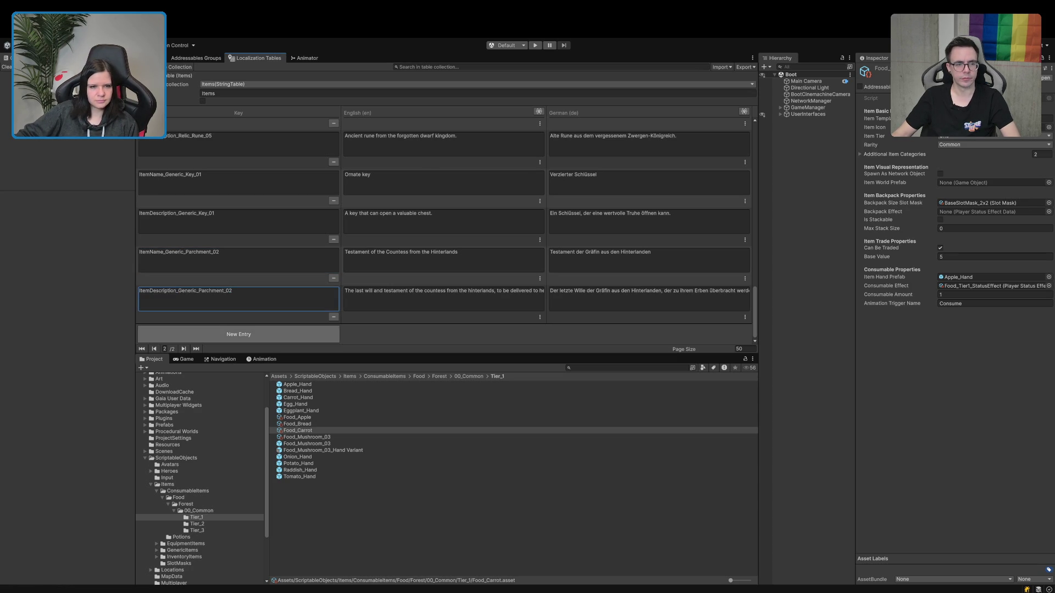
Add two new entries keyed ItemName_Food_Apple and ItemDescription_Food_Apple.
left_click(238, 335)
left_click(223, 299)
type("ItemName_")
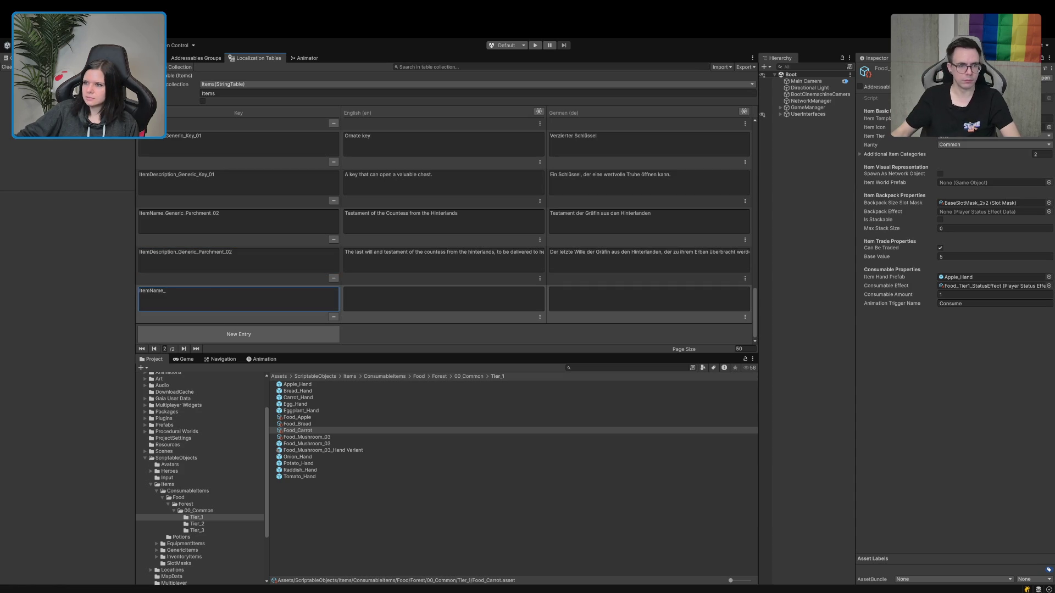
left_click(239, 335)
left_click(208, 299)
type("ItemDescription_")
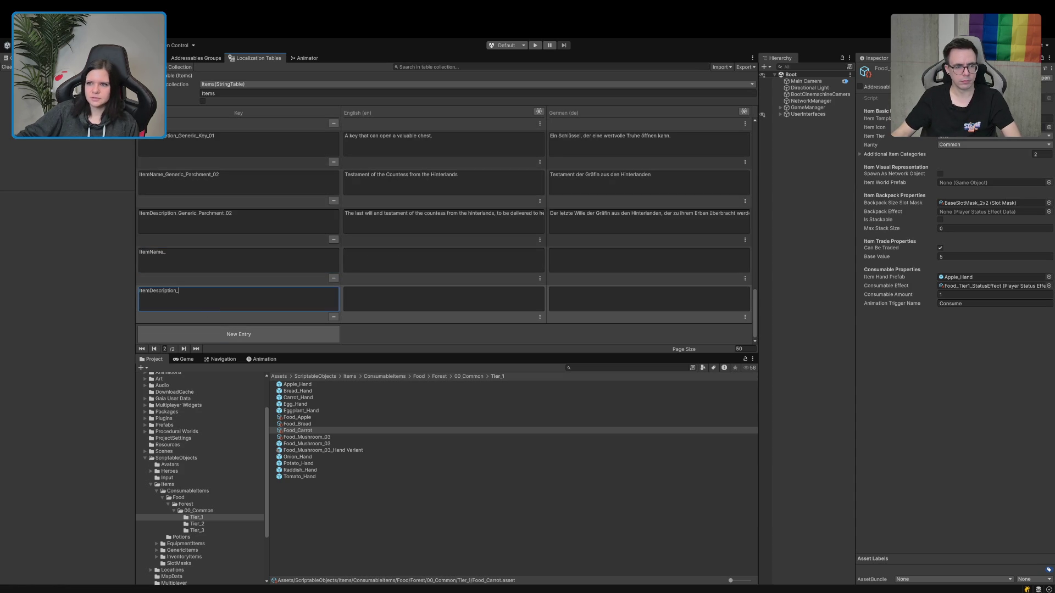
left_click(273, 256)
key("ctrl+v")
key("ctrl+z")
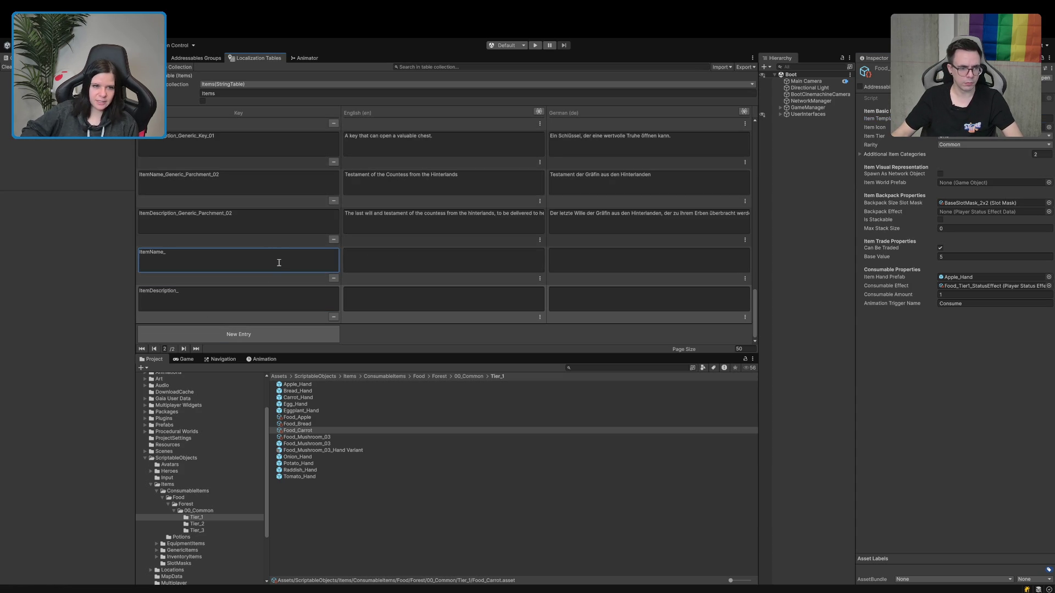
key("End")
key("ctrl+v")
left_click(245, 302)
key("End")
key("ctrl+v")
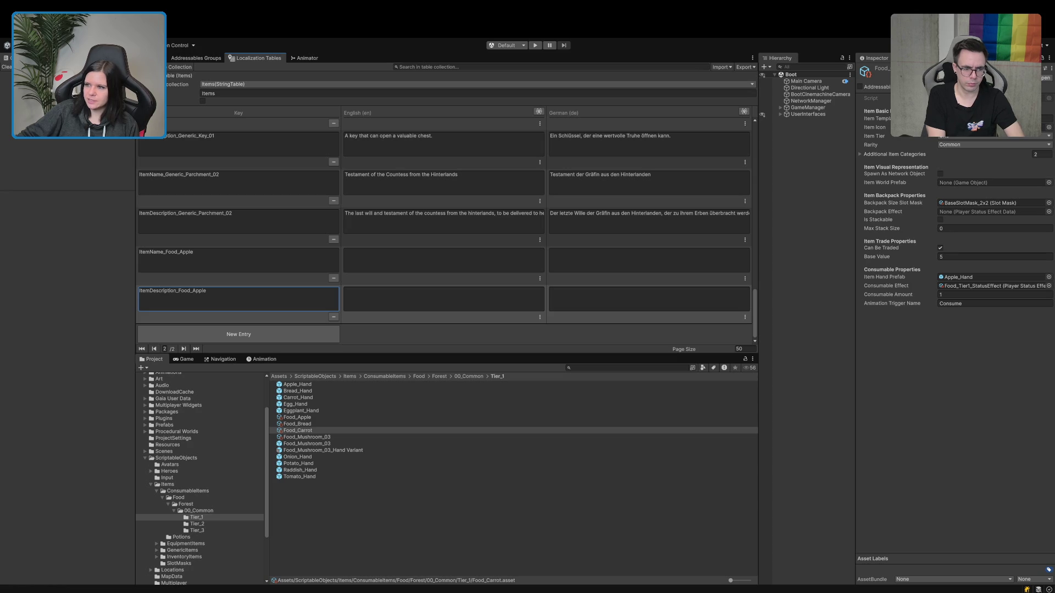
Add two new entries keyed ItemName_Food_Carrot and ItemDescription_Food_Carrot.
left_click(307, 331)
type("ItemName_")
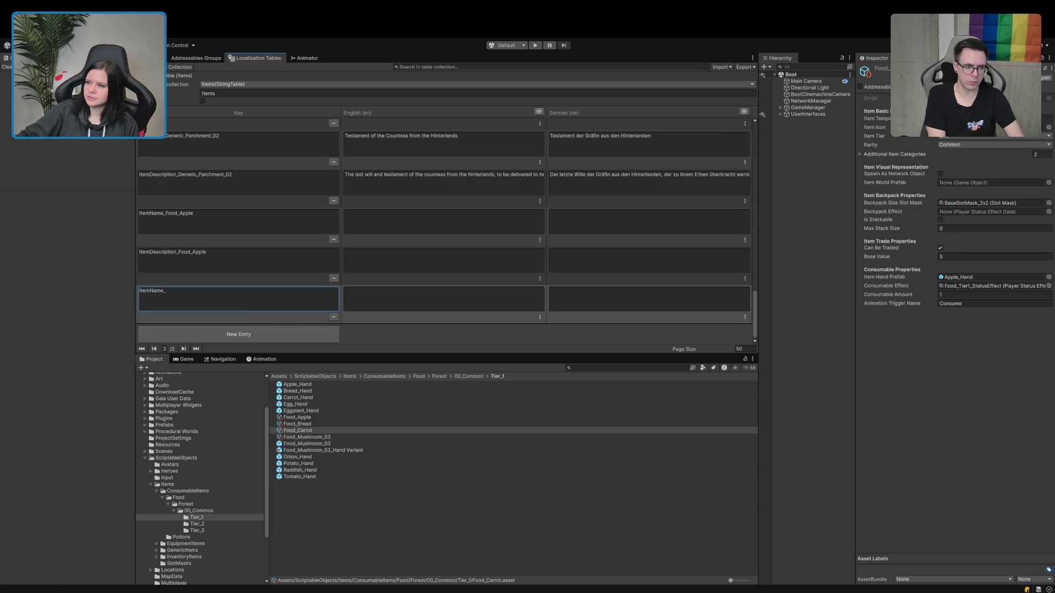
left_click(225, 333)
type("ItemDescription_")
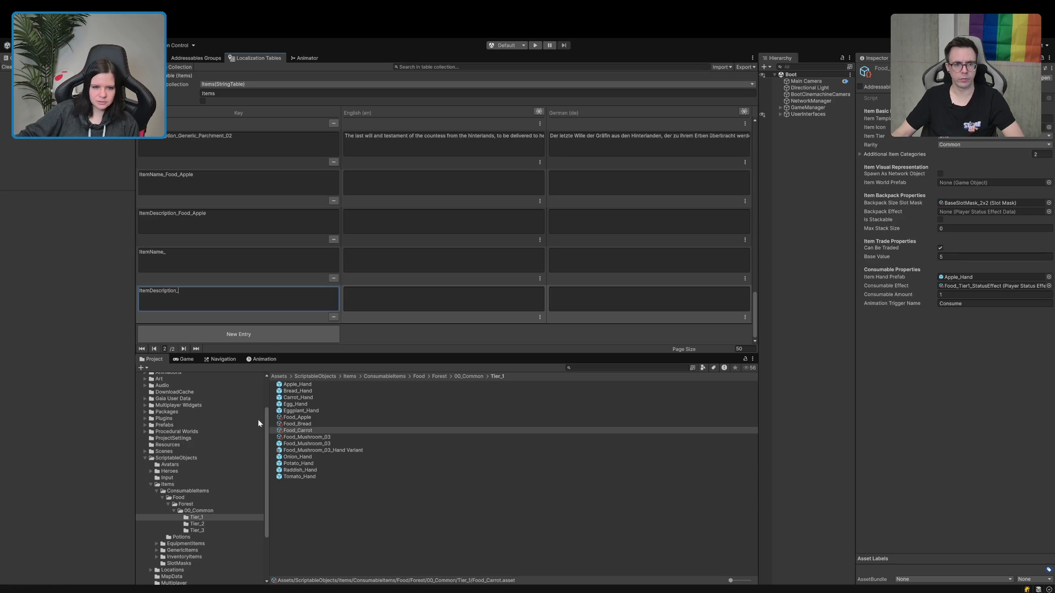
left_click(293, 431)
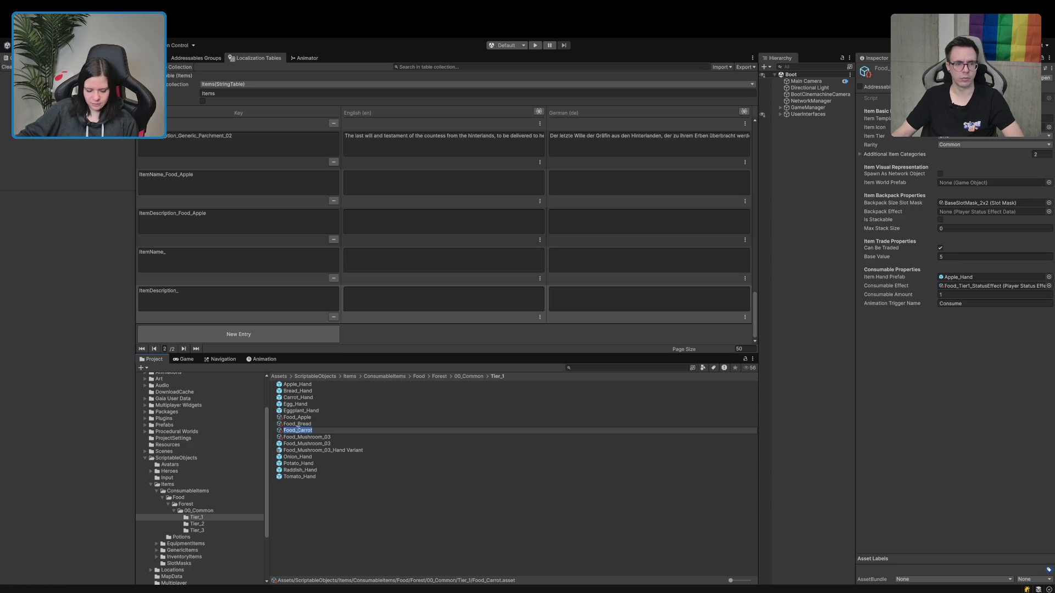
key("Escape")
left_click(265, 267)
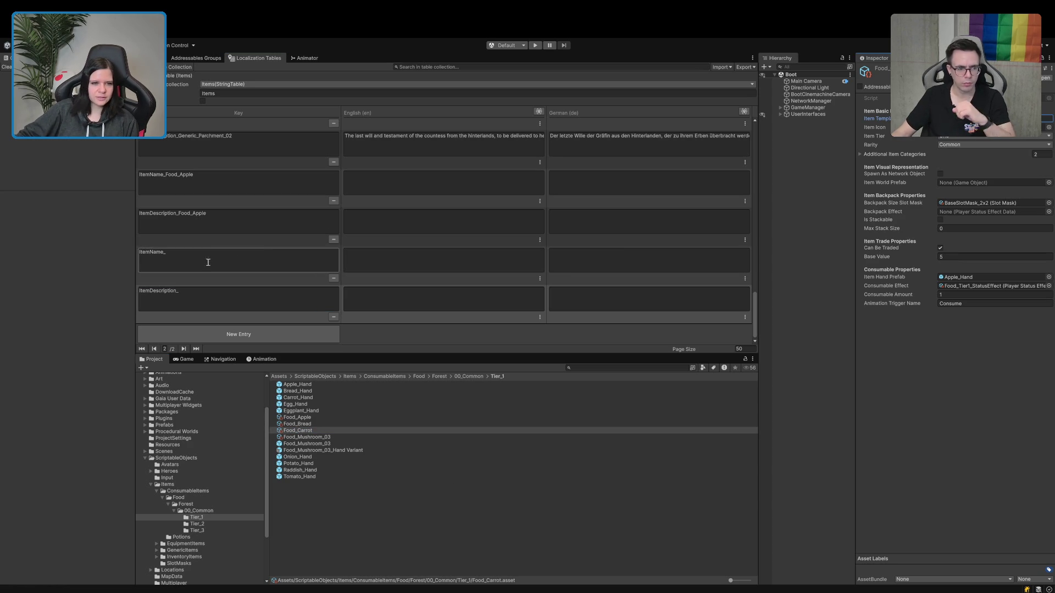
left_click(265, 263)
type("Food_Carrot")
left_click(247, 293)
key("ctrl+v")
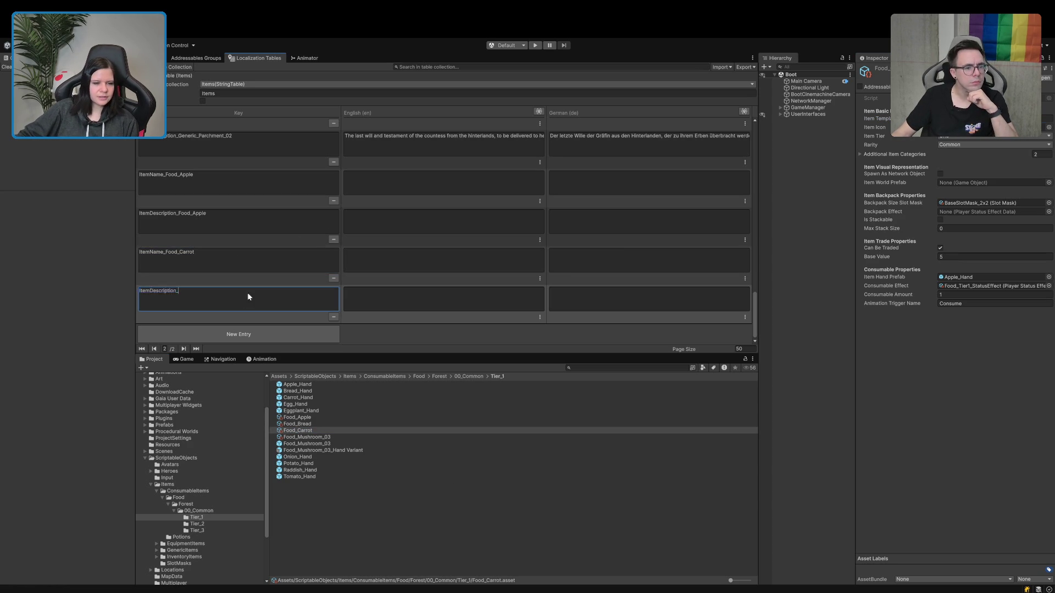
key("ctrl+z")
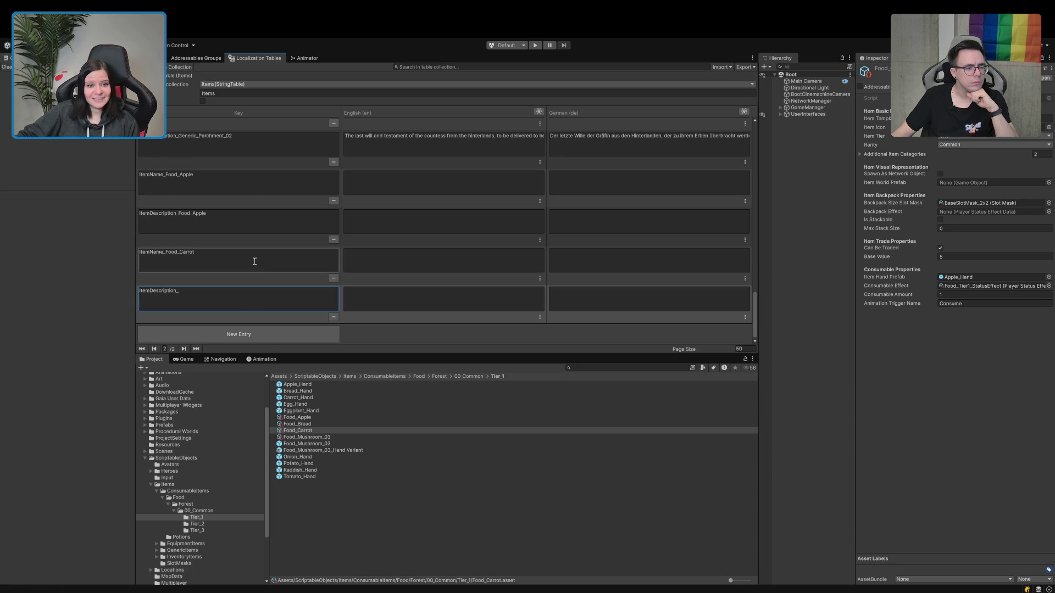
left_click(211, 290)
type("Food_Carrot")
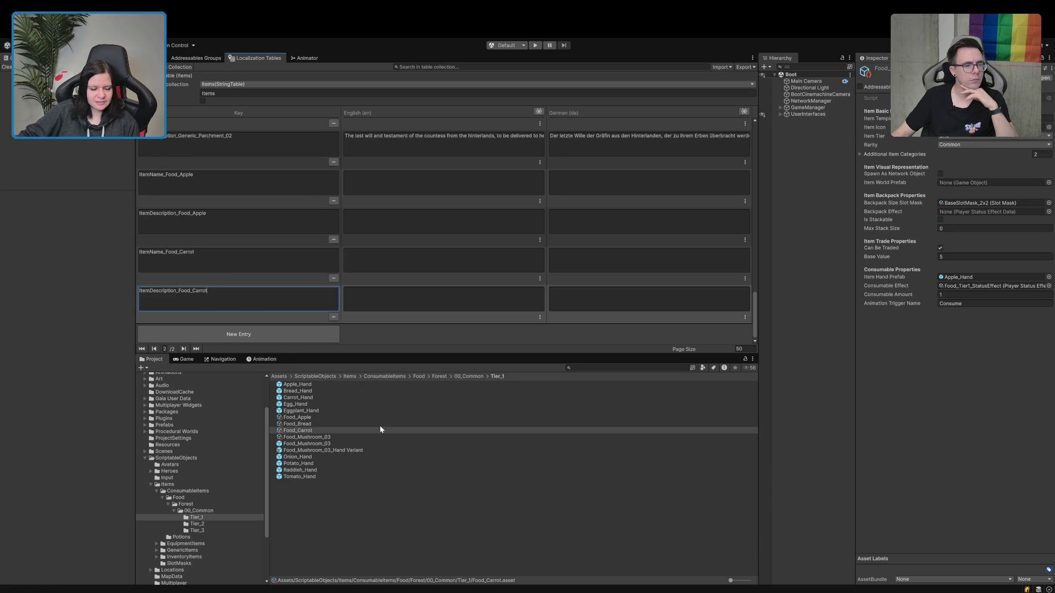
left_click(362, 430)
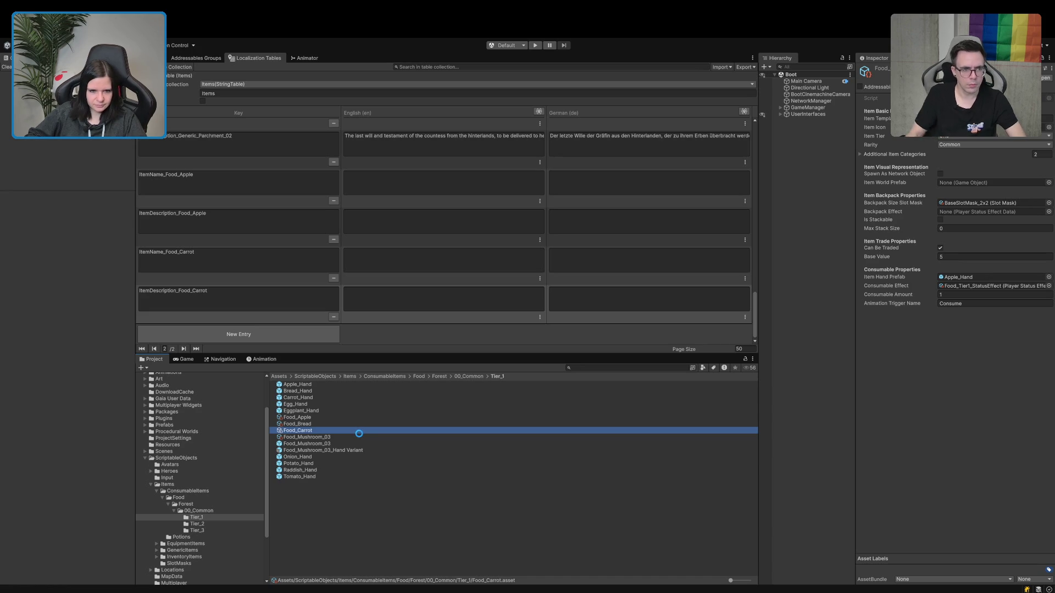
Duplicate Food_Carrot and name the copy Food_Egg.
key("ctrl+d")
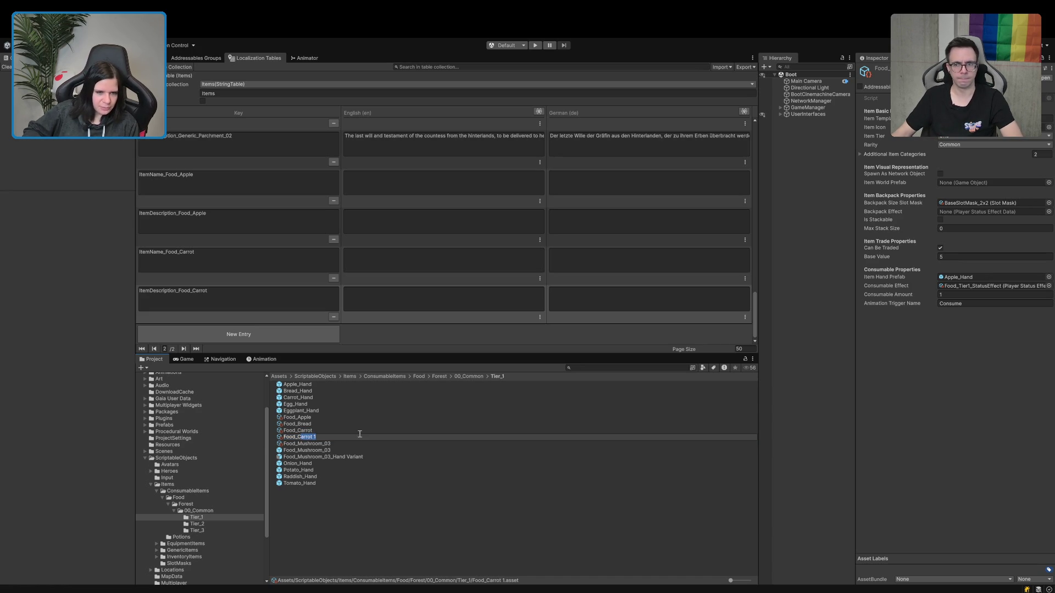
type("Egg")
key("Return")
left_click(1039, 118)
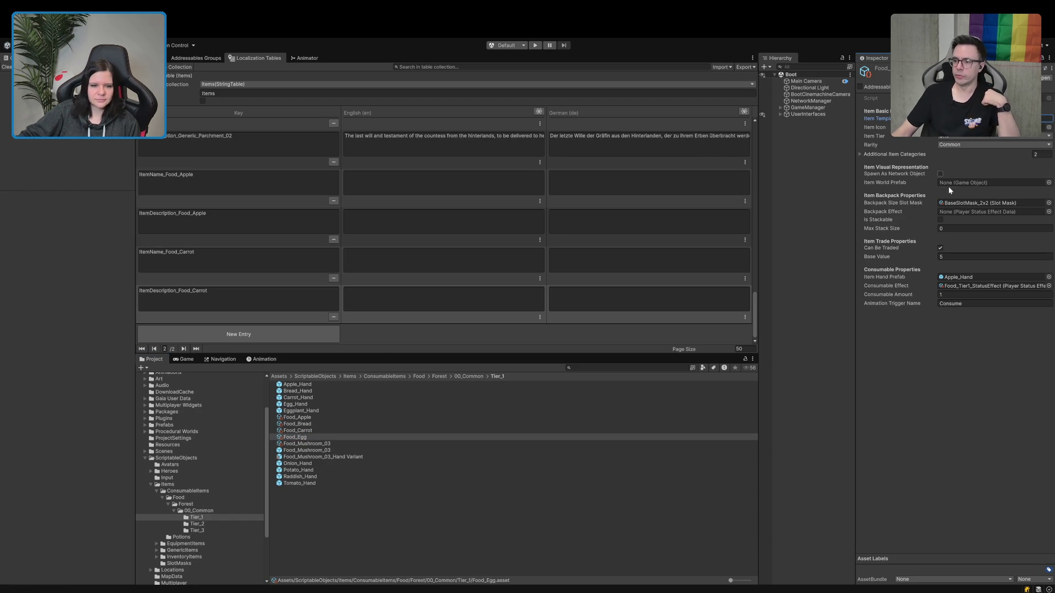
Assign Carrot_Hand as Food_Carrot's Item Hand Prefab.
left_click(316, 430)
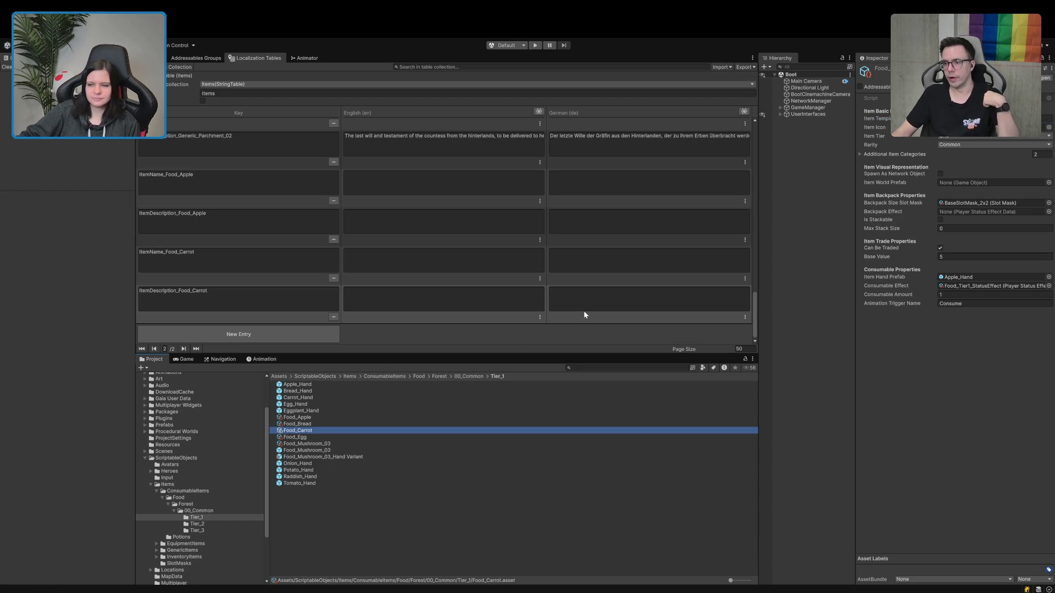
left_click(1050, 128)
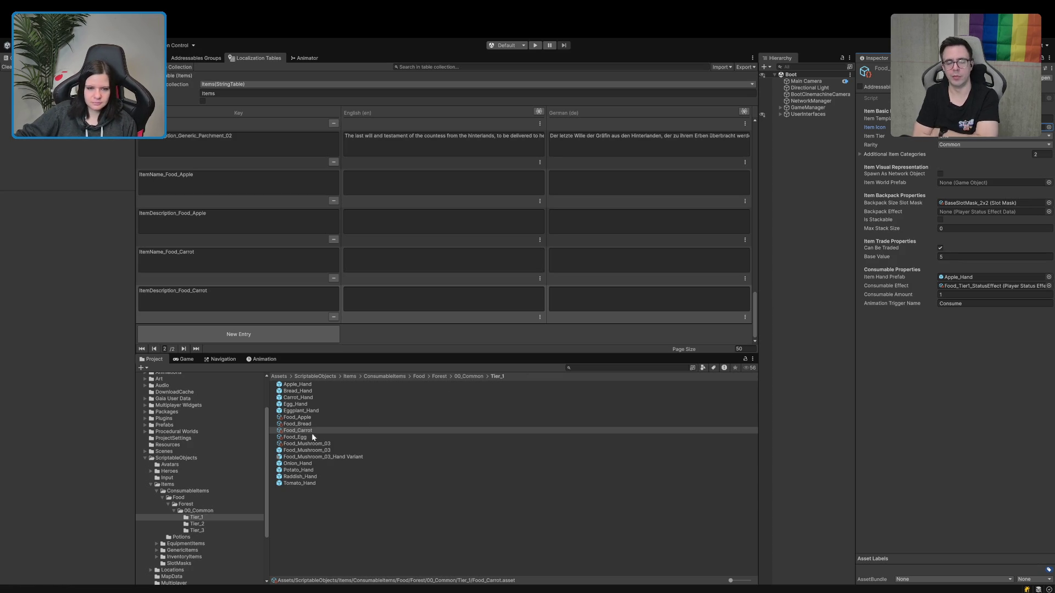
left_click_drag(302, 398, 961, 279)
left_click(384, 437)
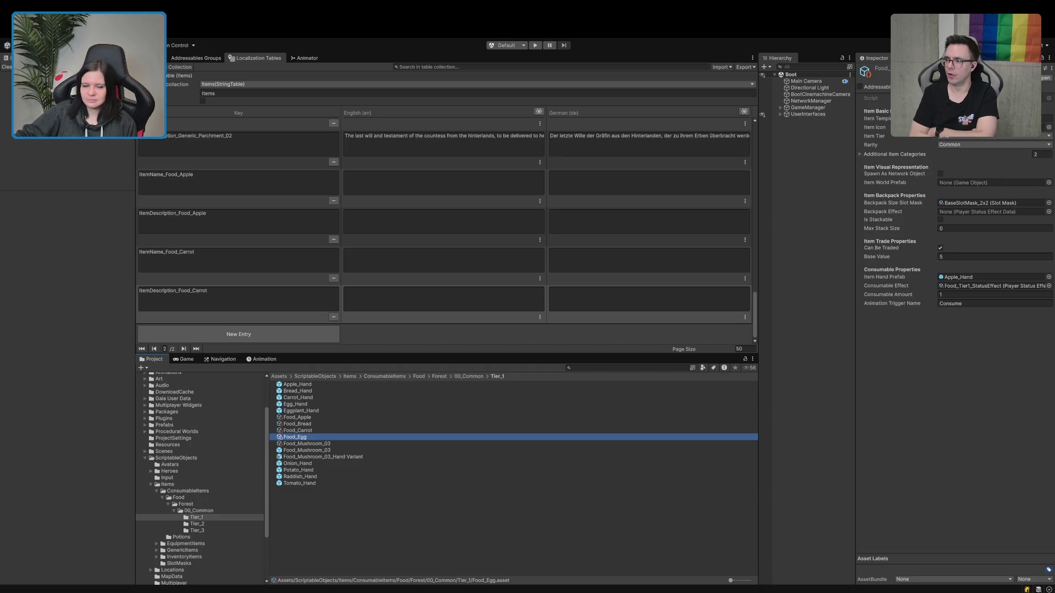
Add two new entries keyed ItemName_Food_Egg and ItemDescription_Food_Egg.
left_click(238, 334)
left_click(219, 294)
type("ItemName_")
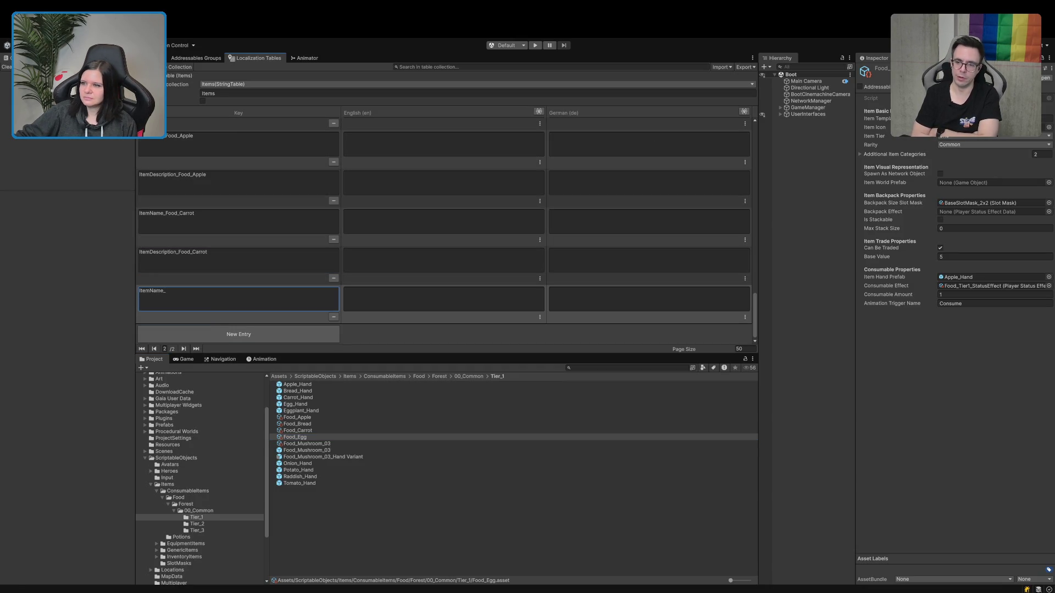
left_click(238, 334)
left_click(302, 301)
type("ItemDescription_")
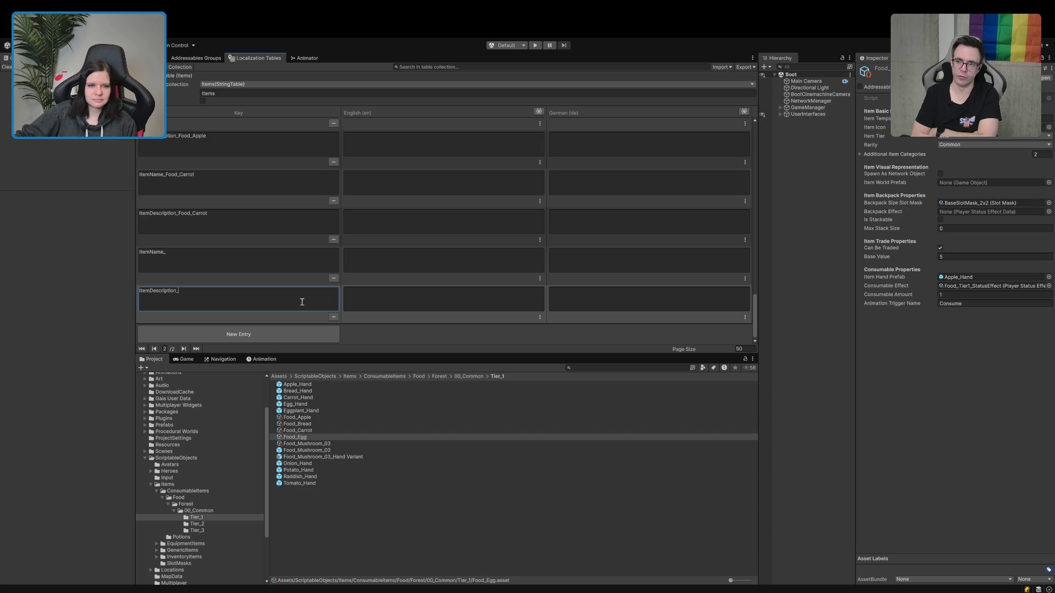
left_click(989, 118)
left_click(243, 258)
type("Food_Egg")
left_click(225, 296)
left_click(226, 296)
type("Food_Egg")
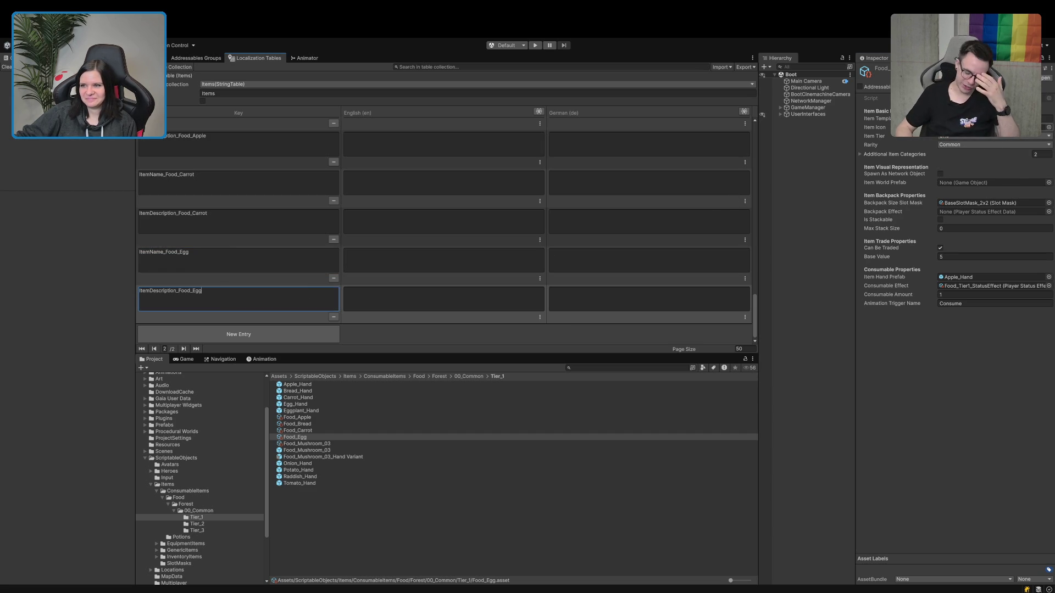
left_click(1049, 129)
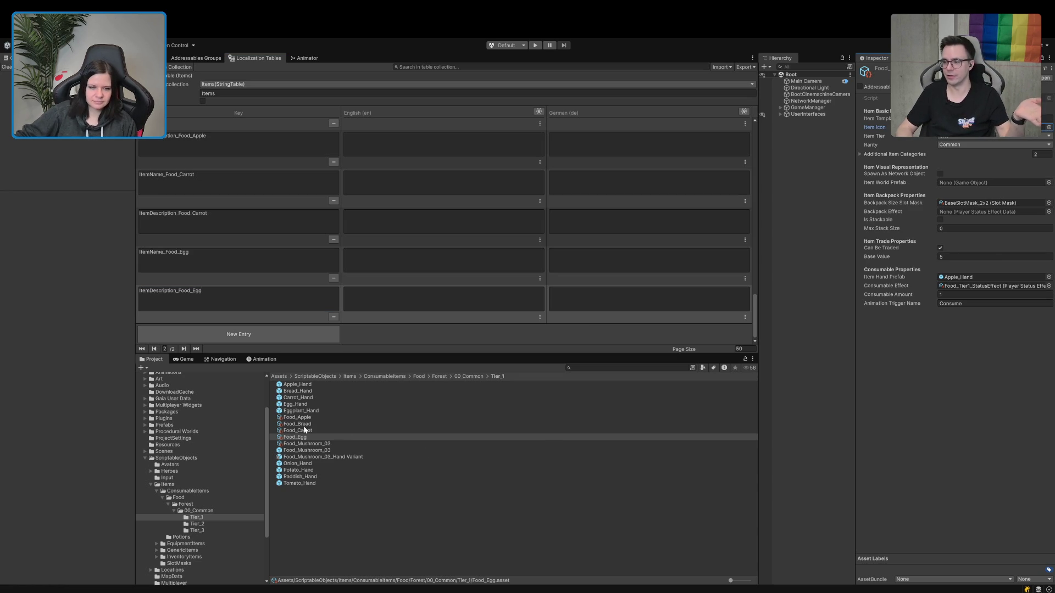
Set Food_Egg's Item Hand Prefab to Egg_Hand.
left_click(296, 406)
mouse_move(296, 406)
left_mouse_down()
mouse_move(895, 302)
mouse_move(961, 280)
left_mouse_up()
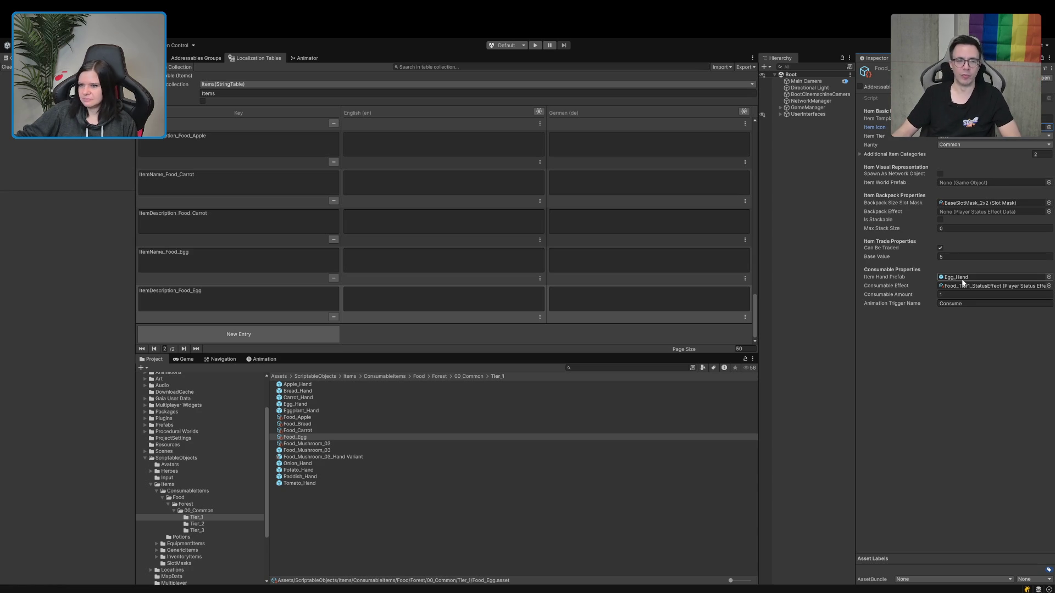
left_click(300, 439)
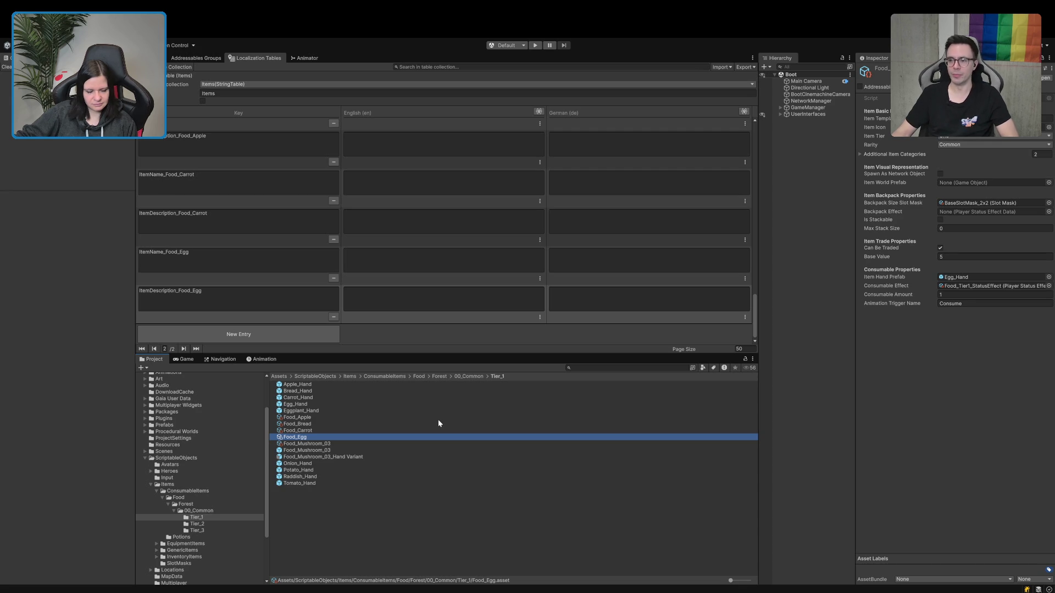
Rename the Food_Mushroom_03 item asset to Food_Mushroom.
left_click(351, 444)
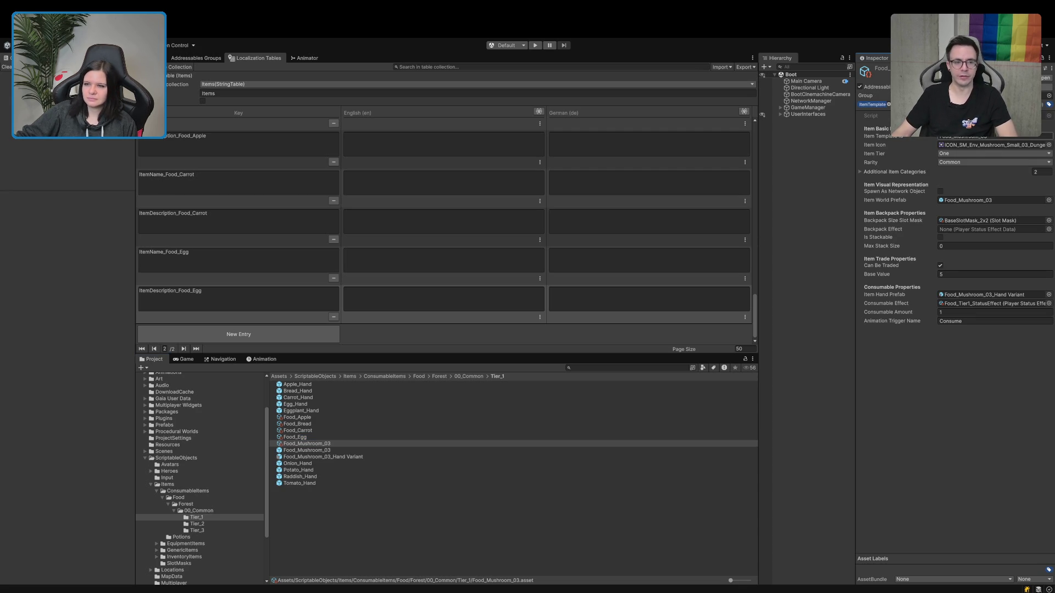
left_click(394, 502)
left_click(352, 449)
key("F2")
key("BackSpace")
key("BackSpace")
key("BackSpace")
key("ctrl+a")
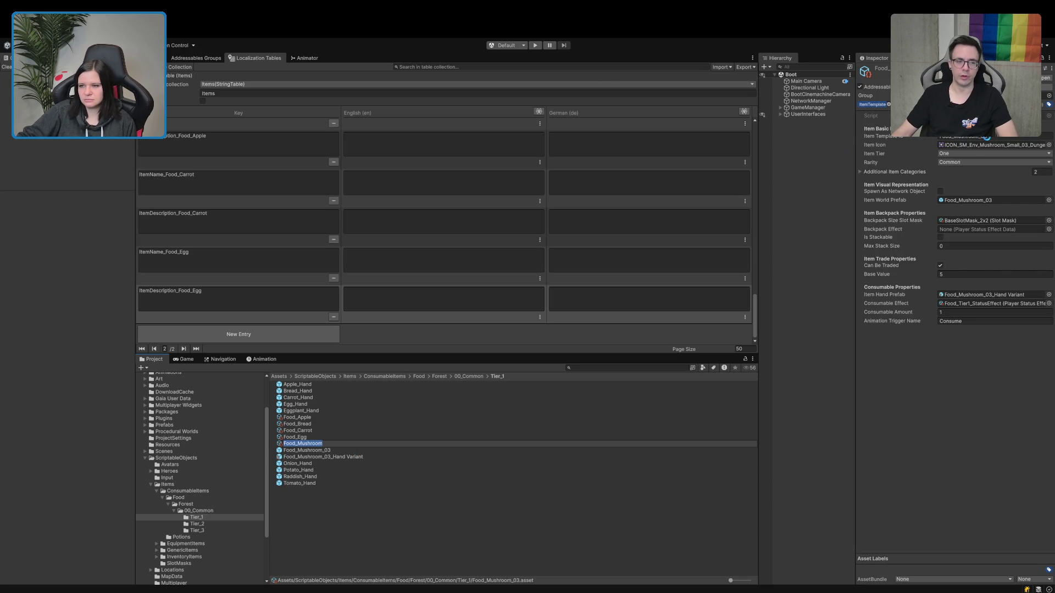
key("Return")
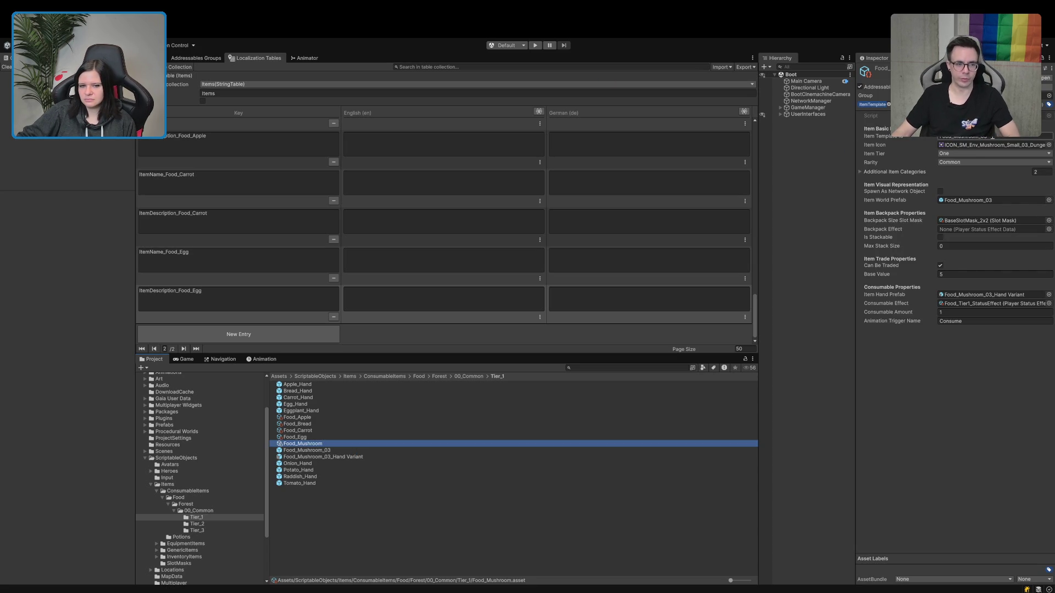
left_click(994, 136)
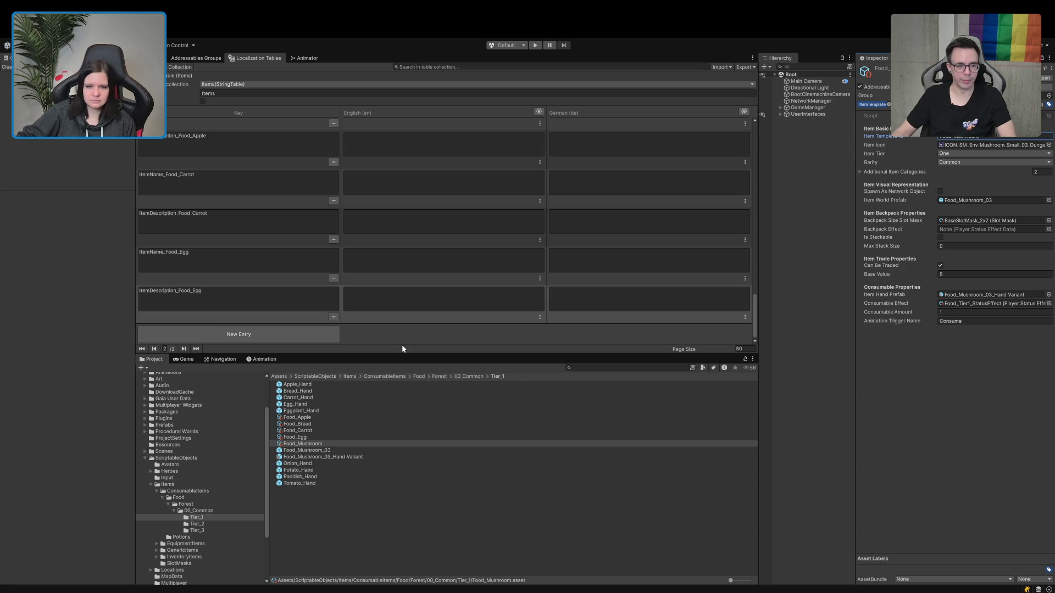
Rename the mushroom prefab to Food_Mushroom and its hand variant to Food_Mushroom_Hand Variant.
left_click(328, 452)
left_click(328, 452)
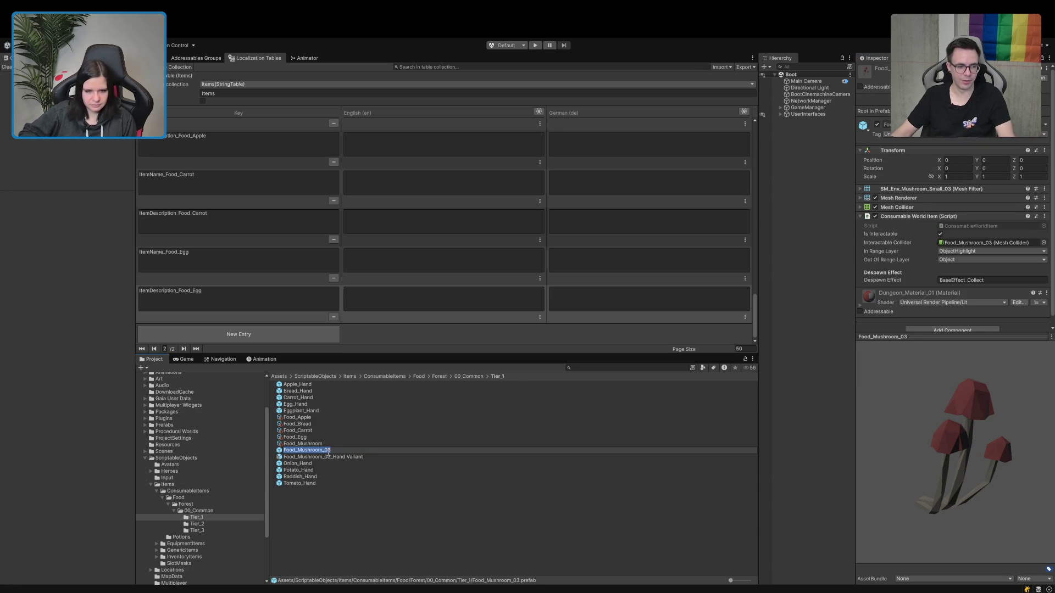
key("Return")
left_click(329, 457)
left_click(330, 456)
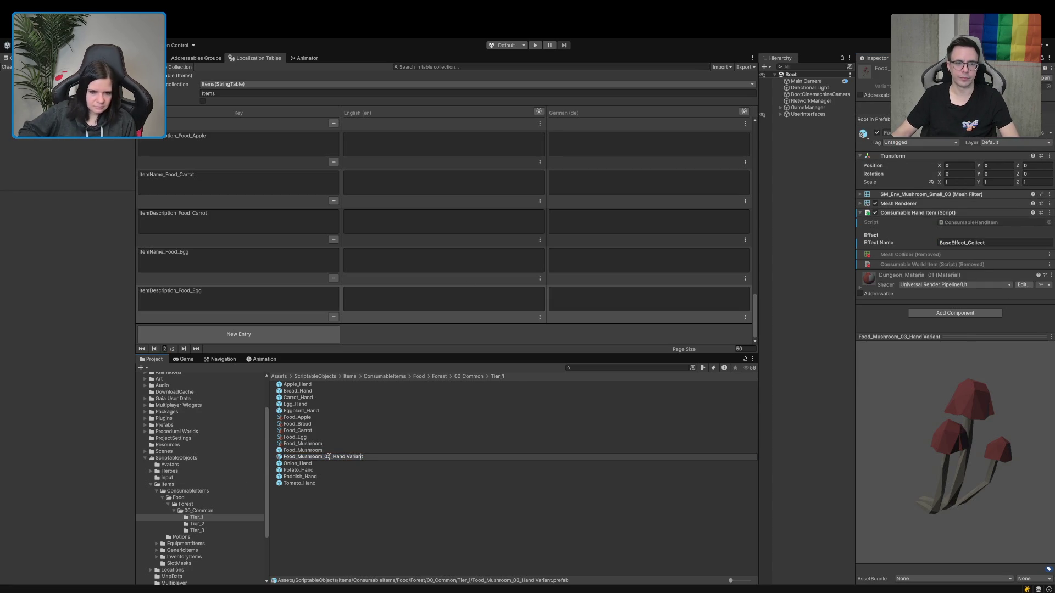
key("BackSpace")
key("BackSpace")
key("BackSpace")
key("Return")
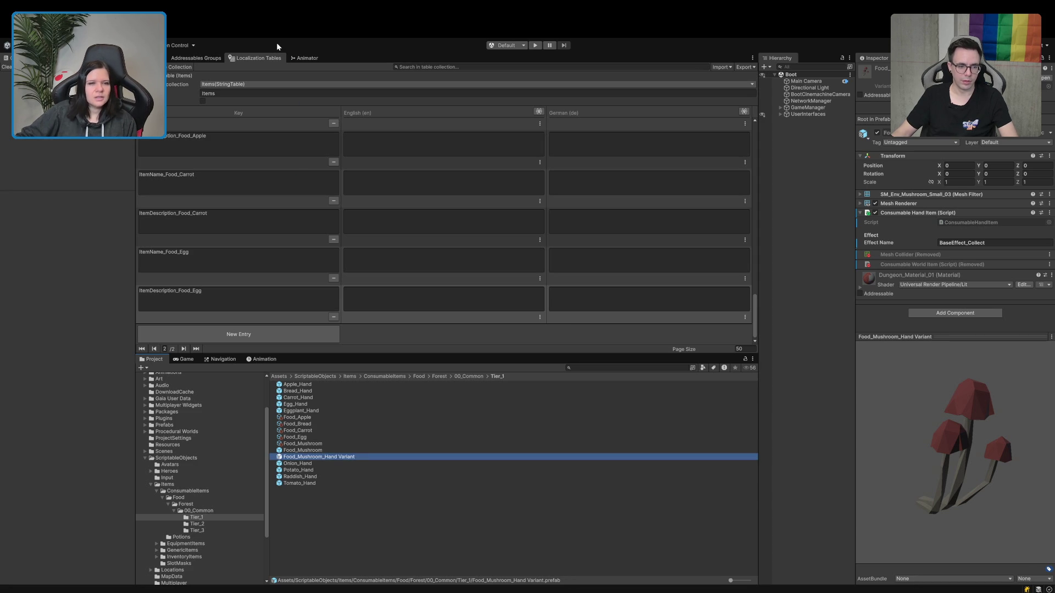
scroll(310, 253, "up", 5)
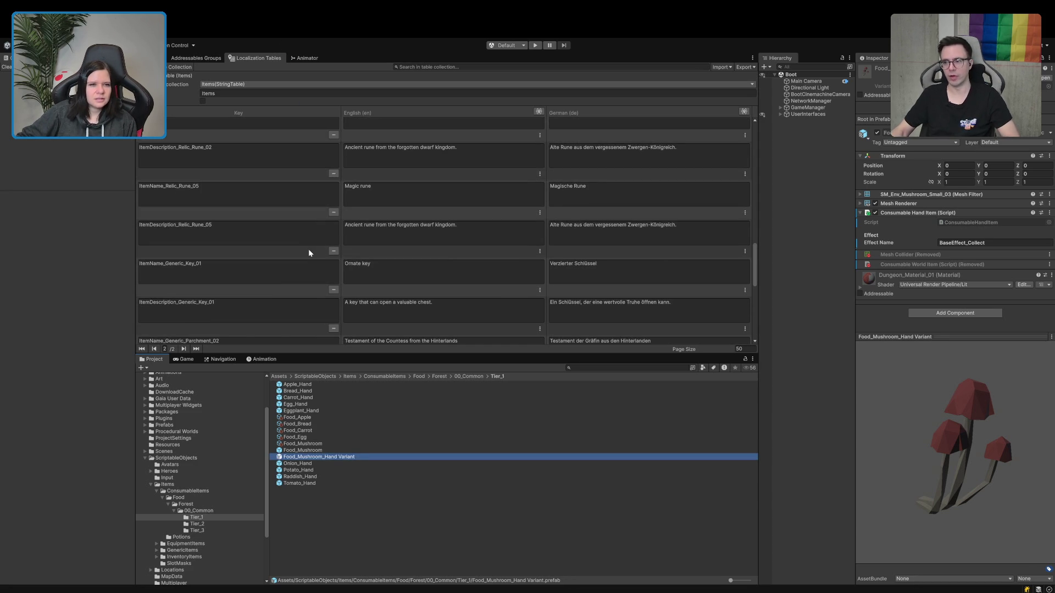
Delete _03 from the ItemName_Food_Mushroom_03 and ItemDescription_Food_Mushroom_03 keys.
scroll(308, 251, "up", 10)
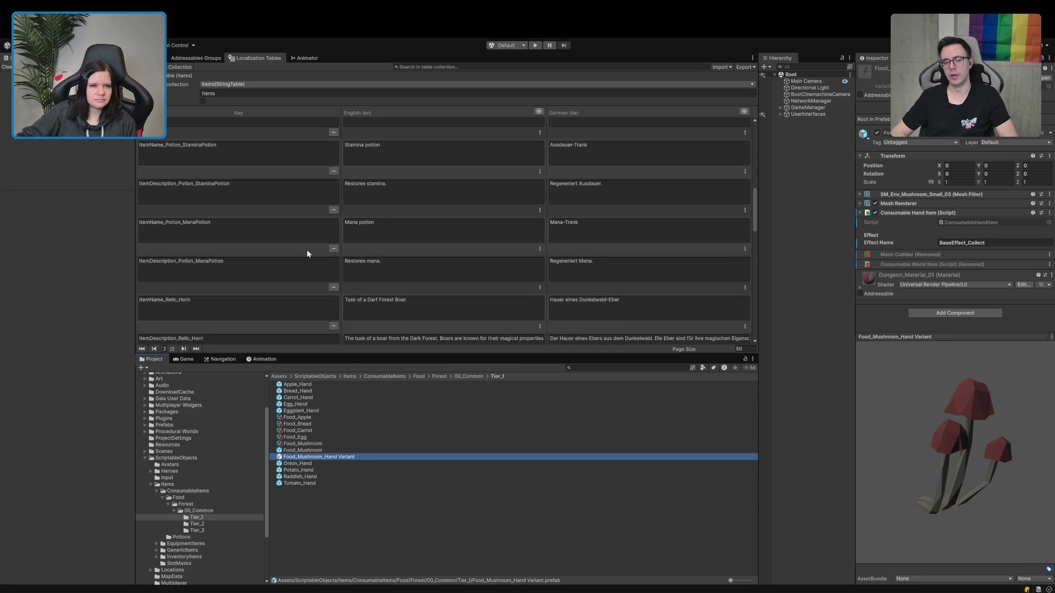
scroll(307, 252, "up", 2)
left_click(291, 244)
left_click(292, 244)
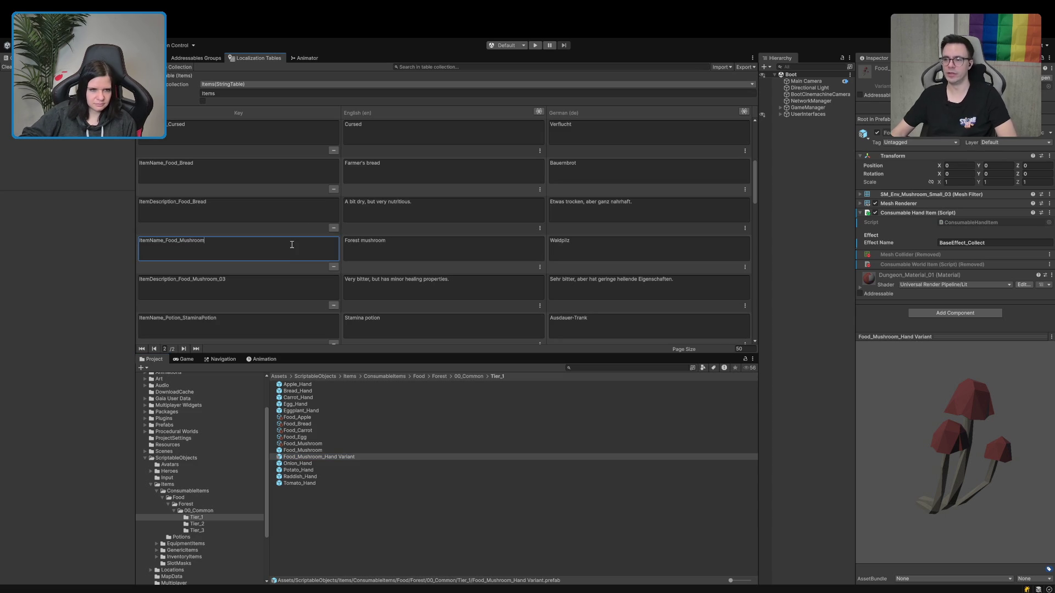
left_click(292, 280)
left_click(293, 283)
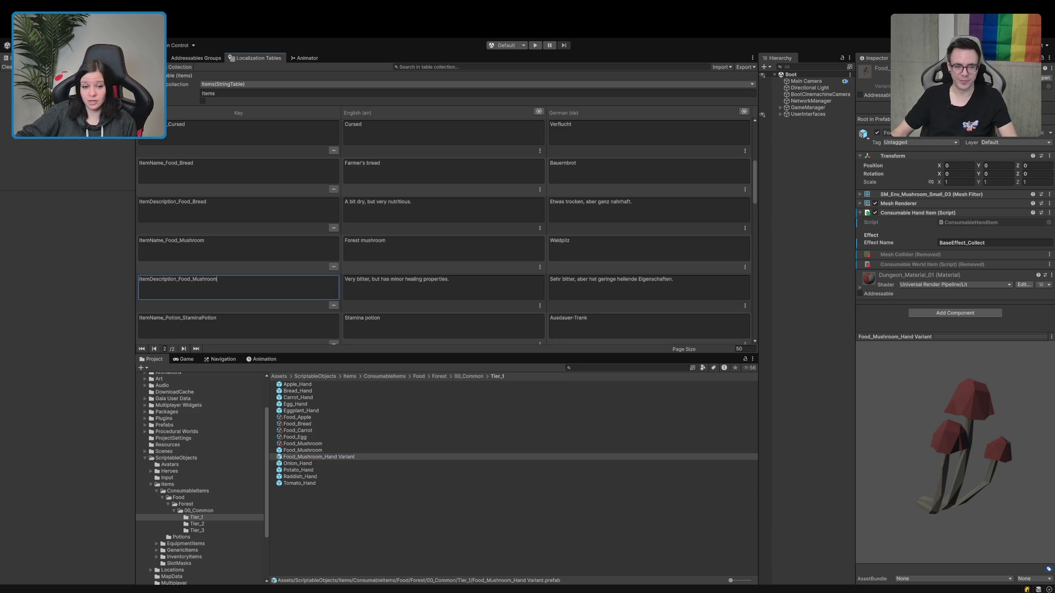
left_click(357, 547)
scroll(384, 301, "down", 10)
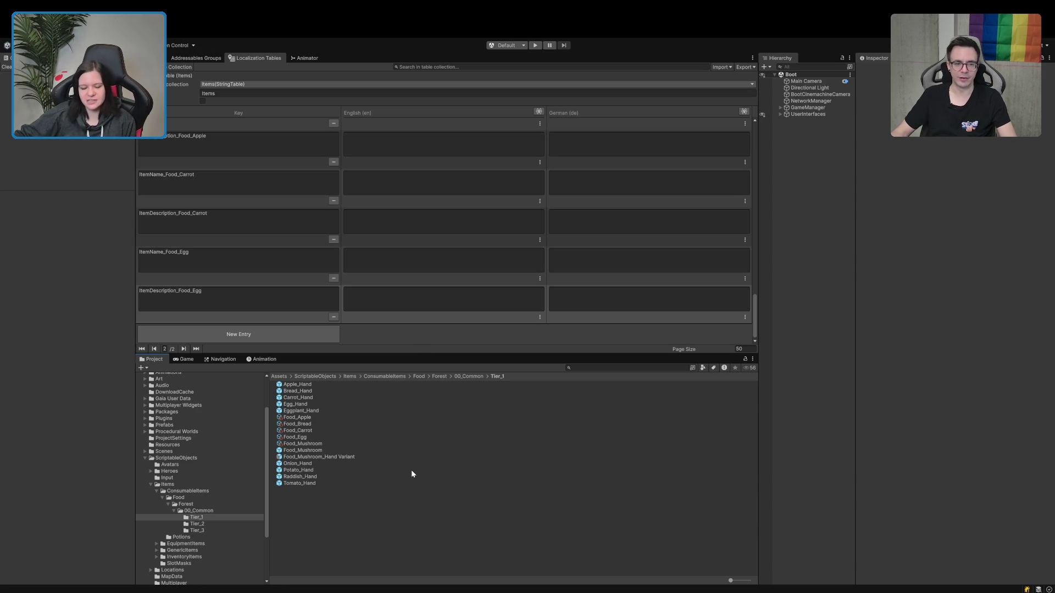
Duplicate Food_Egg as Food_Eggplant and assign Eggplant_Hand as its hand prefab.
left_click(318, 445)
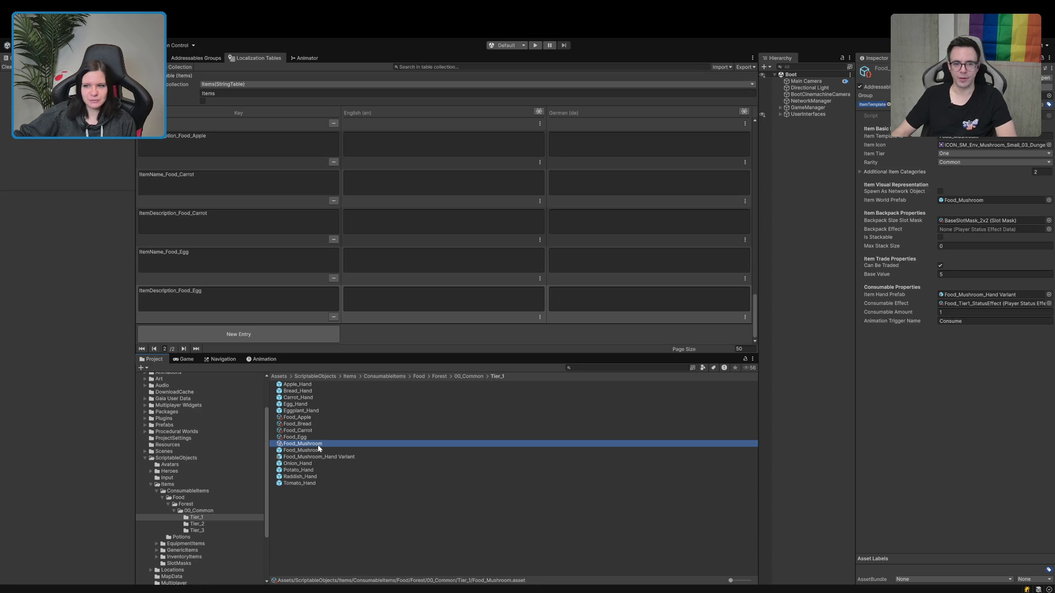
left_click(309, 438)
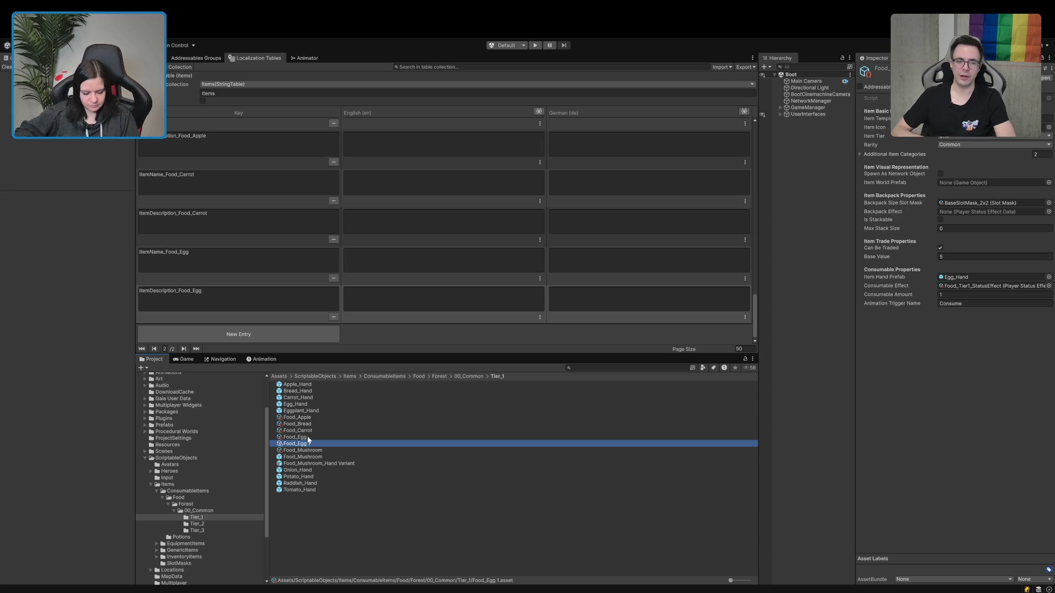
key("F2")
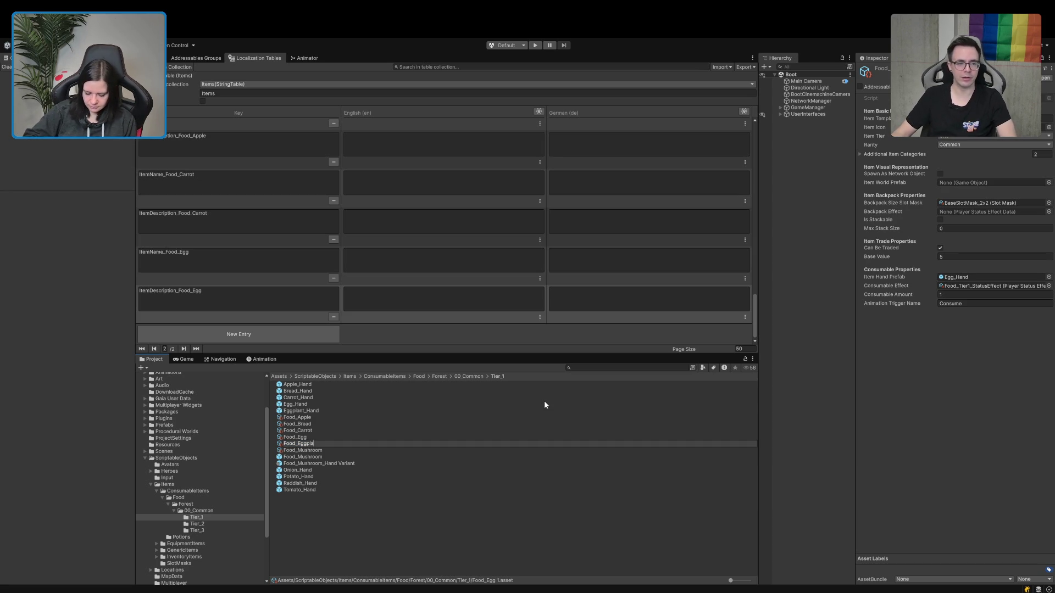
type("ant")
key("Return")
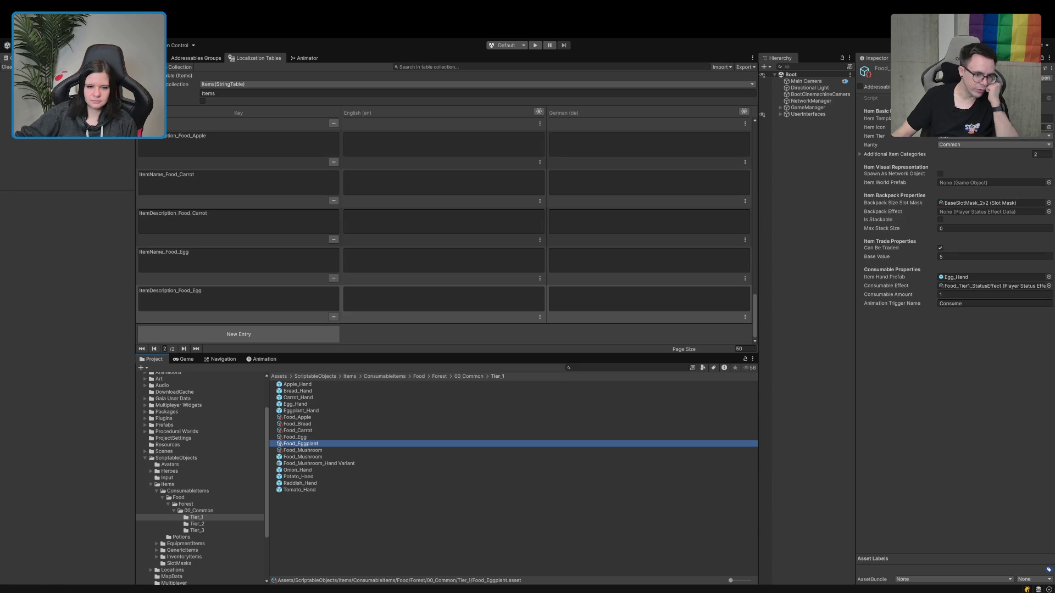
left_click(995, 118)
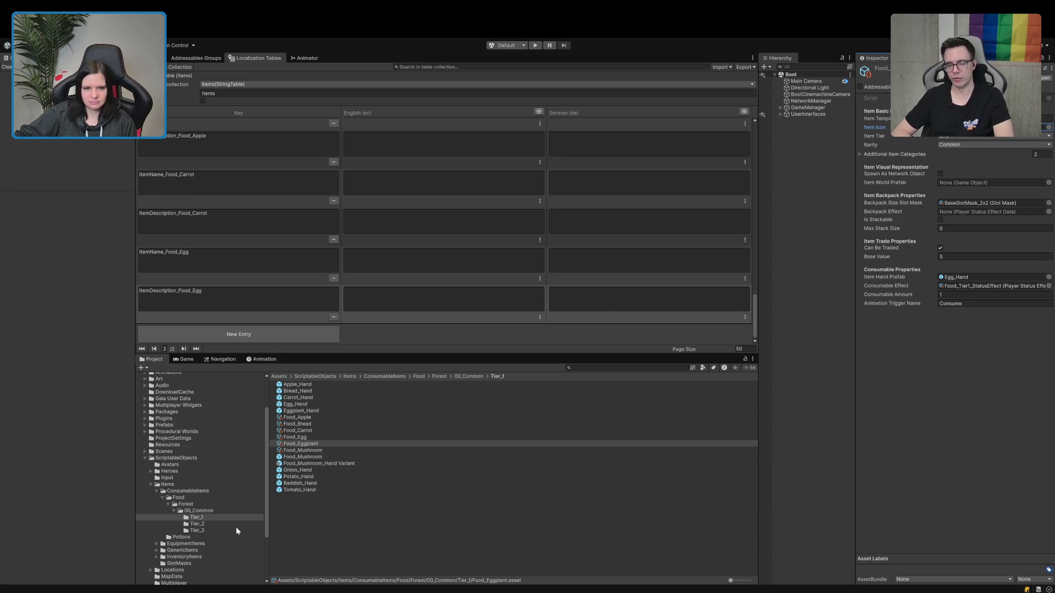
mouse_move(309, 415)
left_mouse_down()
mouse_move(945, 304)
mouse_move(958, 281)
left_mouse_up()
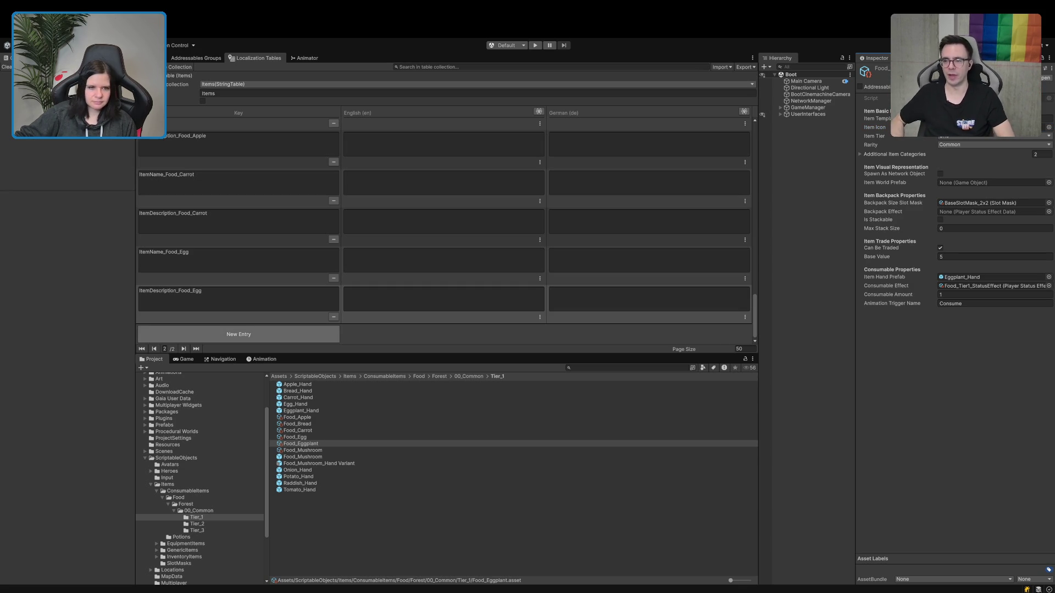
Create two Items table rows with keys ItemName_Food_Eggplant and ItemDescription_Food_Eggplant.
left_click(276, 335)
left_click(266, 300)
type("ItemName_")
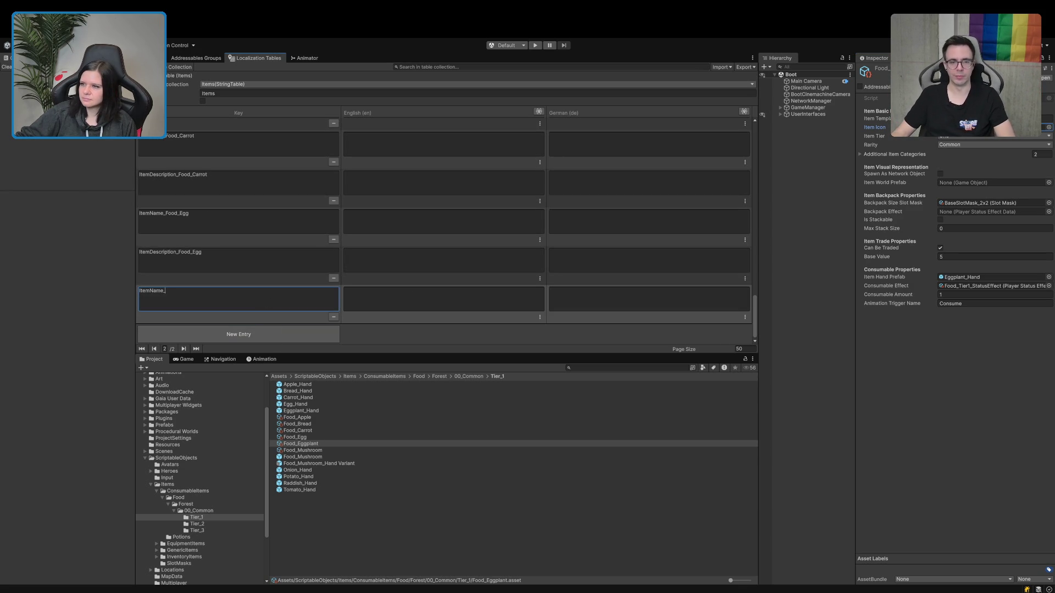
left_click(286, 334)
type("ItemDescription_")
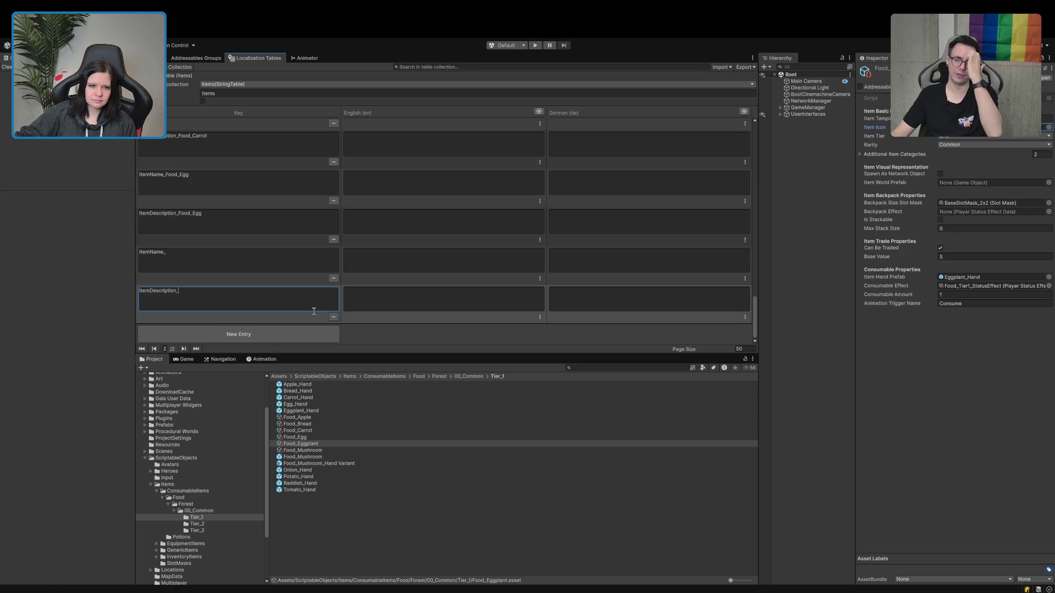
key("Return")
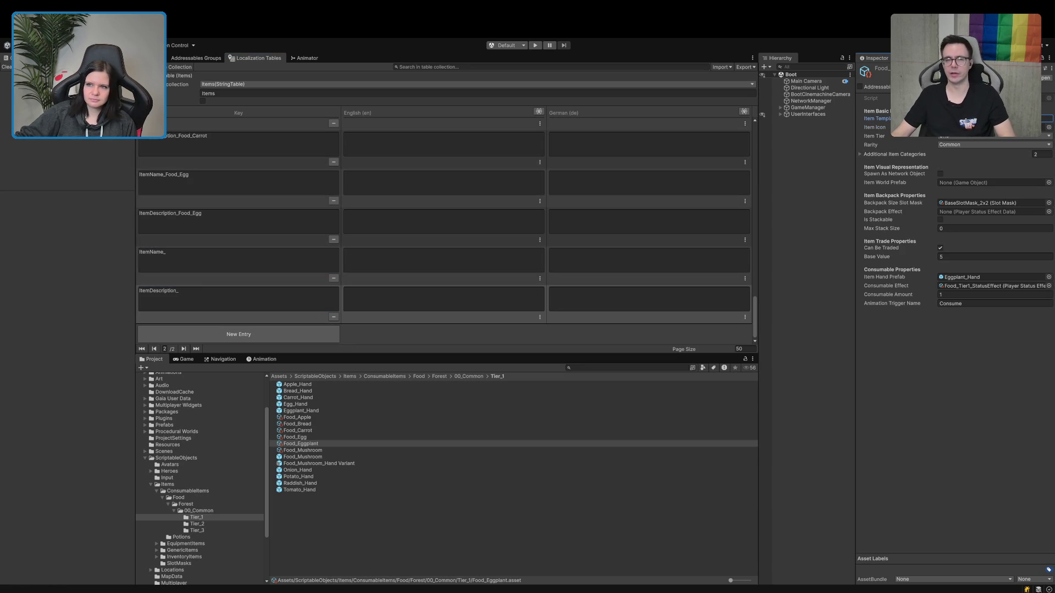
left_click(229, 257)
type("Food_Eggplant")
left_click(234, 292)
type("Food_Eggplant")
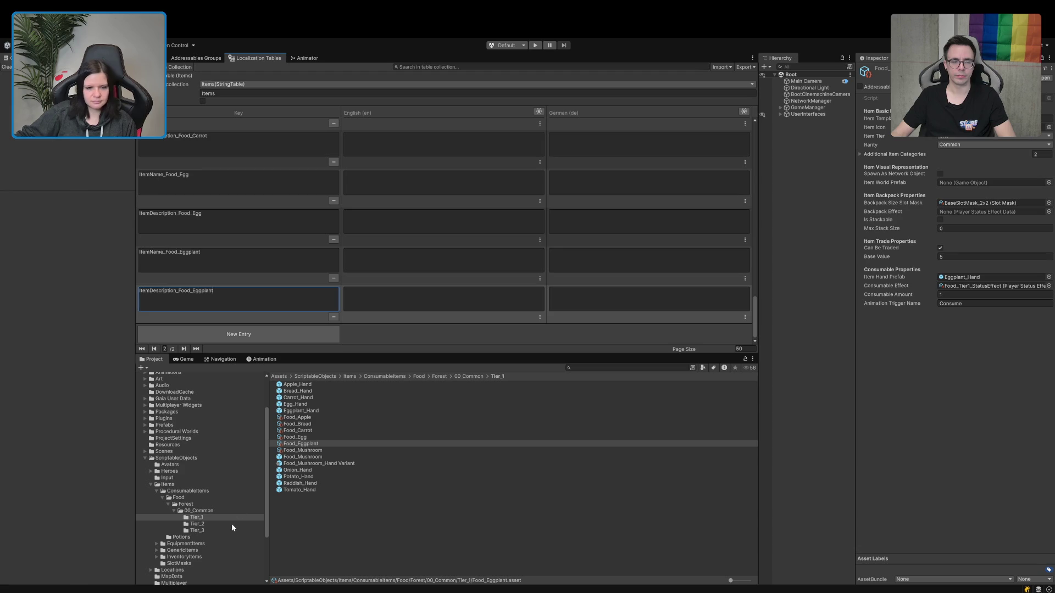
left_click(303, 445)
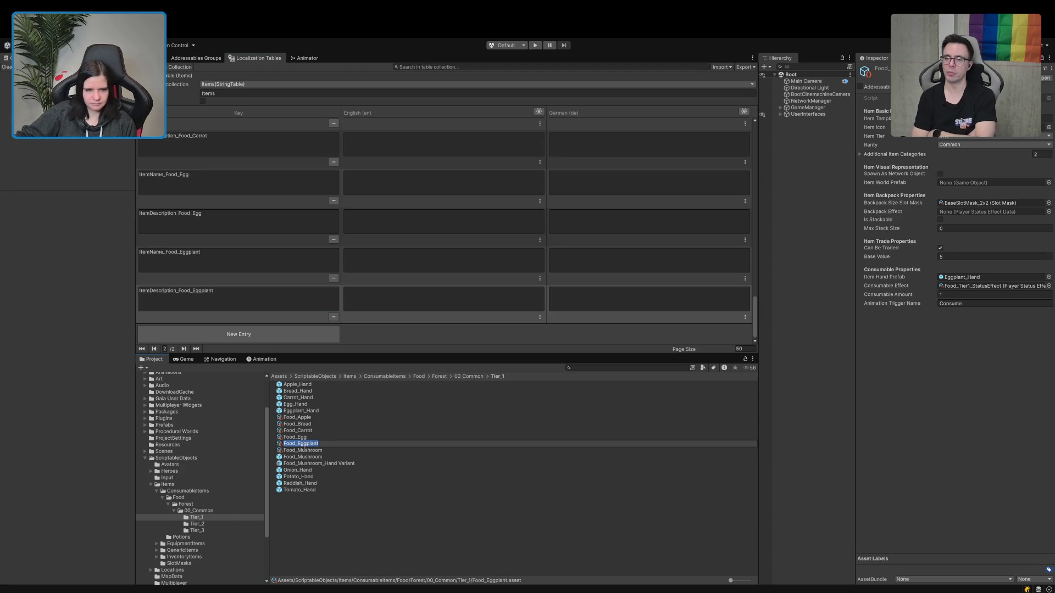
key("Return")
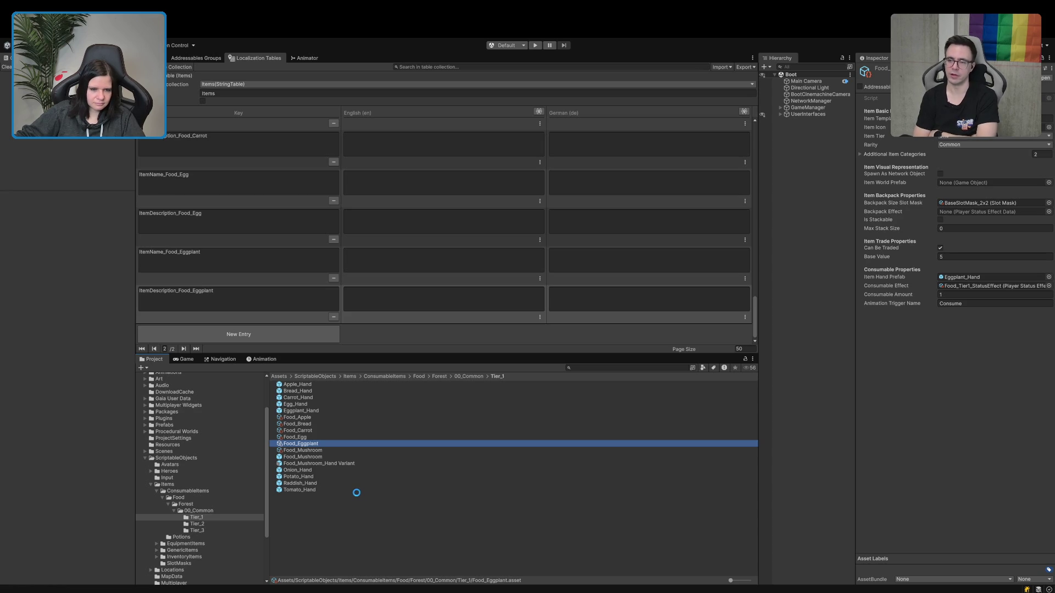
Duplicate Food_Eggplant and rename the copy Food_Onion.
key("ctrl+d")
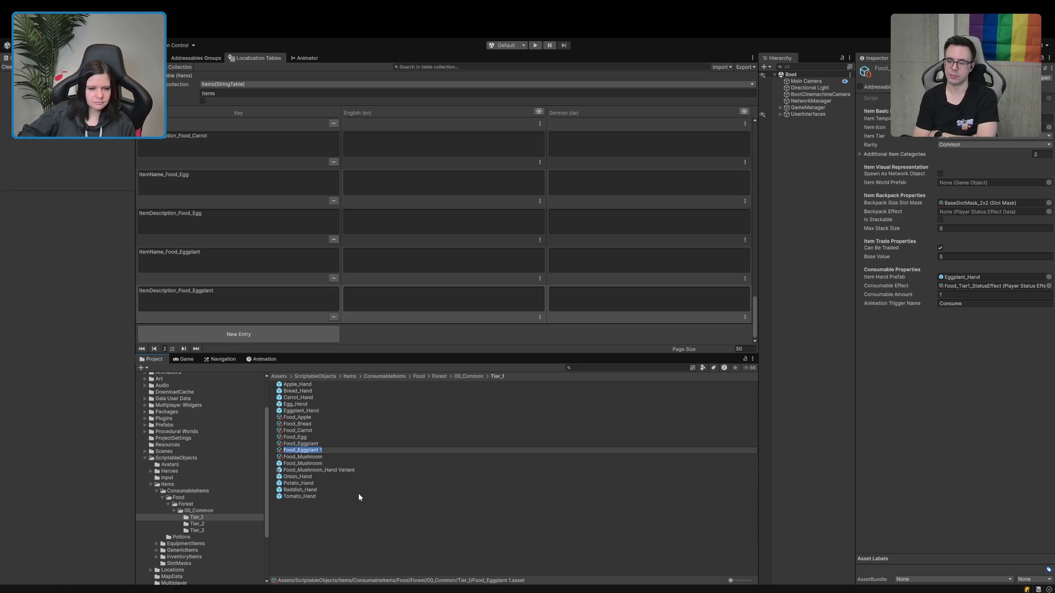
key("End")
key("shift+Left")
key("shift+Left")
key("shift+Left")
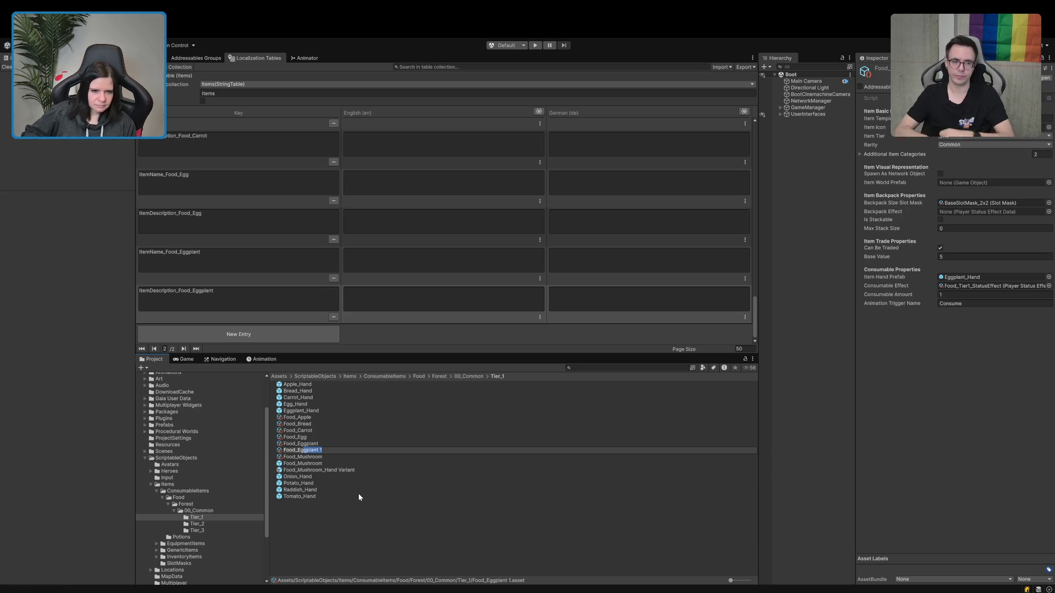
type("Onion")
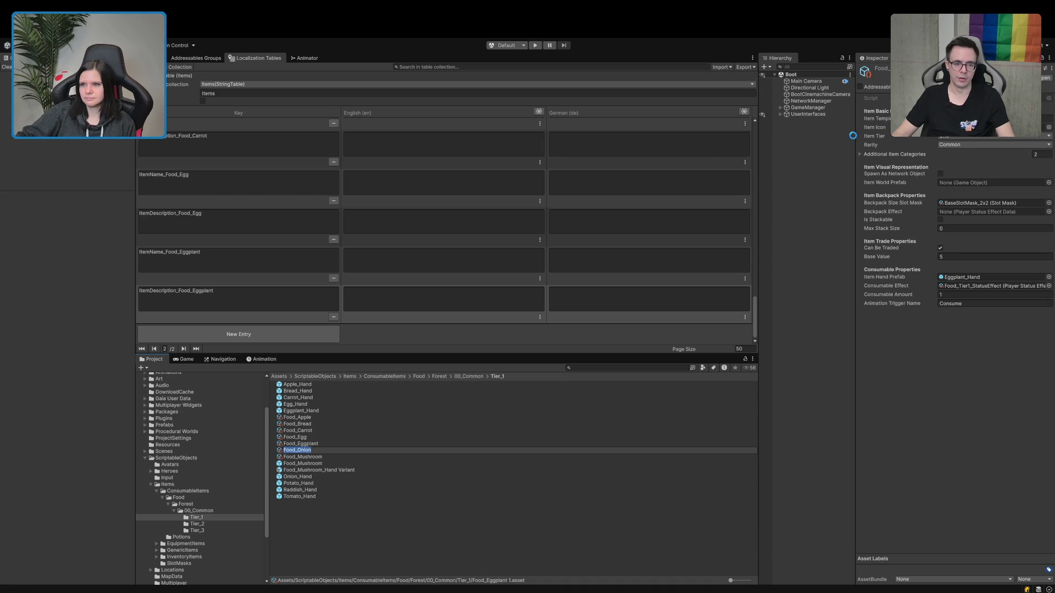
key("Return")
left_click(1048, 119)
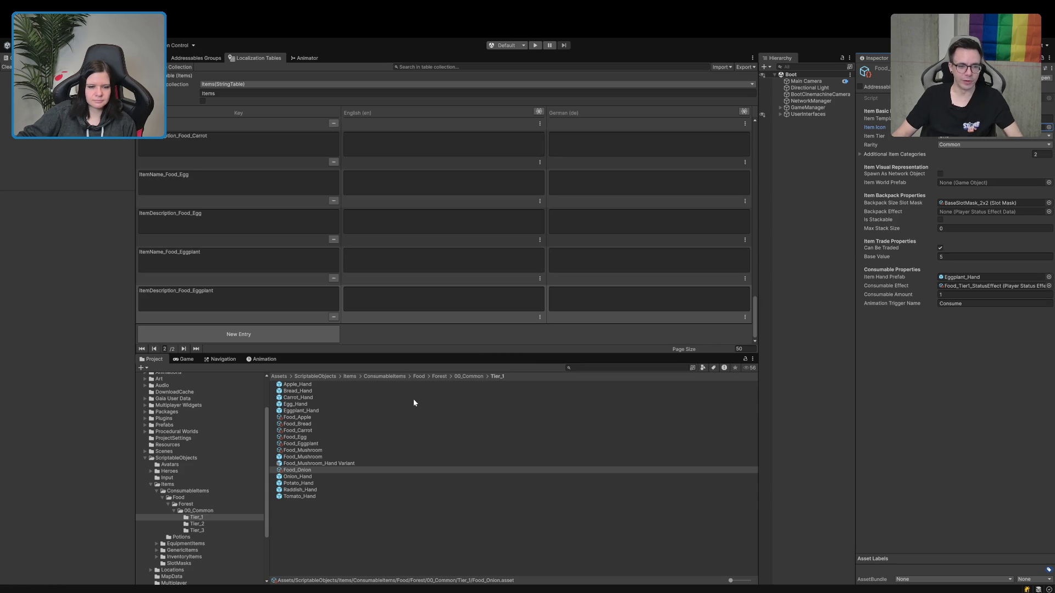
Add two new entries keyed ItemName_Food_Onion and ItemDescription_Food_Onion.
left_click(238, 334)
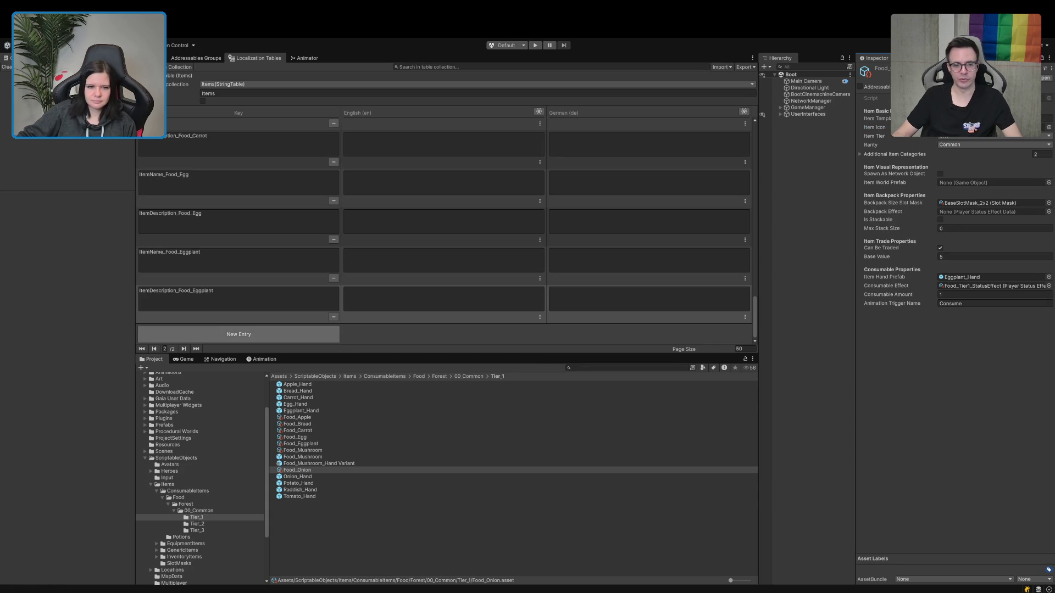
left_click(240, 297)
type("ItemName_")
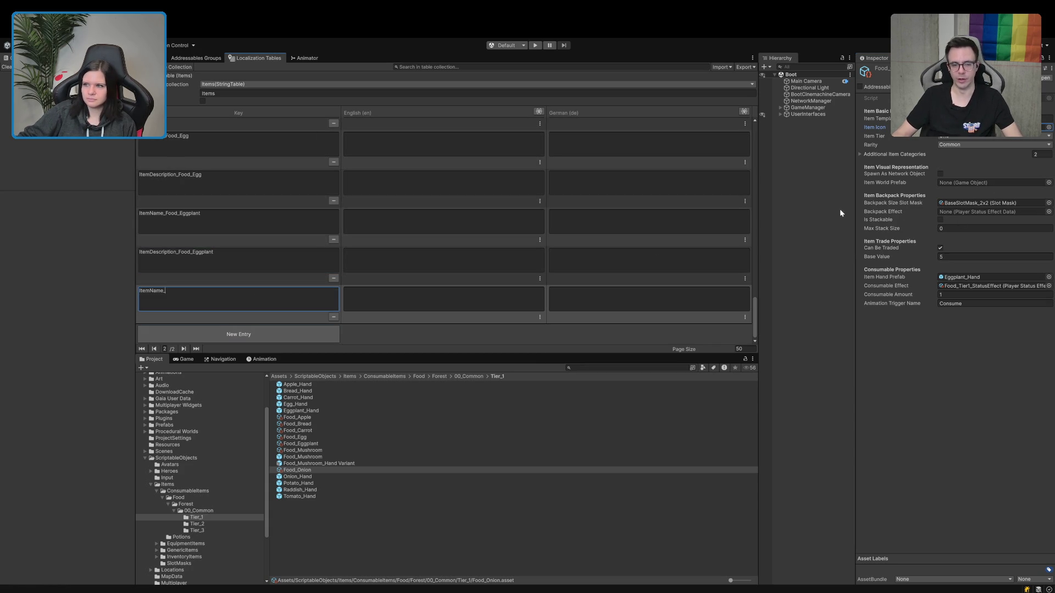
left_click(207, 334)
left_click(203, 301)
type("ItemDescription_")
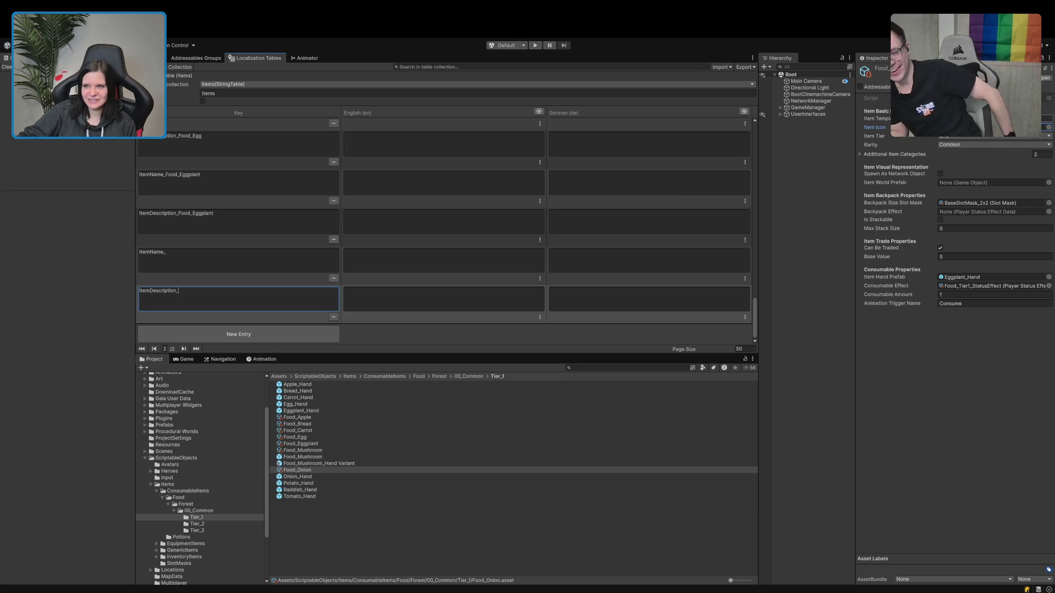
left_click(199, 265)
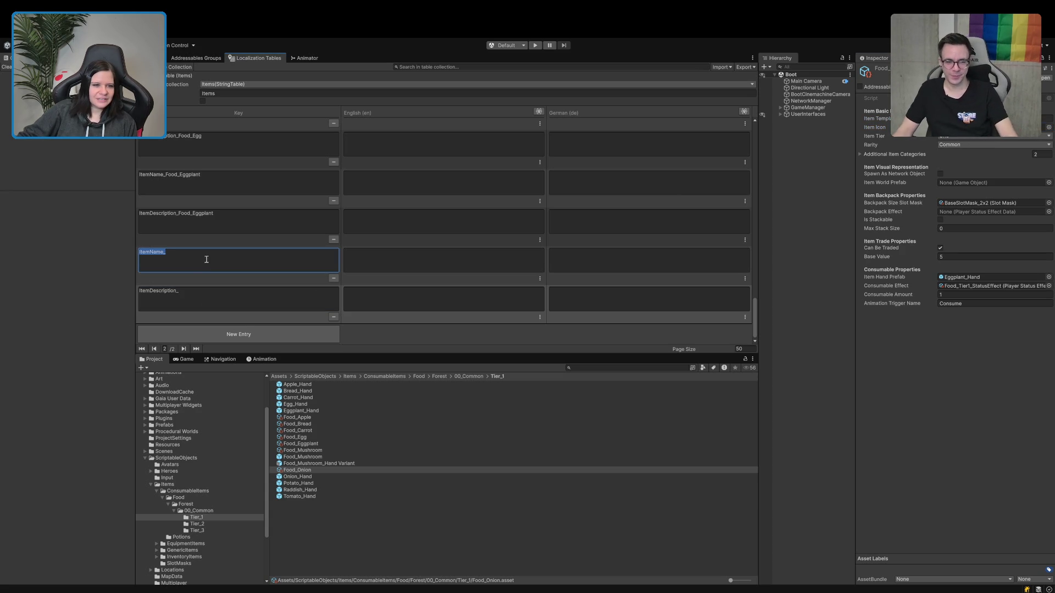
key("Escape")
left_click(214, 257)
left_click(223, 291)
left_click(224, 292)
type("Food_Onion")
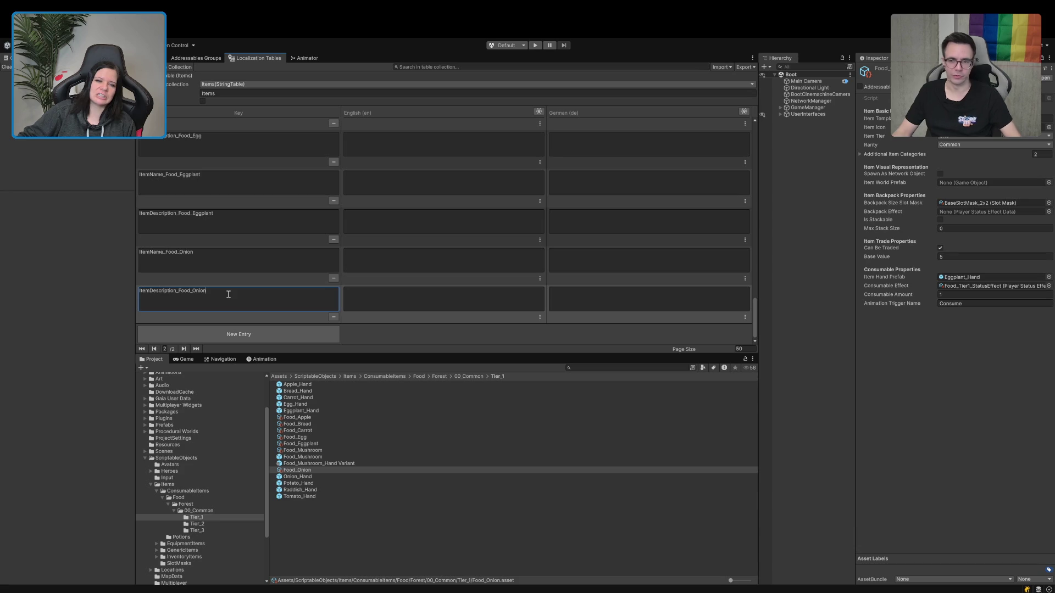
Set Food_Onion's Item Hand Prefab to Onion_Hand.
left_click(407, 496)
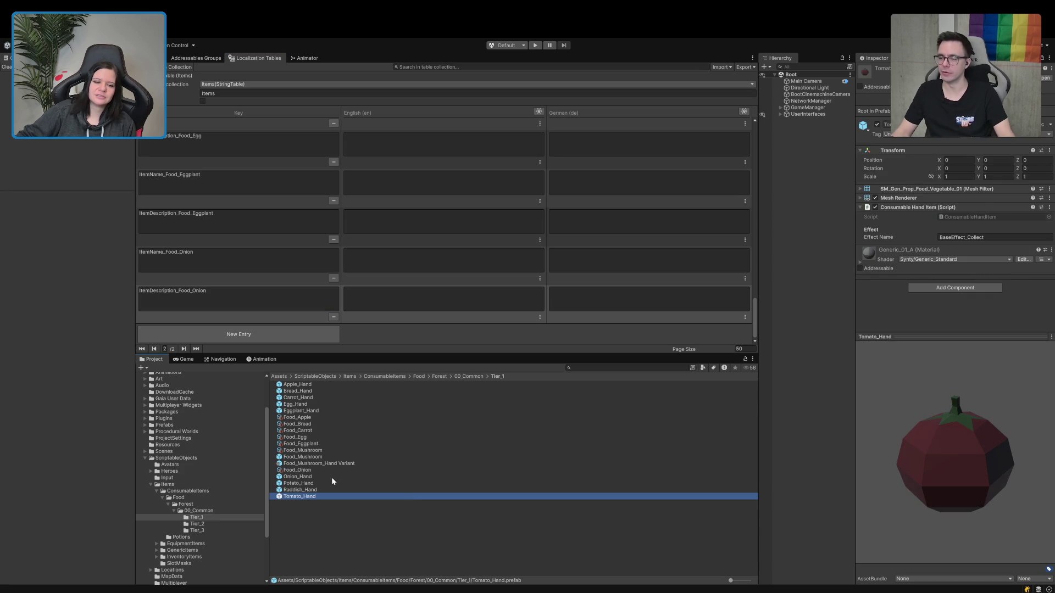
left_click(329, 471)
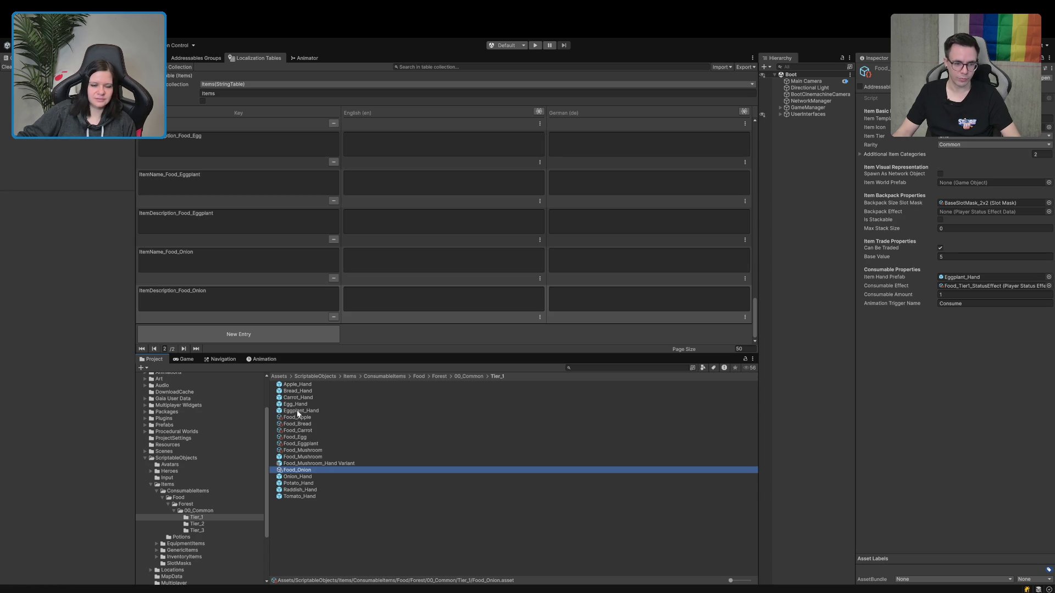
mouse_move(298, 476)
left_mouse_down()
mouse_move(889, 273)
mouse_move(966, 277)
left_mouse_up()
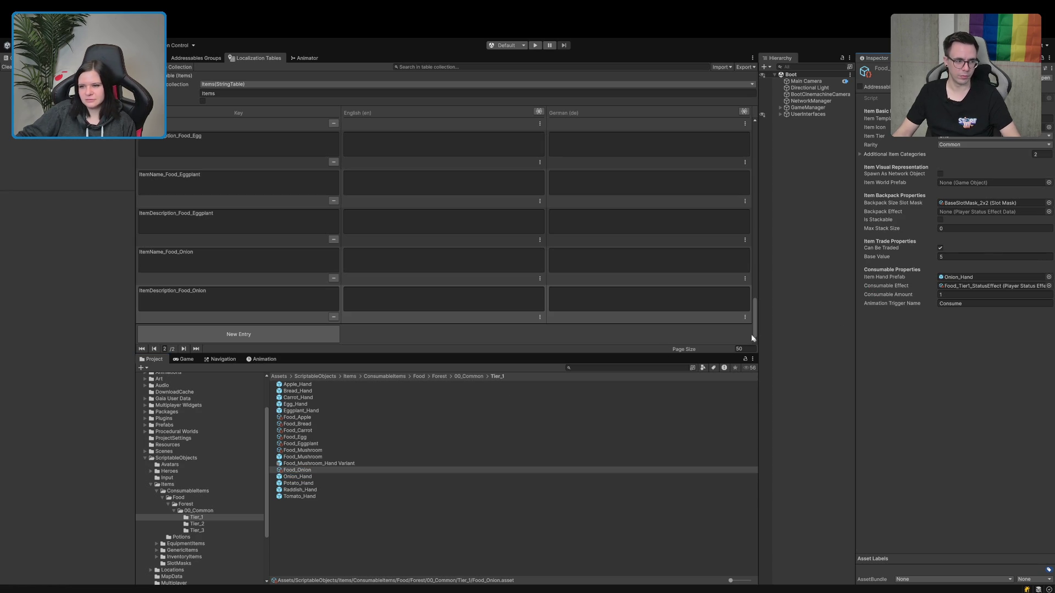
left_click(305, 471)
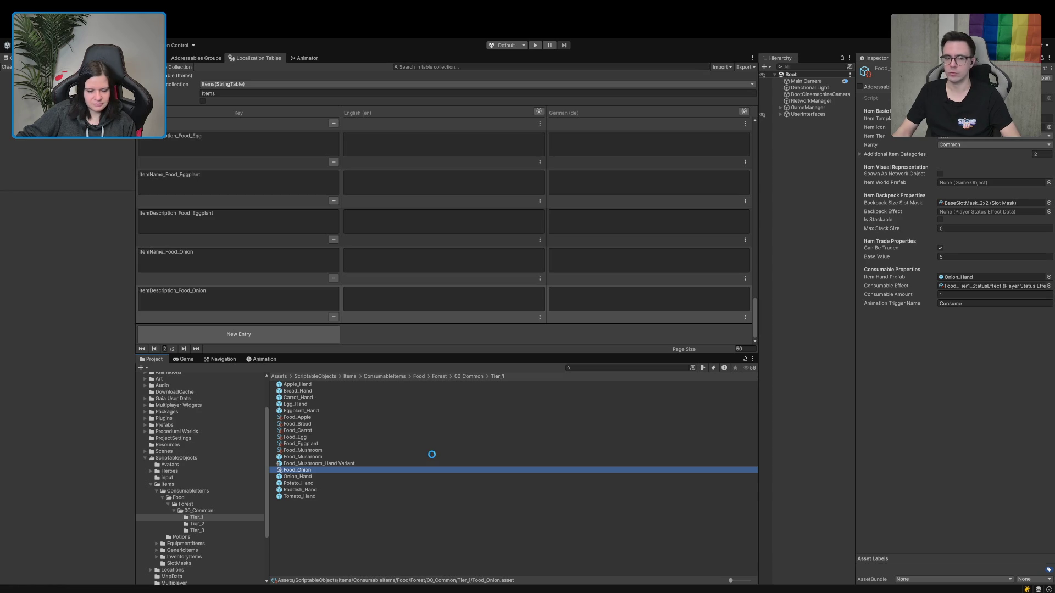
Duplicate Food_Onion, rename the copy Food_Potato, and inspect its item icon field.
key("ctrl+d")
key("BackSpace")
key("BackSpace")
key("BackSpace")
type("Po")
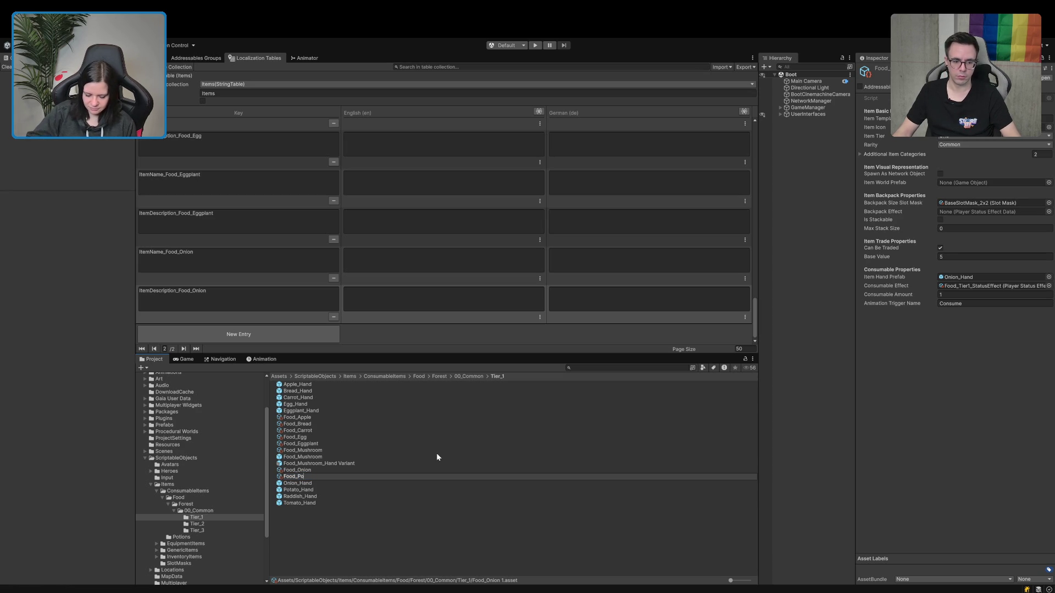
type("tato")
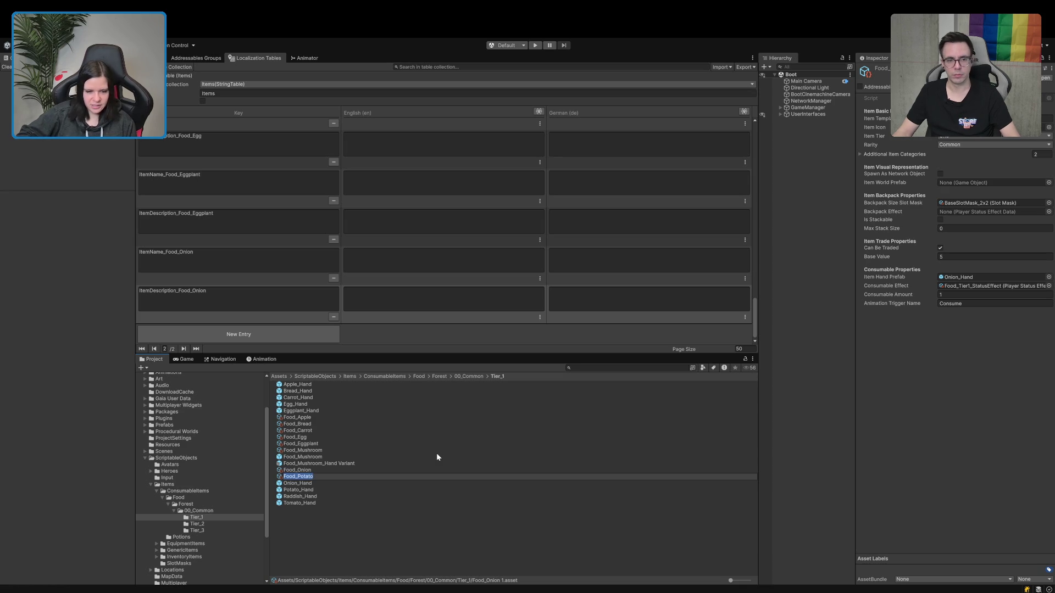
key("Return")
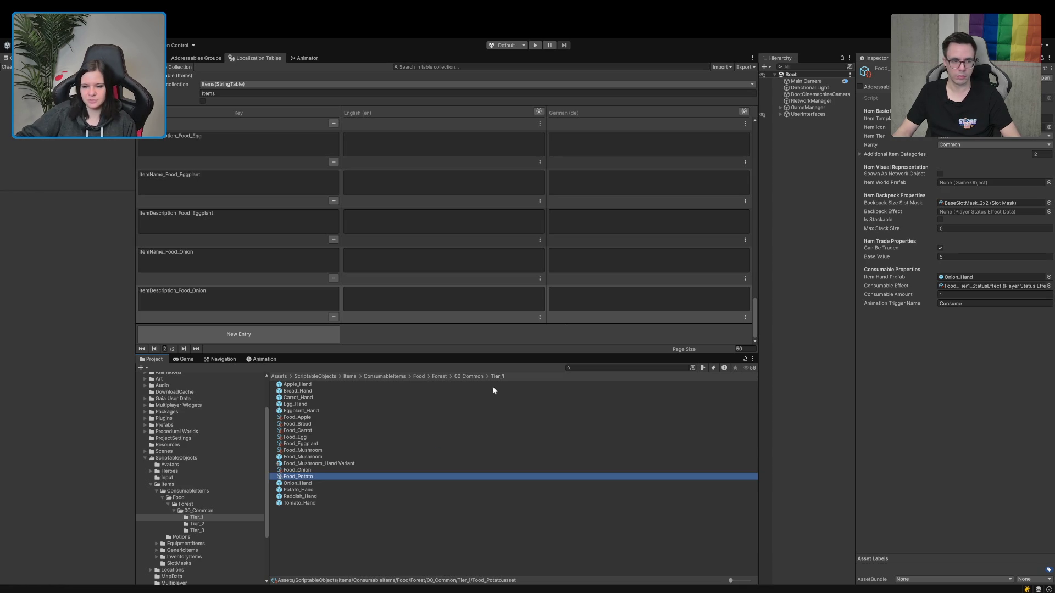
left_click(1047, 119)
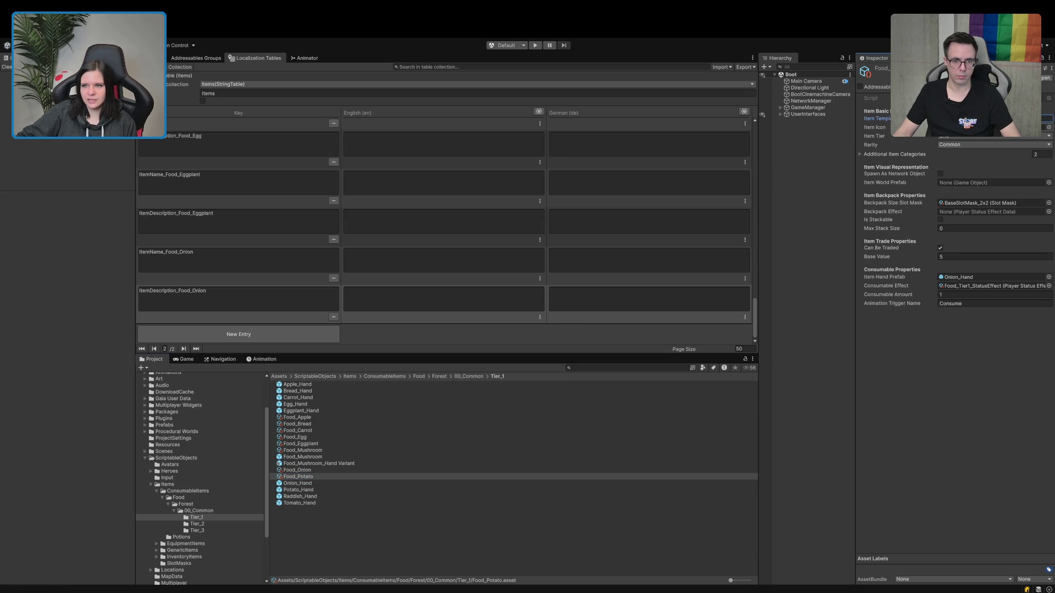
left_click(1046, 127)
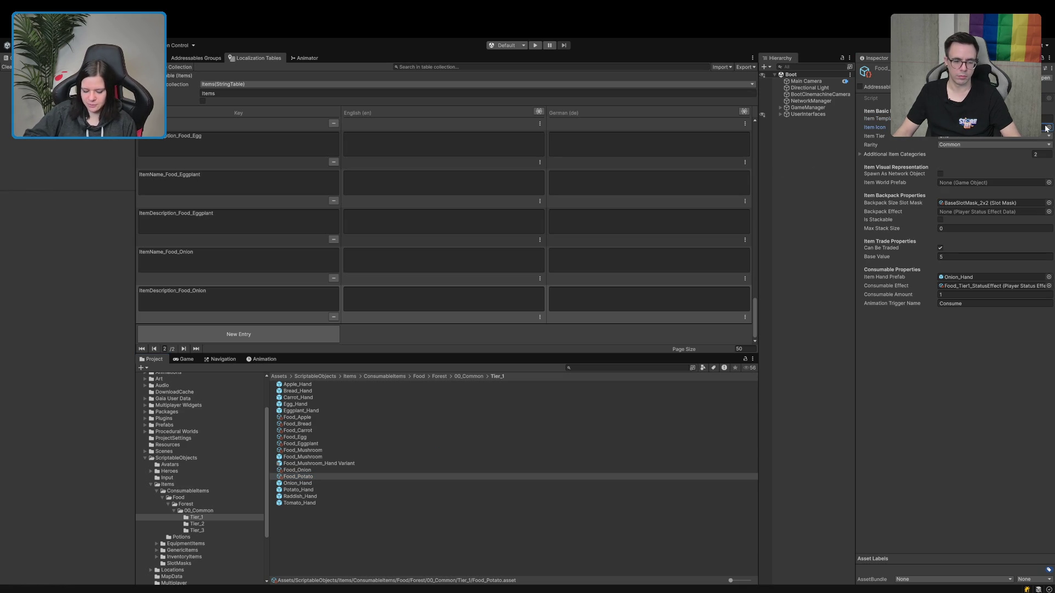
left_click(1047, 127)
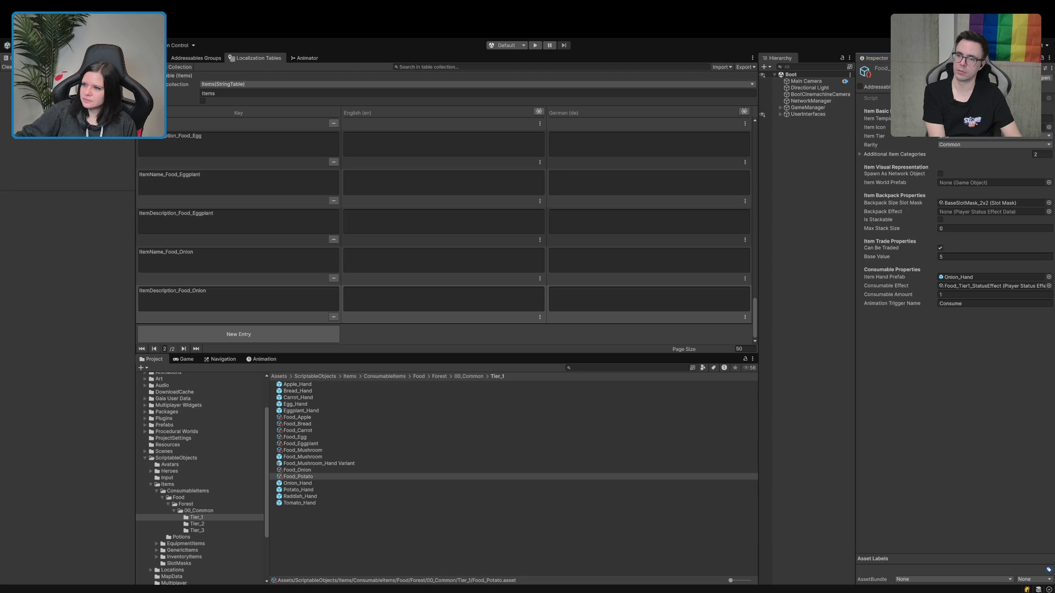
Add two new Items table entries keyed ItemName_ and ItemDescription_.
left_click(258, 335)
left_click(272, 297)
type("ItemName_")
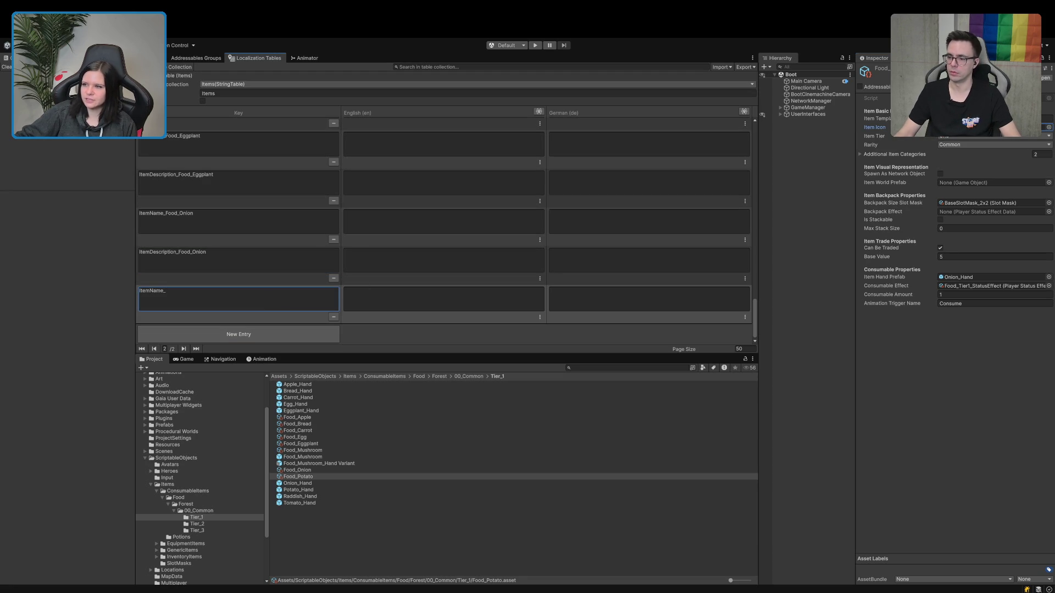
left_click(239, 334)
left_click(241, 302)
type("ItemDescription_")
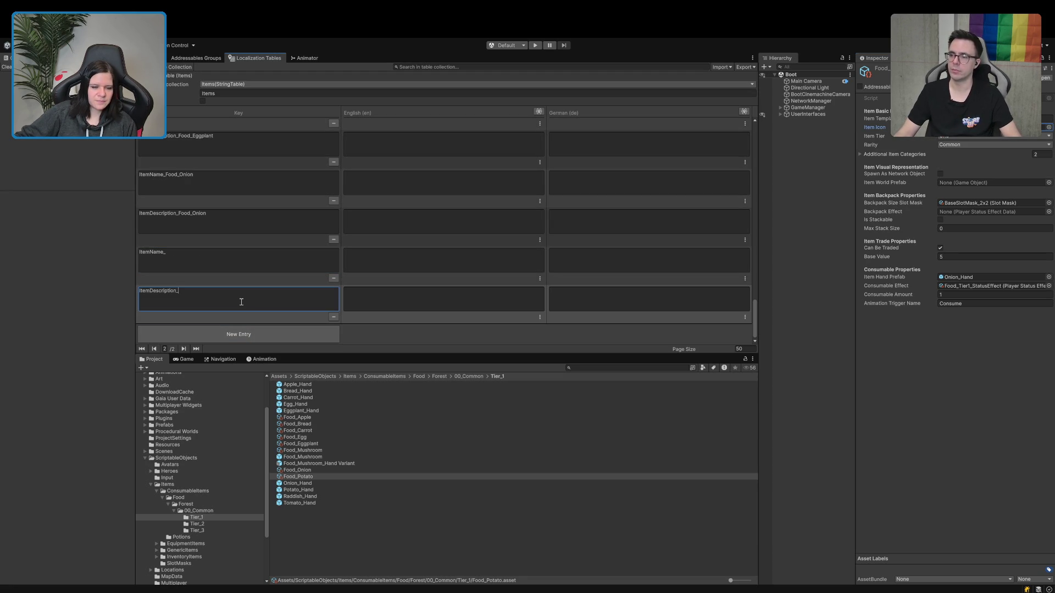
left_click(1047, 118)
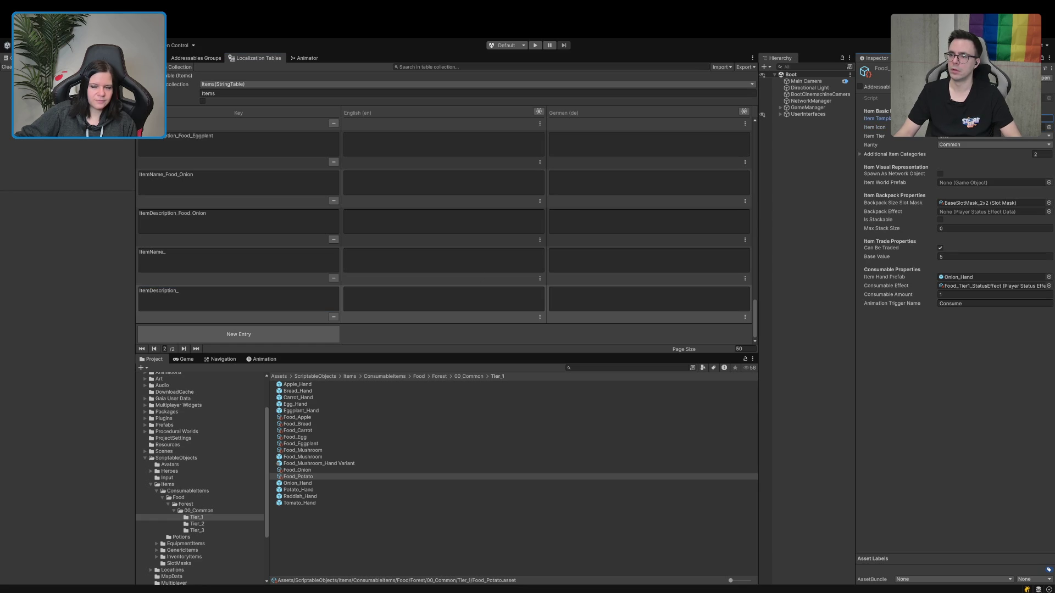
Append Food_Potato to both keys and set Food_Potato's hand prefab to Potato_Hand.
left_click(312, 264)
left_click(313, 264)
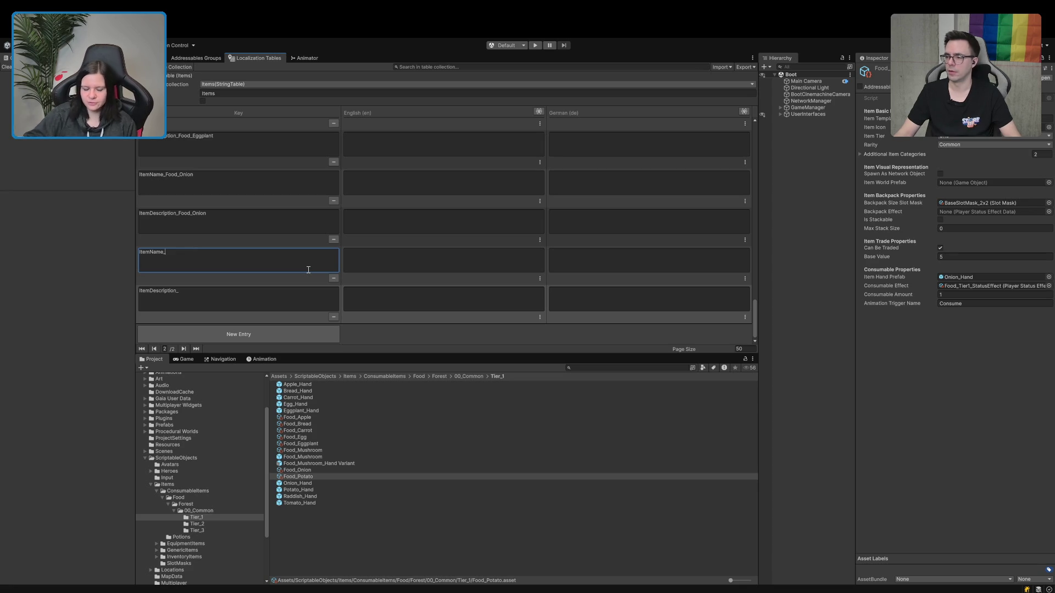
type("Food_Potato")
left_click(224, 291)
left_click(226, 291)
type("Food_Potato")
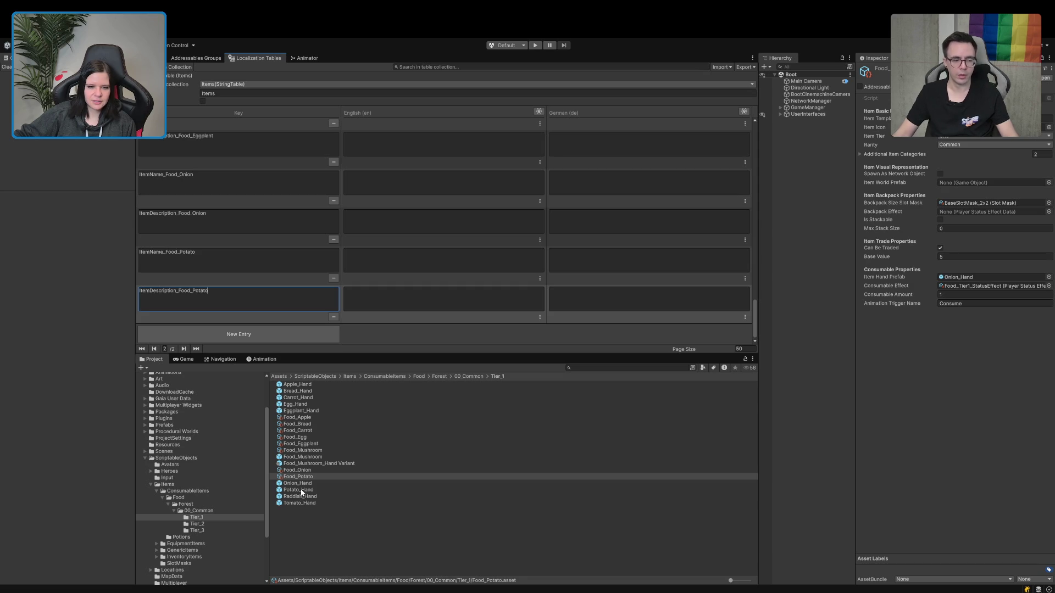
mouse_move(302, 493)
left_mouse_down()
mouse_move(769, 329)
mouse_move(965, 279)
left_mouse_up()
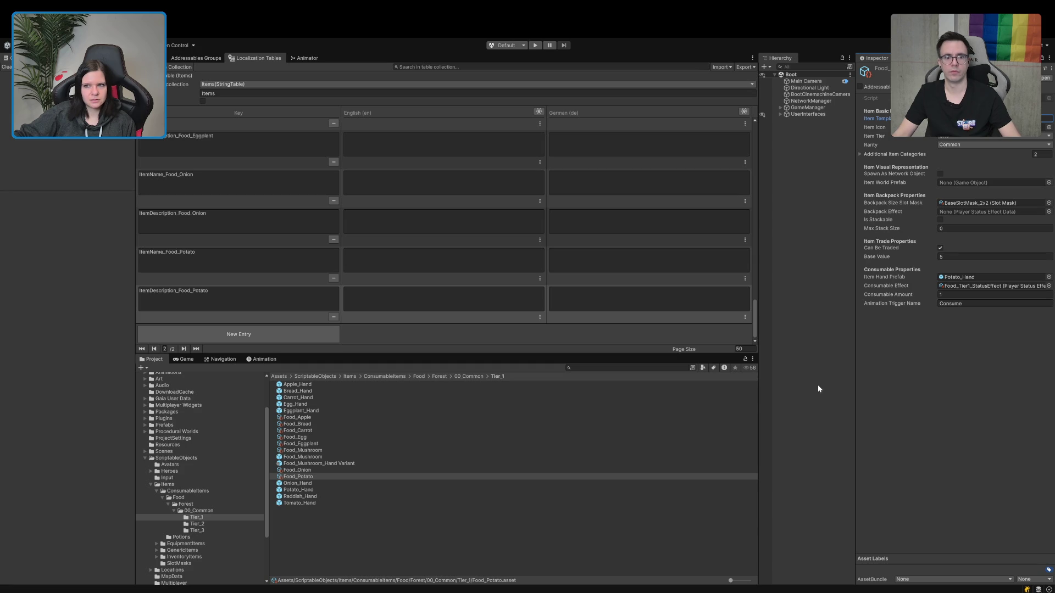
left_click(308, 477)
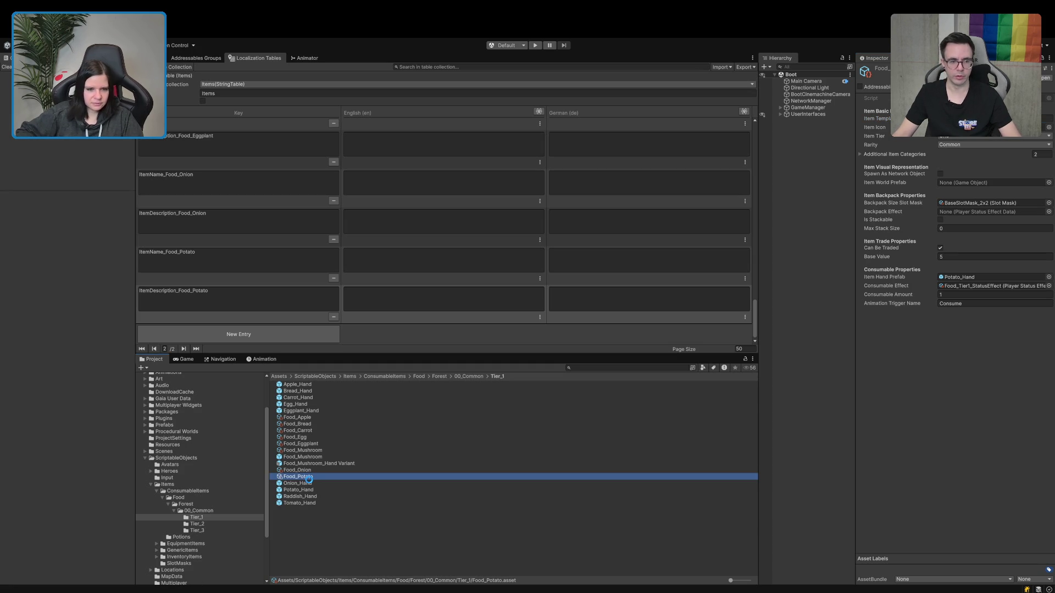
Duplicate Food_Potato and rename the copy Food_Raddish.
key("ctrl+d")
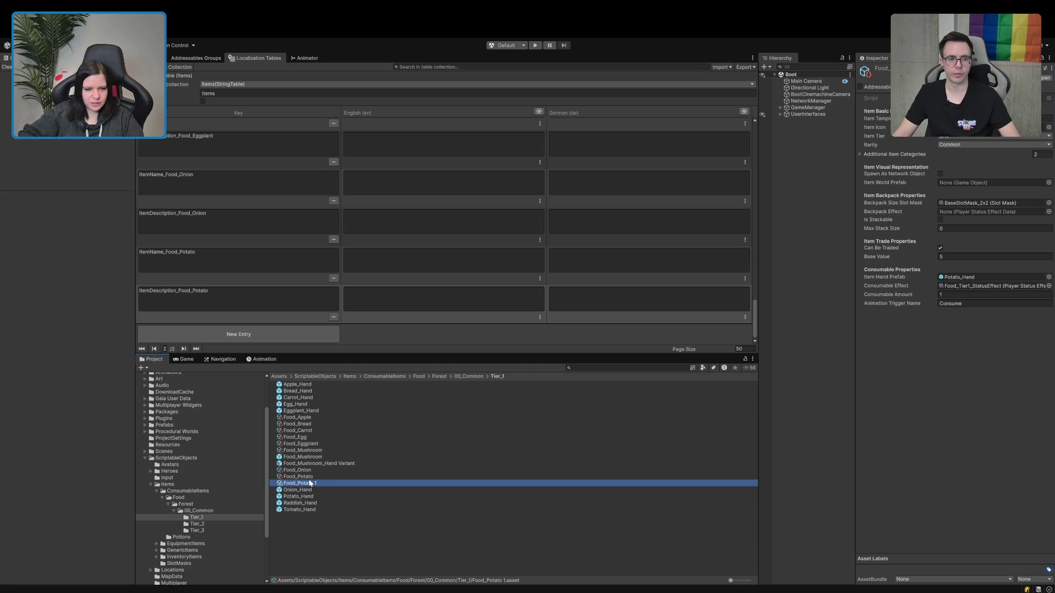
left_click(311, 483)
type("Food_Raddish")
double_click(309, 481)
key("ctrl+c")
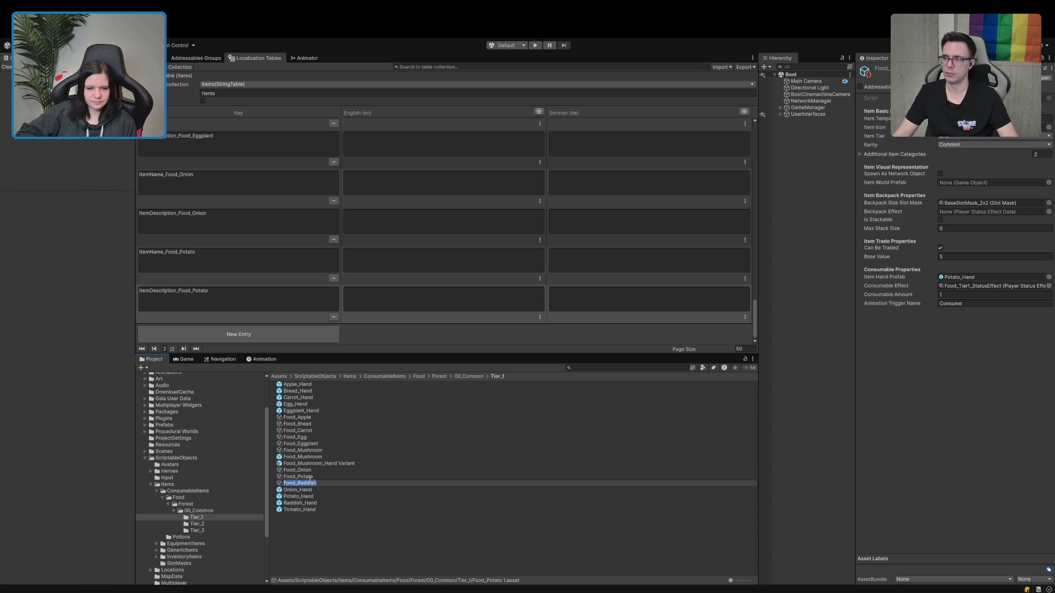
key("Return")
left_click(1047, 118)
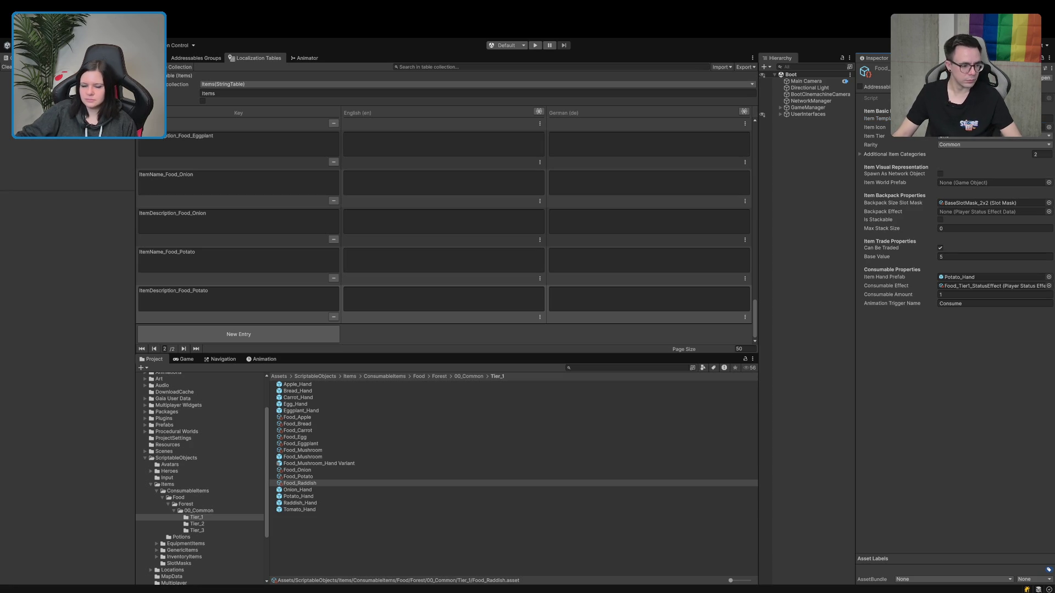
Add two new Items table entries keyed ItemName_ and ItemDescription_.
left_click(238, 334)
type("ItemName_")
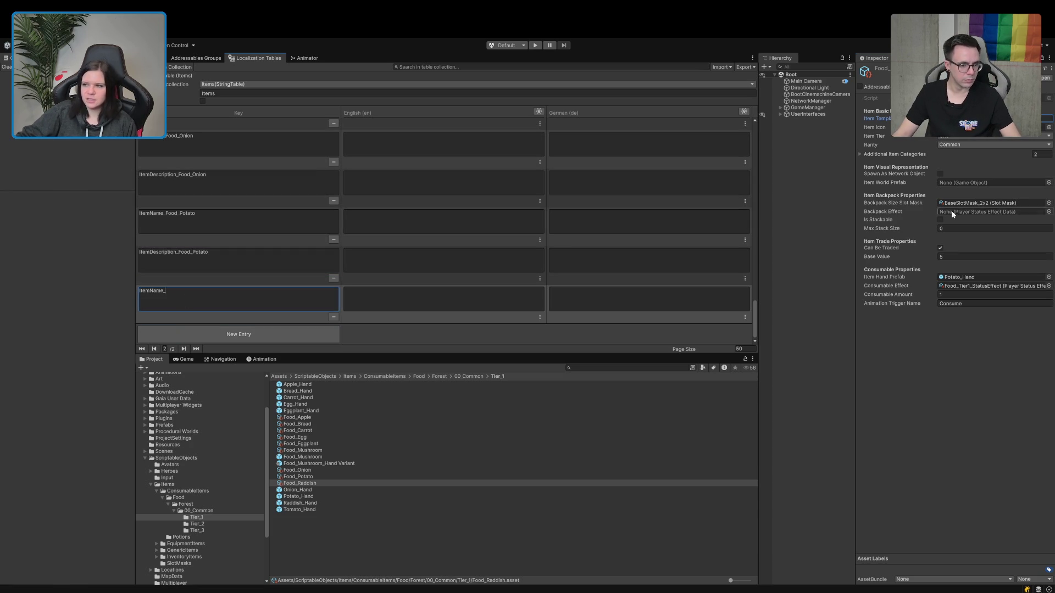
left_click(234, 334)
type("ItemDescription_")
key("Return")
Append Food_Raddish to both keys and assign Raddish_Hand as the hand prefab.
left_click(216, 254)
left_click(231, 255)
key("ctrl+v")
left_click(208, 297)
left_click(209, 297)
key("ctrl+v")
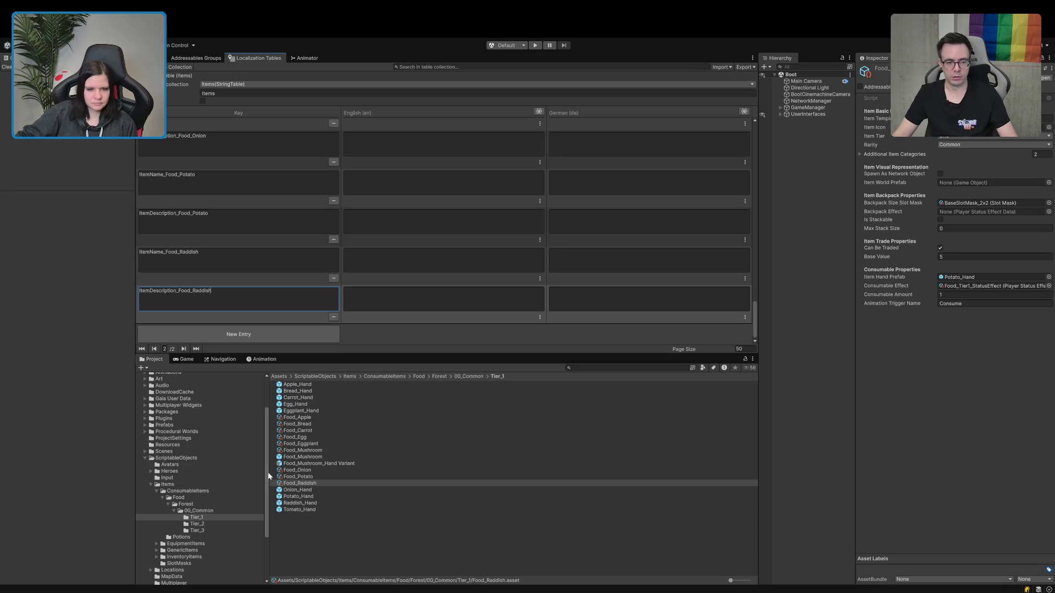
left_click_drag(304, 503, 960, 280)
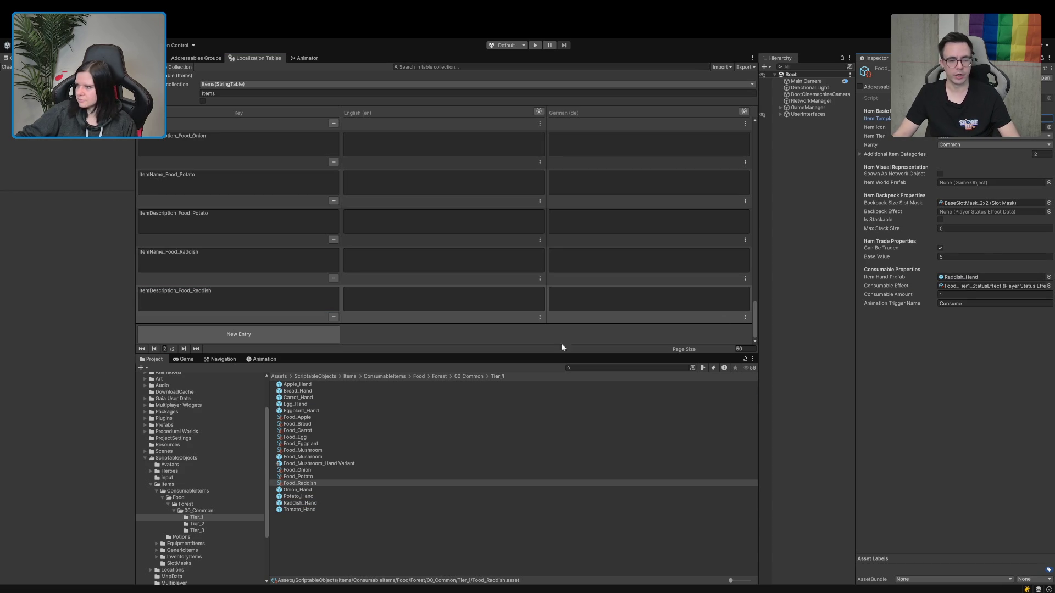
left_click(315, 484)
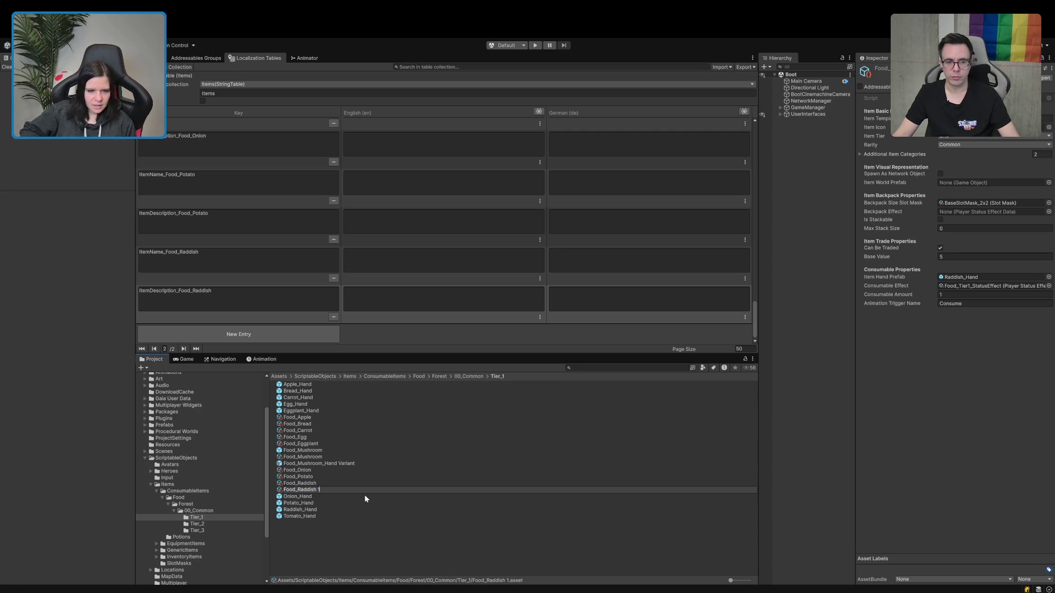
Rename the duplicated asset to Food_Tomato.
key("BackSpace")
key("BackSpace")
key("BackSpace")
type("Tomato")
key("Return")
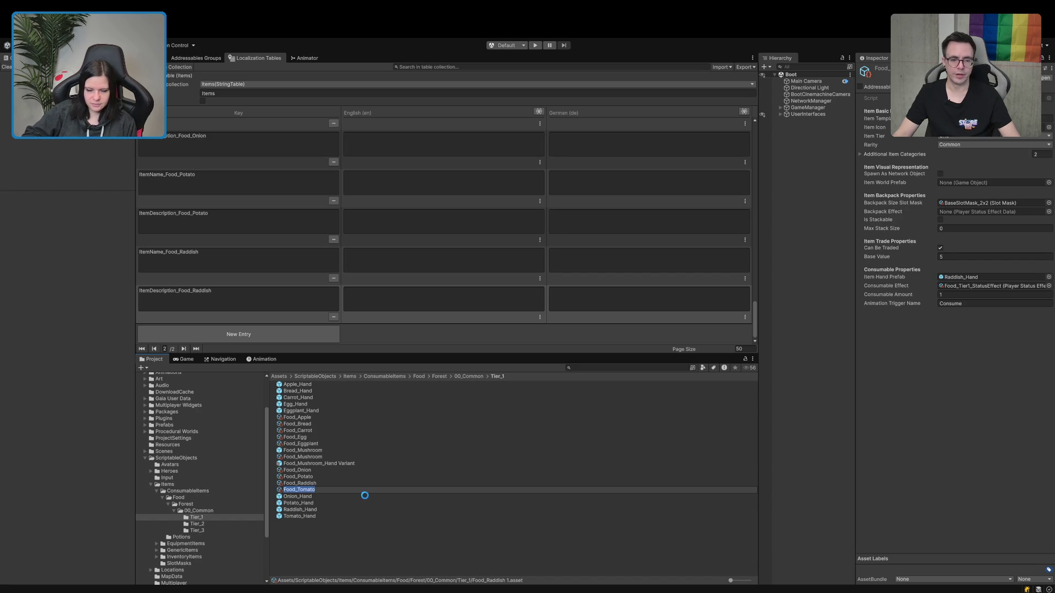
left_click(994, 118)
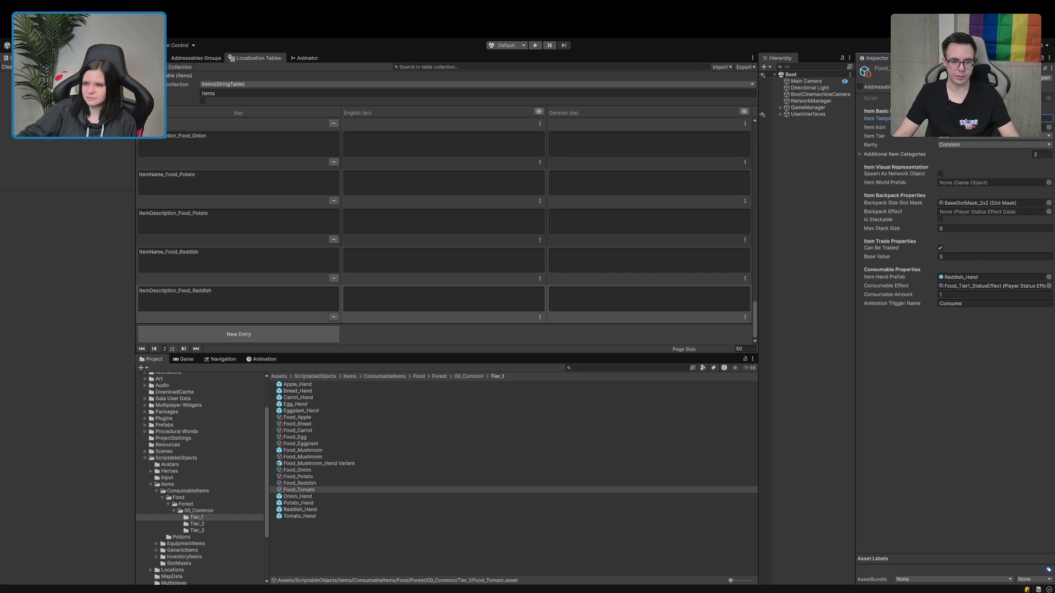
key("Escape")
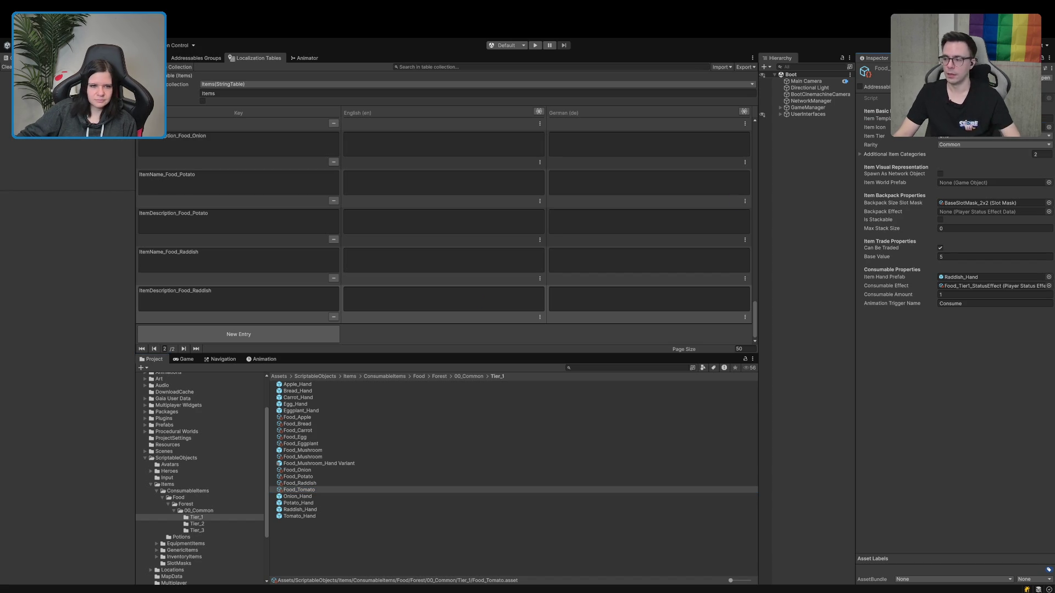
Add two new Items table entries for the tomato's name and description keys.
left_click(252, 334)
type("ItemName_")
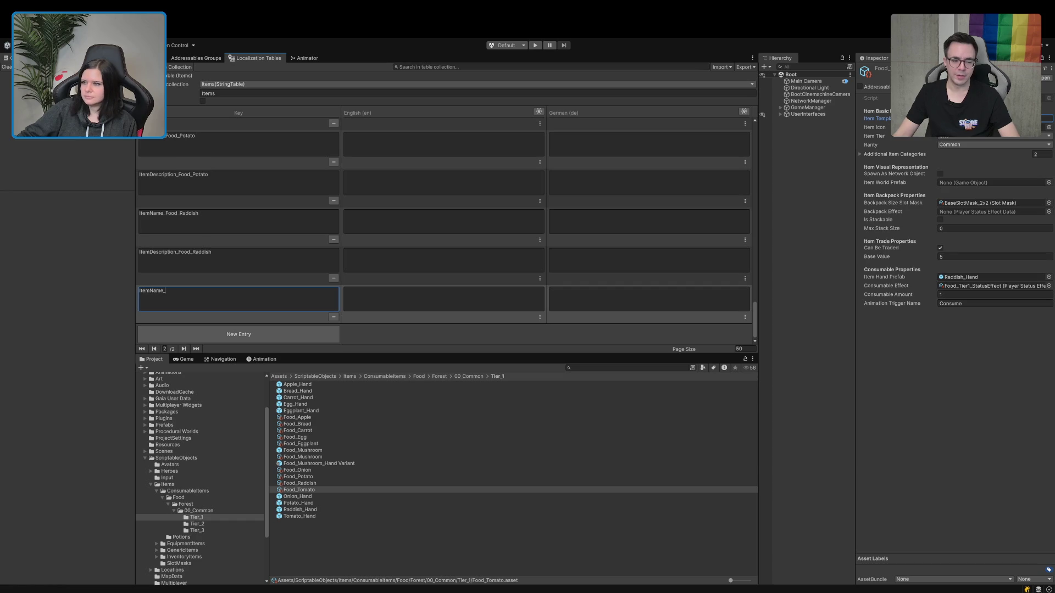
left_click(238, 334)
left_click(238, 293)
type("ItemDescription_")
left_click(923, 369)
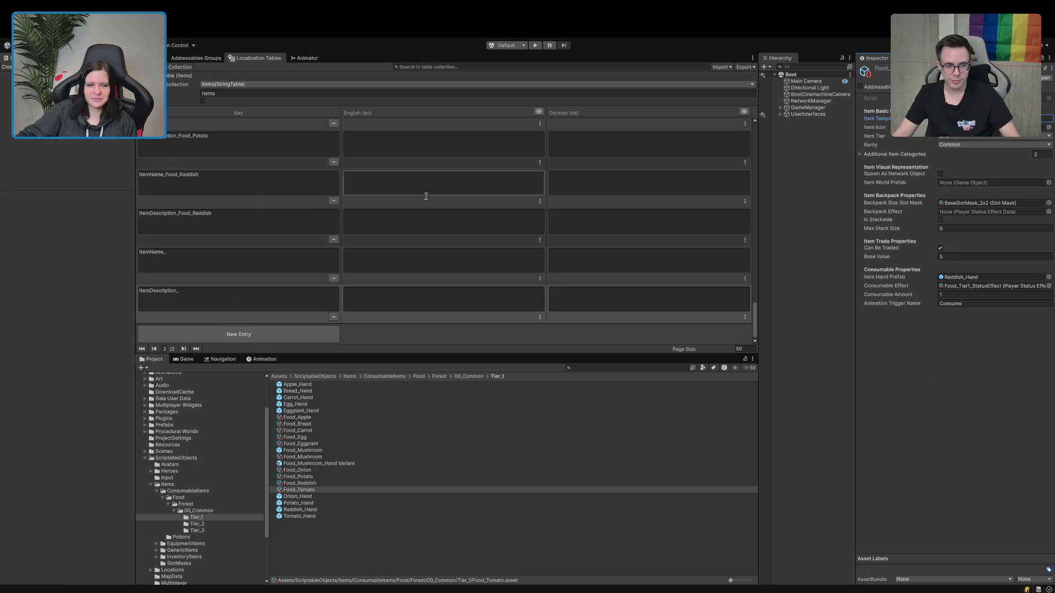
Complete ItemName_Food_Tomato and ItemDescription_Food_Tomato, and assign Tomato_Hand as hand prefab.
left_click(202, 258)
type("Food_Tomato")
left_click(198, 293)
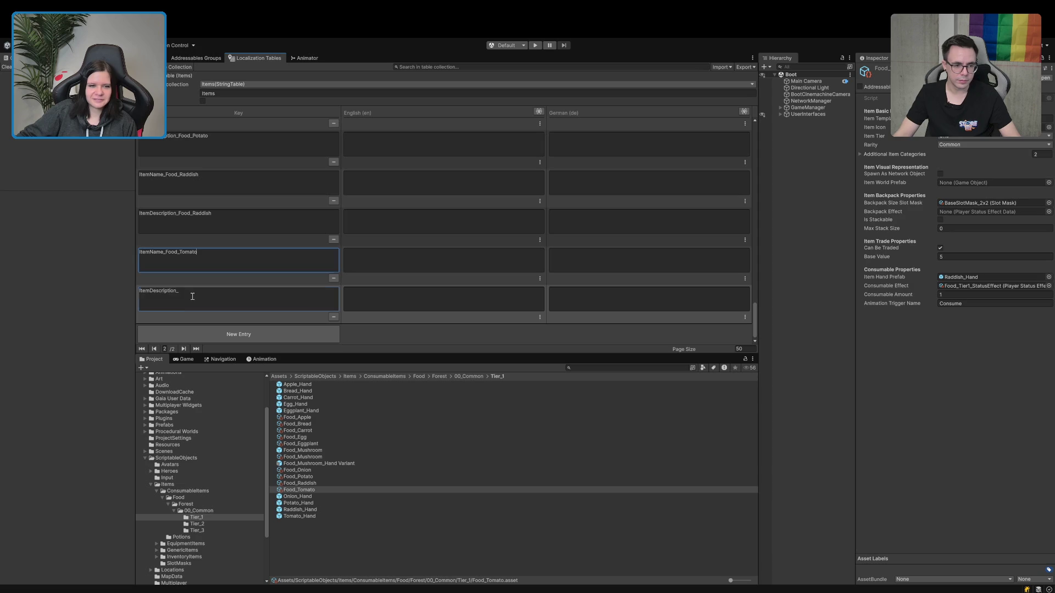
type("Food_Tomato")
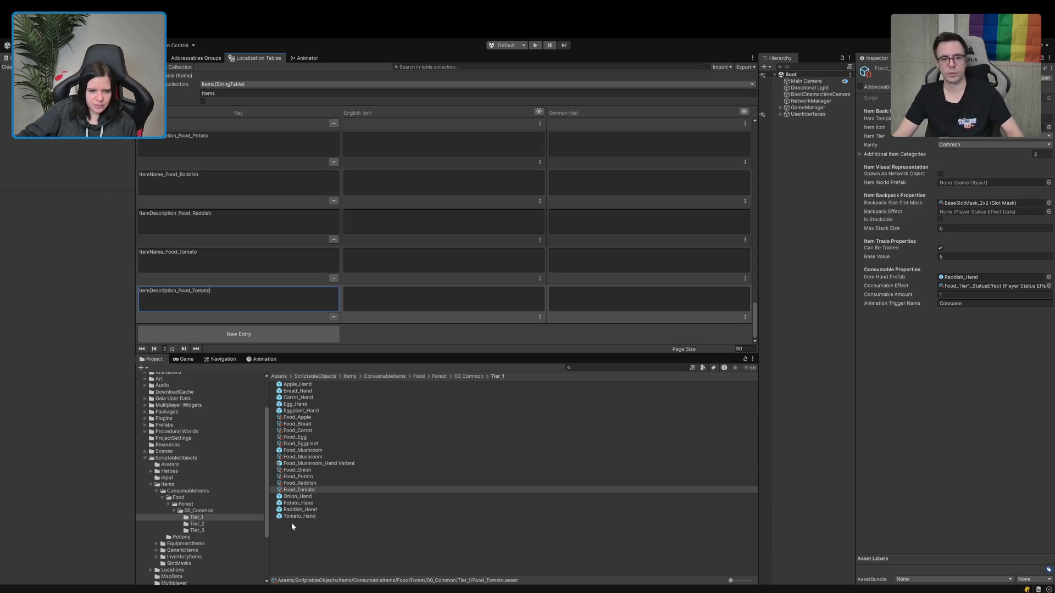
left_click_drag(303, 515, 985, 277)
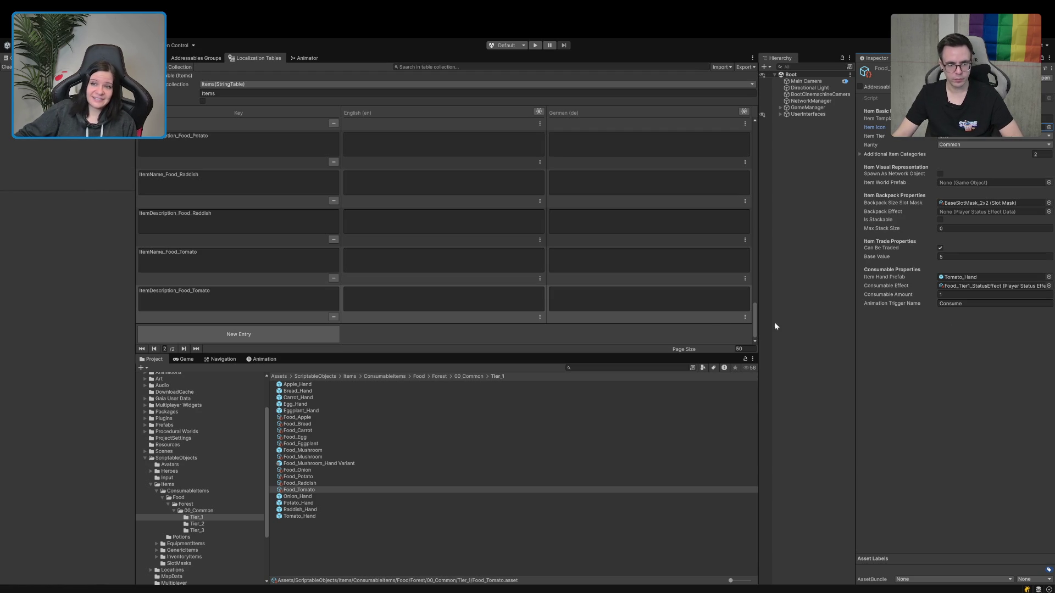
left_click(289, 490)
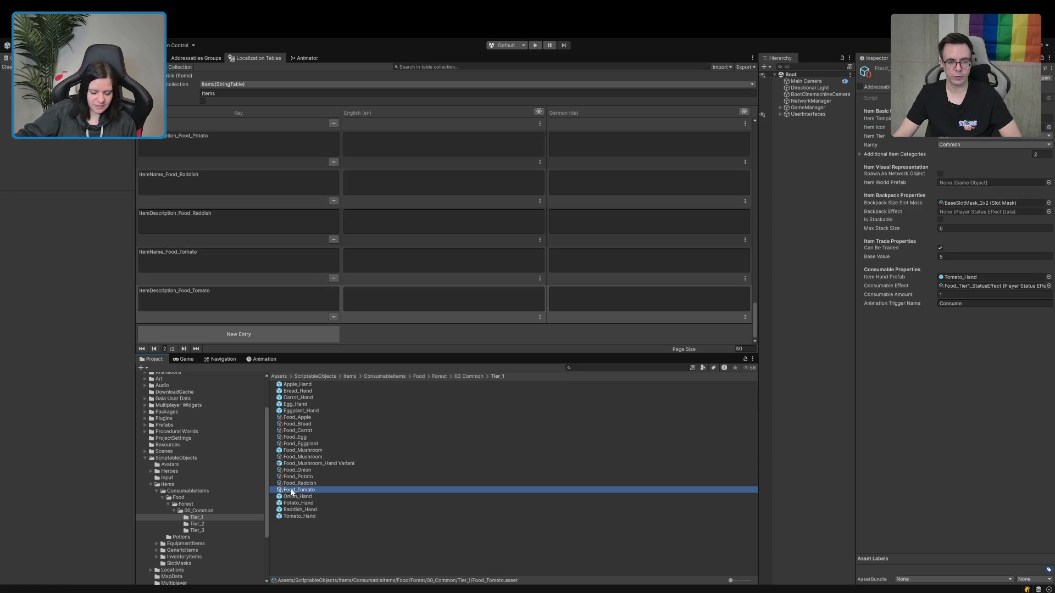
Move Food_Tomato into the Tier_2 folder and set its rarity to Uncommon.
left_click(196, 525)
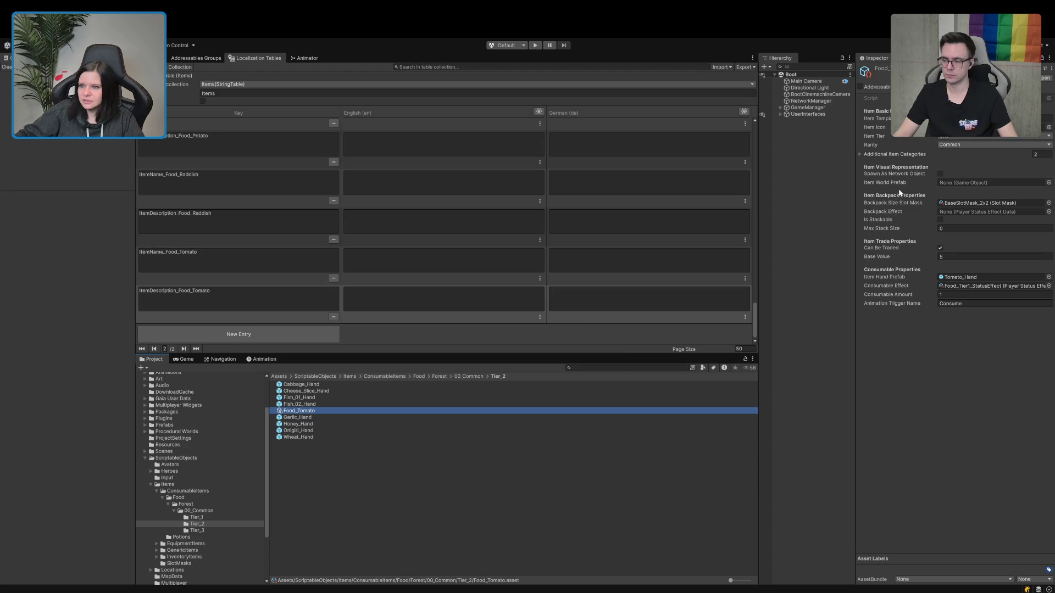
left_click(952, 146)
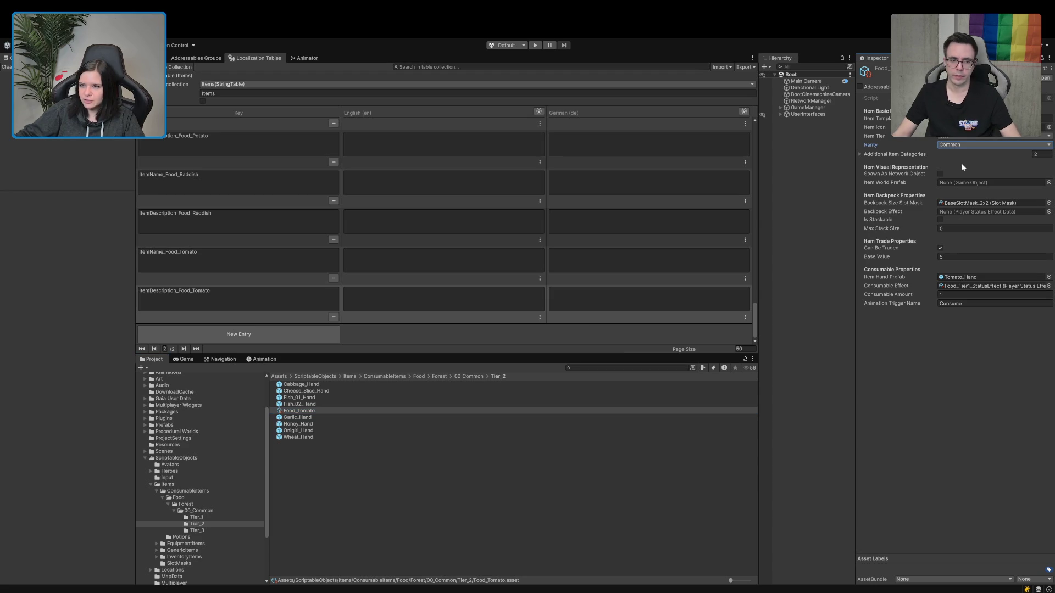
left_click(961, 162)
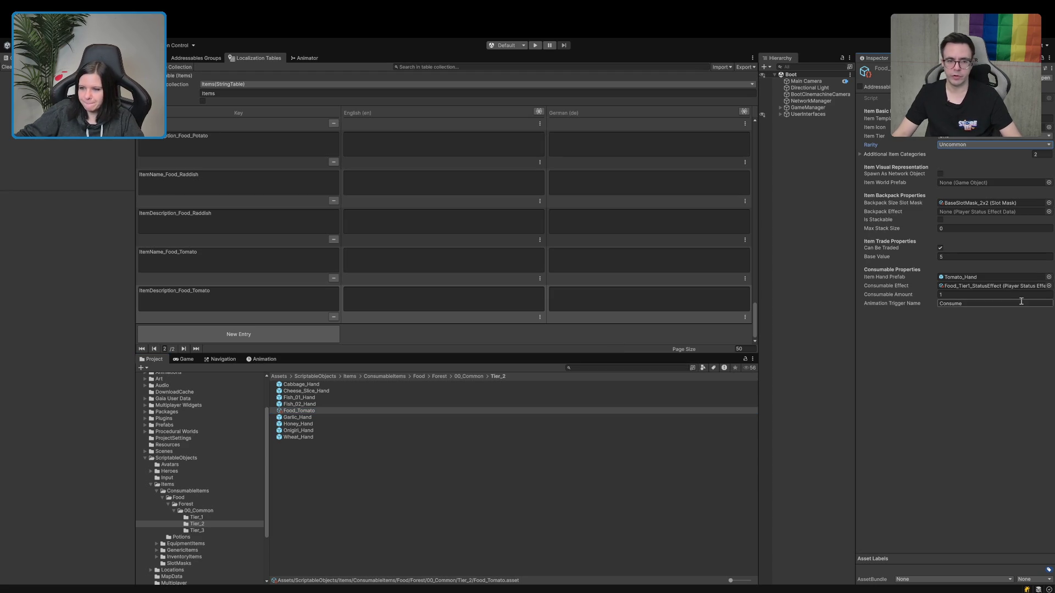
Assign Food_Tier2_StatusEffect as Food_Tomato's consumable effect.
left_click(977, 284)
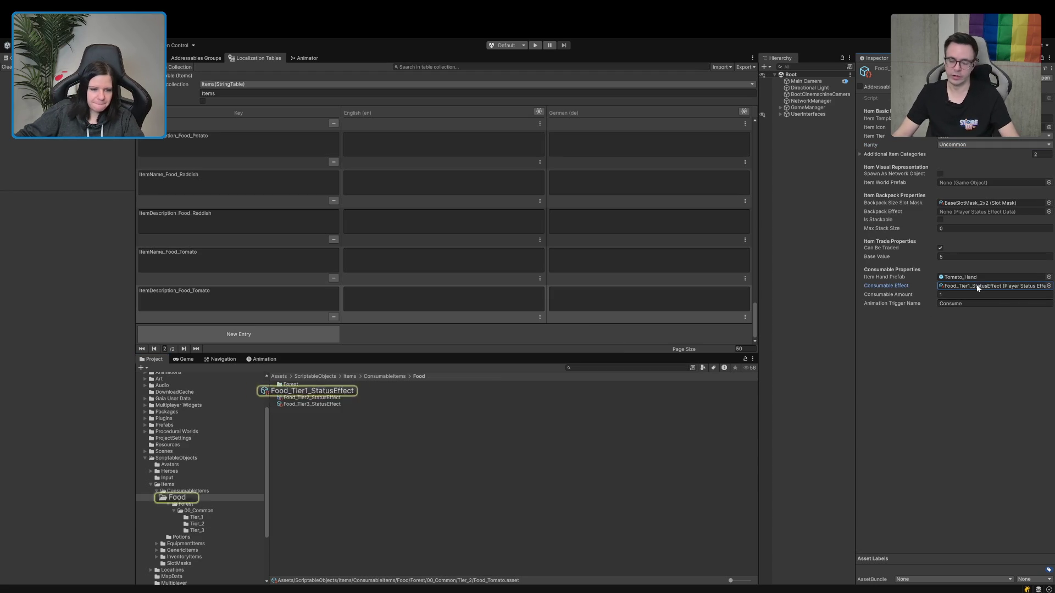
left_click(295, 398)
left_click_drag(295, 401, 953, 286)
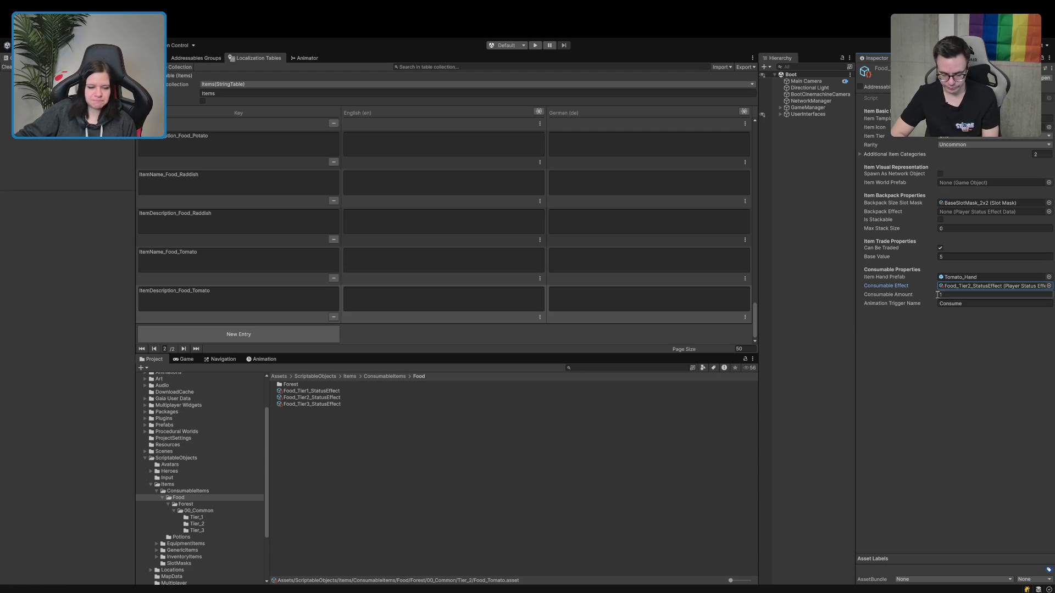
left_click(199, 524)
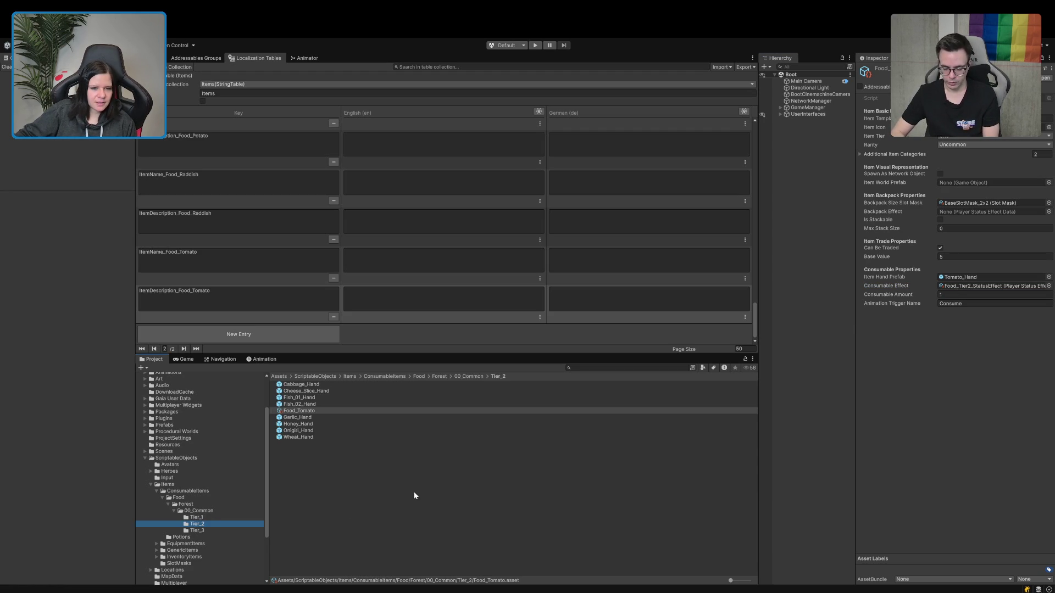
left_click(319, 411)
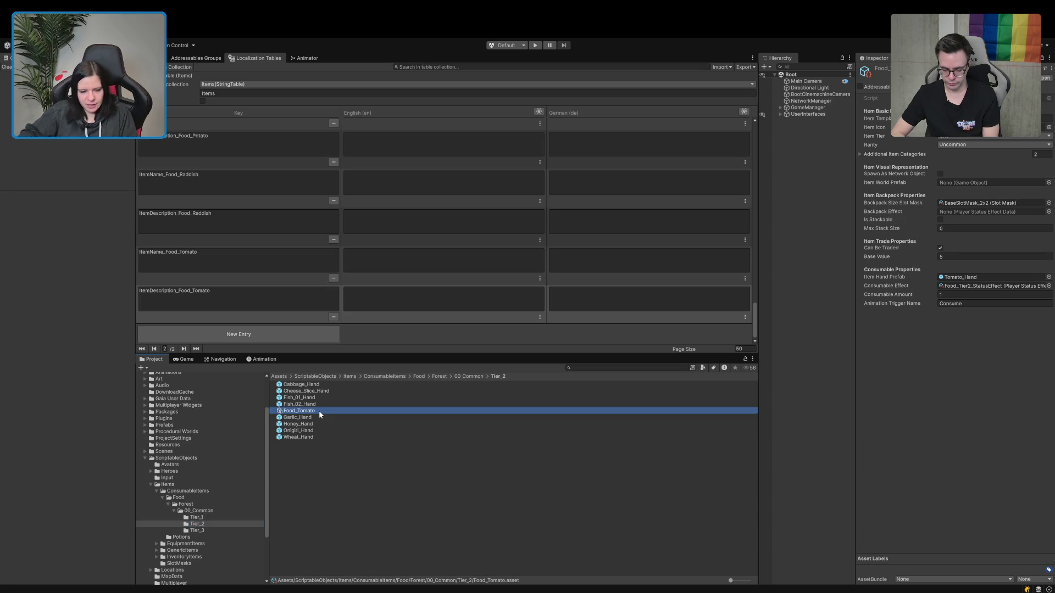
Rename the Tier_2 Food_Tomato asset to Food_Cabbage.
left_click(319, 411)
key("shift+Left")
key("shift+Left")
key("shift+Left")
type("Cabbage")
key("Return")
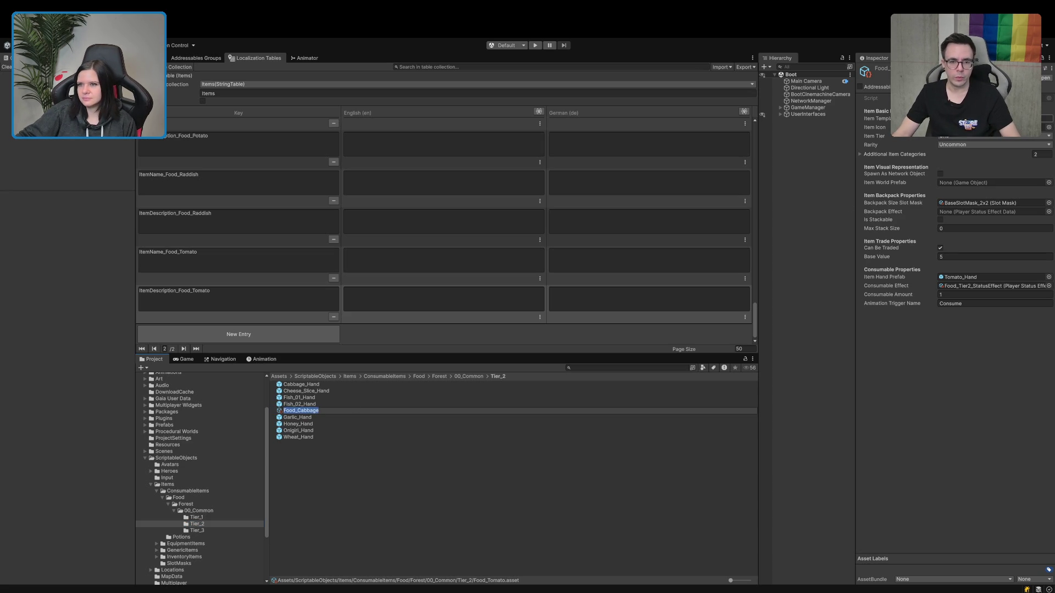
key("Tab")
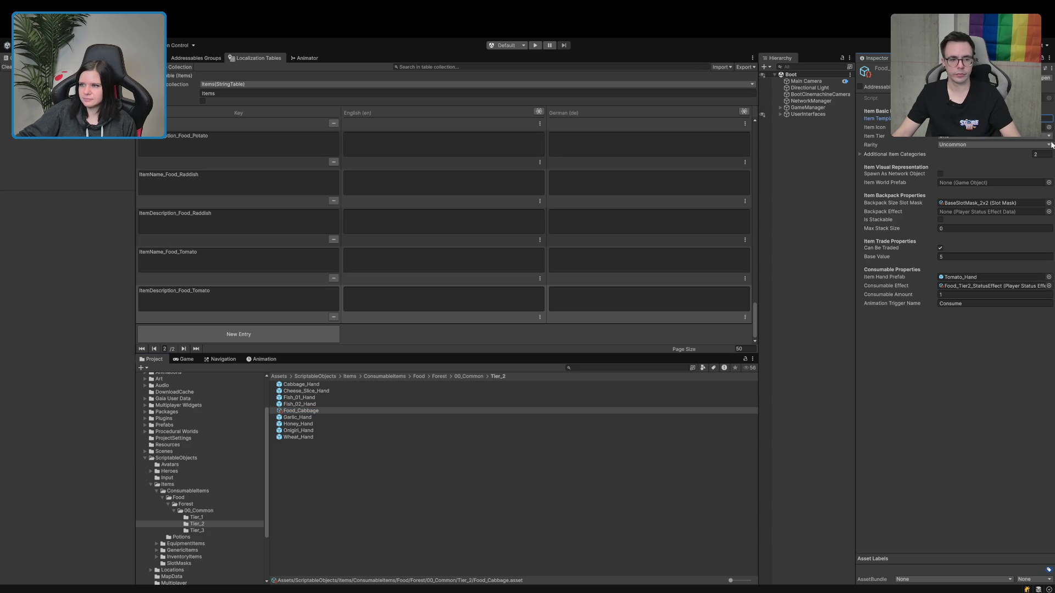
Add two new Items table entries keyed ItemName_ and ItemDescription_.
left_click(238, 334)
type("ItemName_")
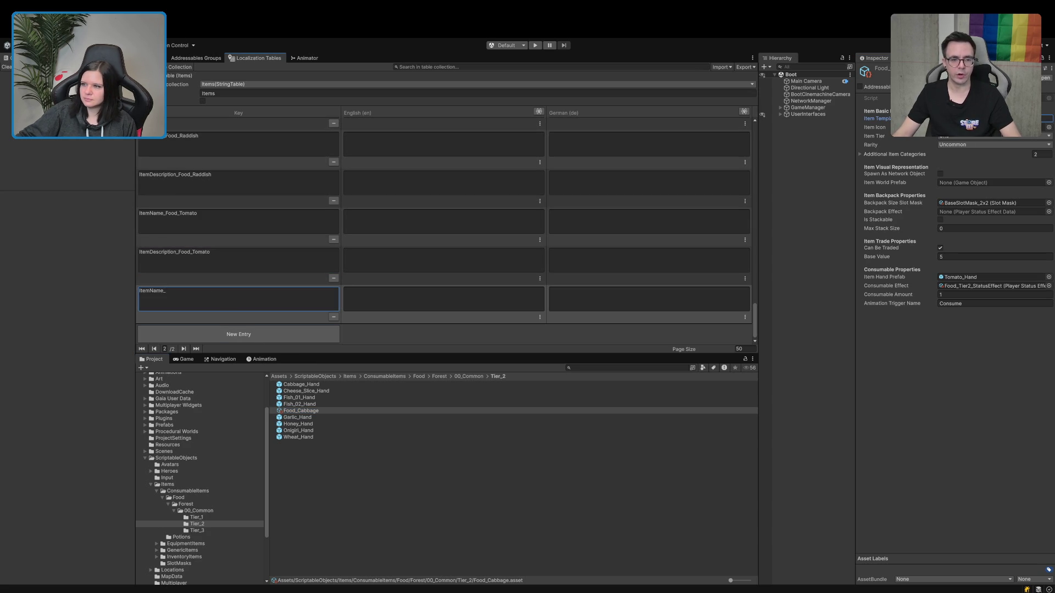
left_click(238, 334)
type("ItemDescription_")
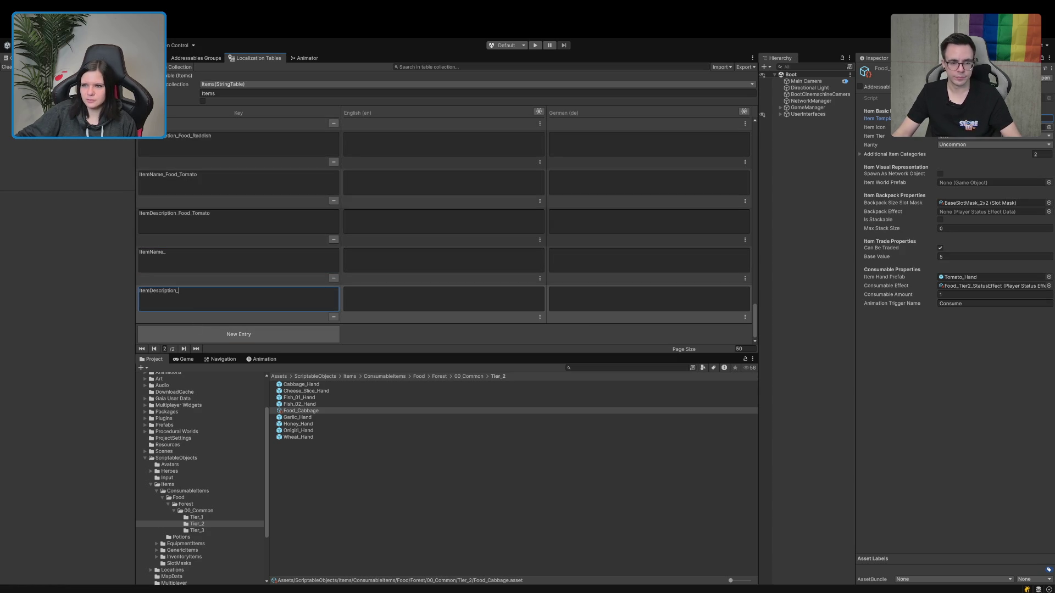
left_click(879, 154)
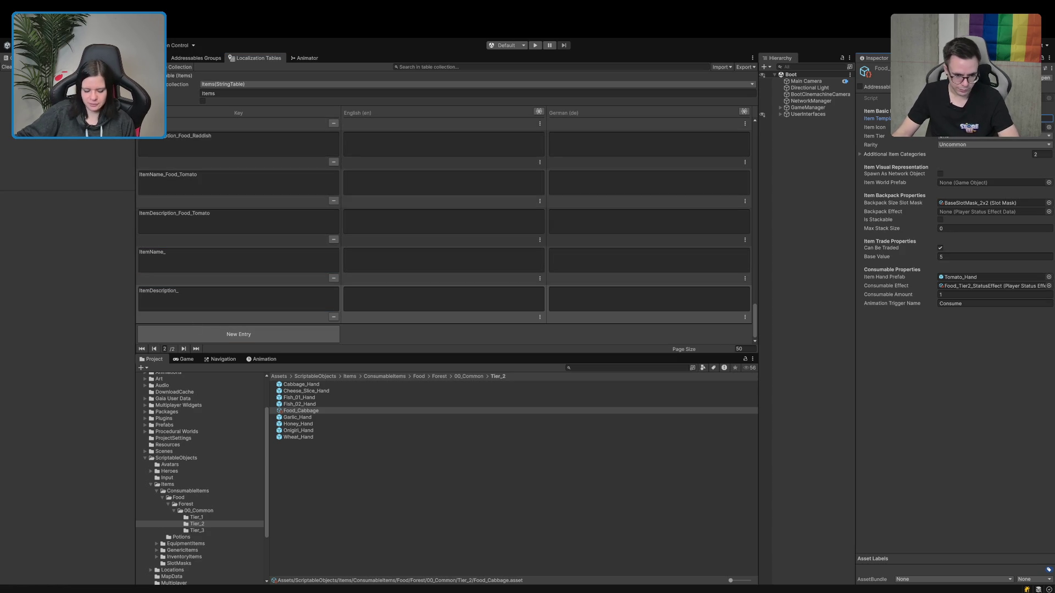
Complete both keys with Food_Cabbage and assign Cabbage_Hand as the hand prefab.
left_click(193, 256)
left_click(194, 255)
type("Food_Cabbage")
left_click(206, 295)
left_click(205, 295)
type("Food_Cabbage")
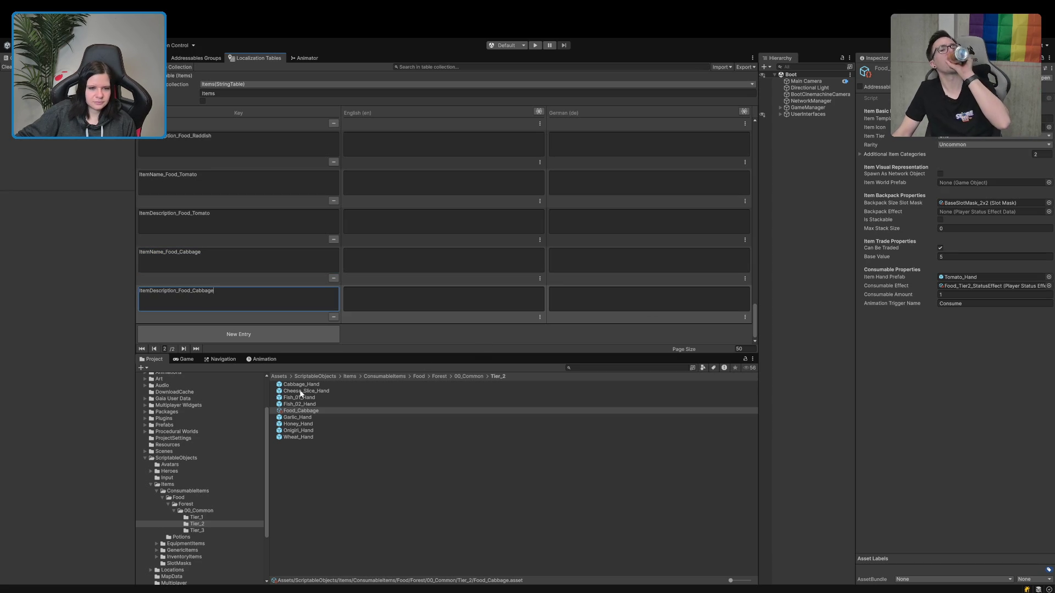
left_click_drag(297, 388, 967, 281)
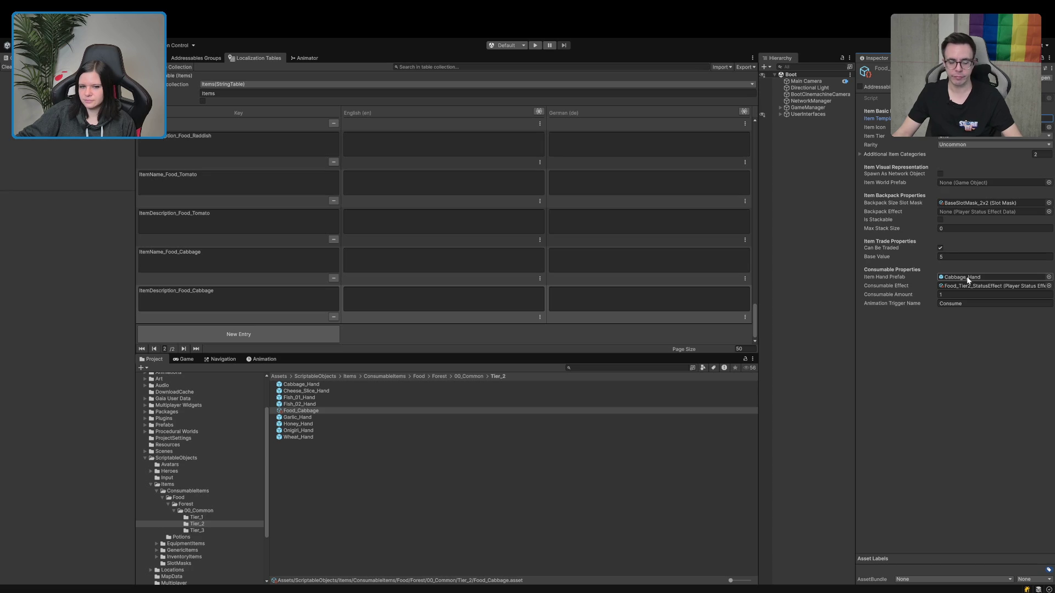
left_click(331, 411)
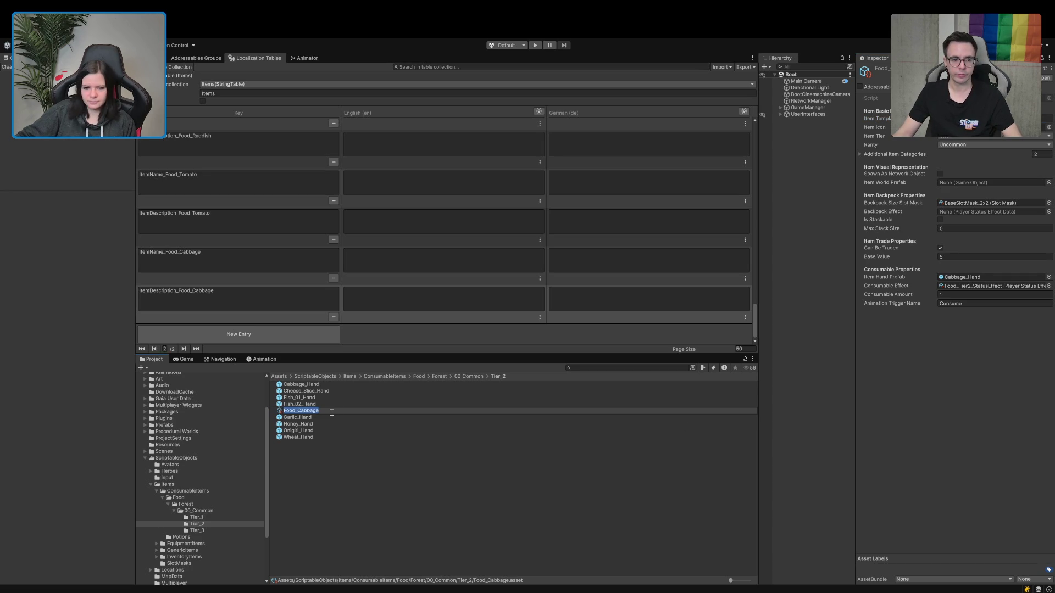
key("Return")
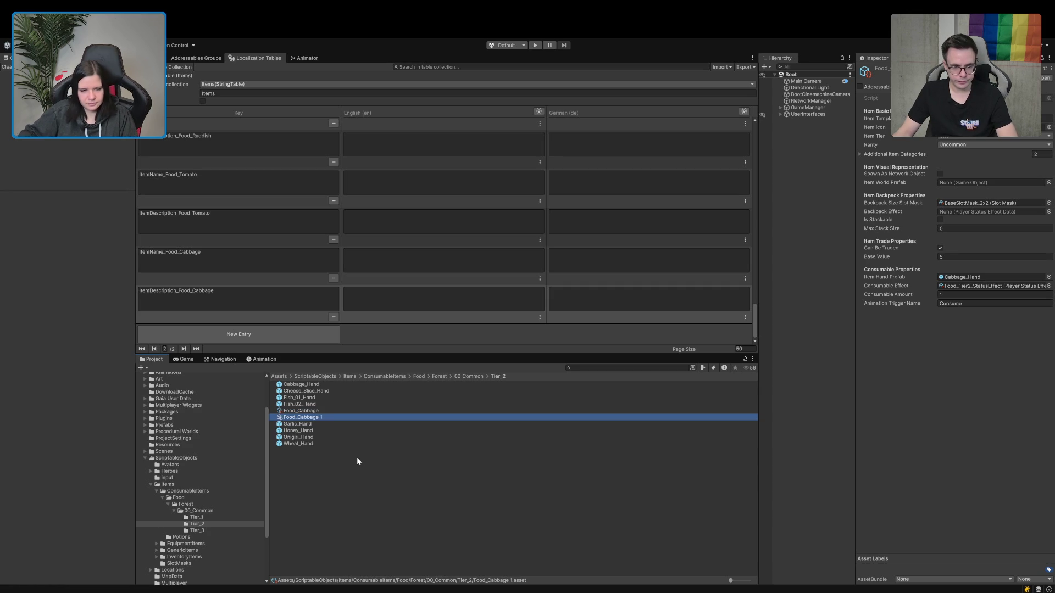
Rename the cabbage copy to Food_Cheese_Slice, then review Food_Cabbage's item icon setting.
key("F2")
type("Food_Cheese")
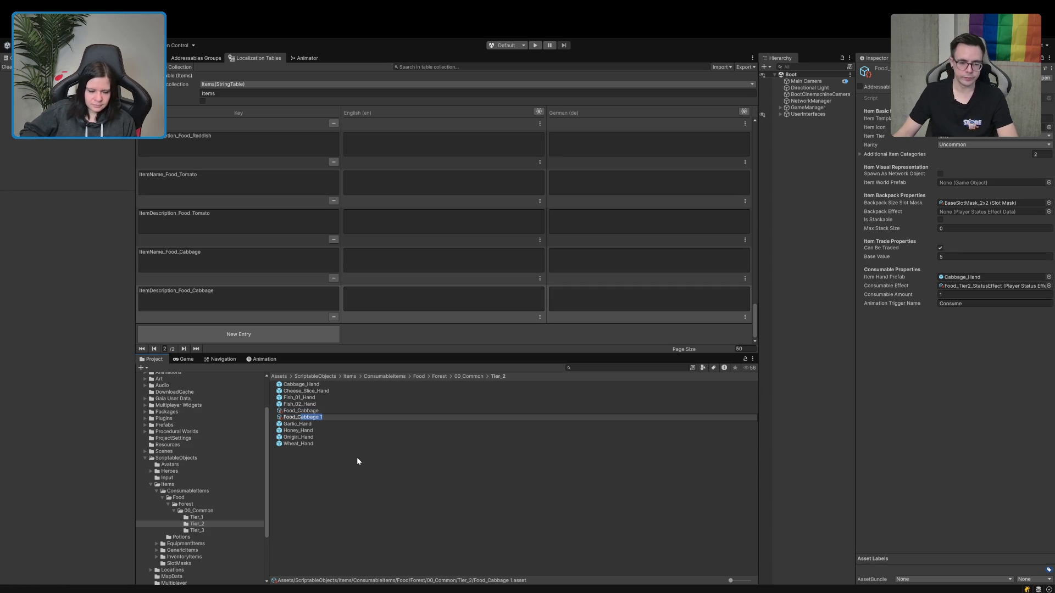
type("_")
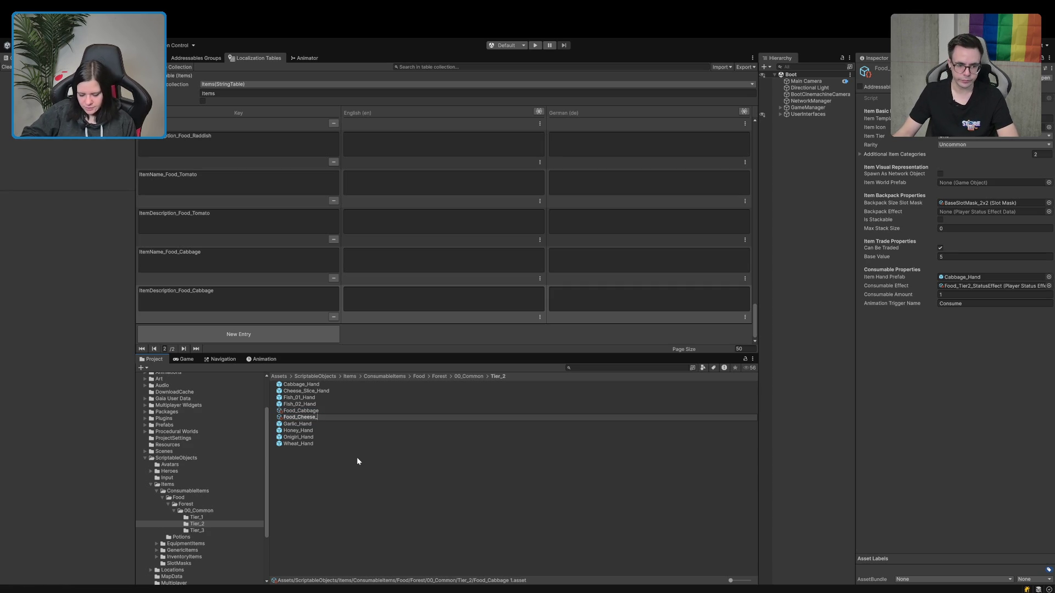
type("Sl")
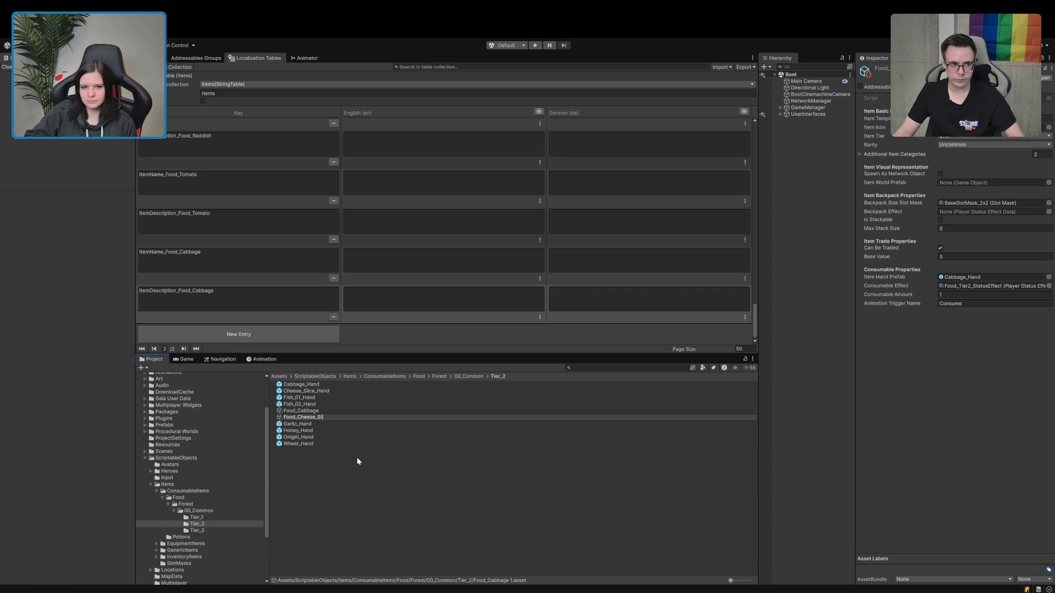
type("ice")
key("Return")
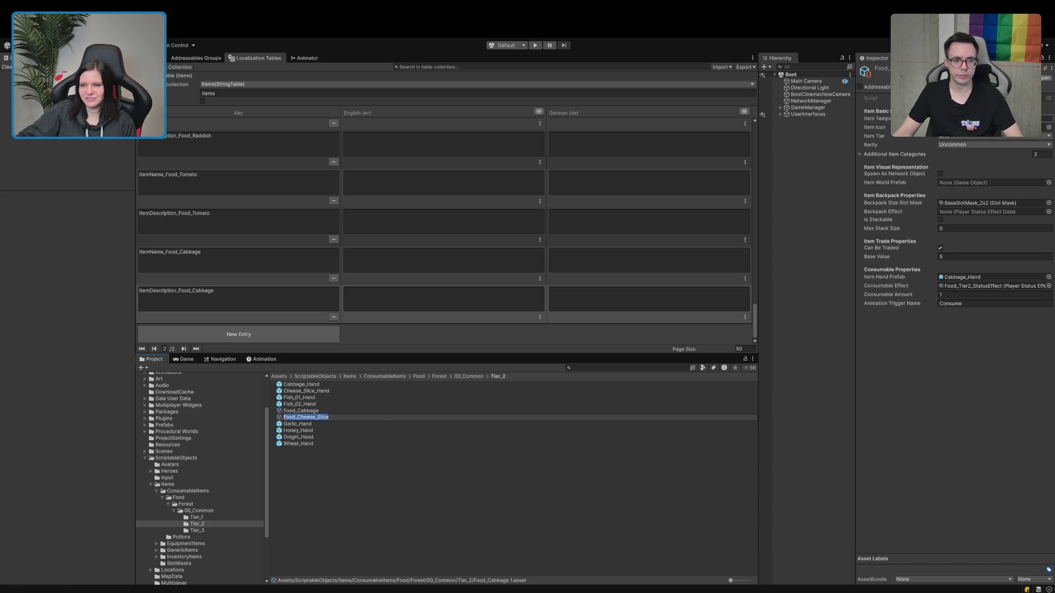
left_click(1044, 118)
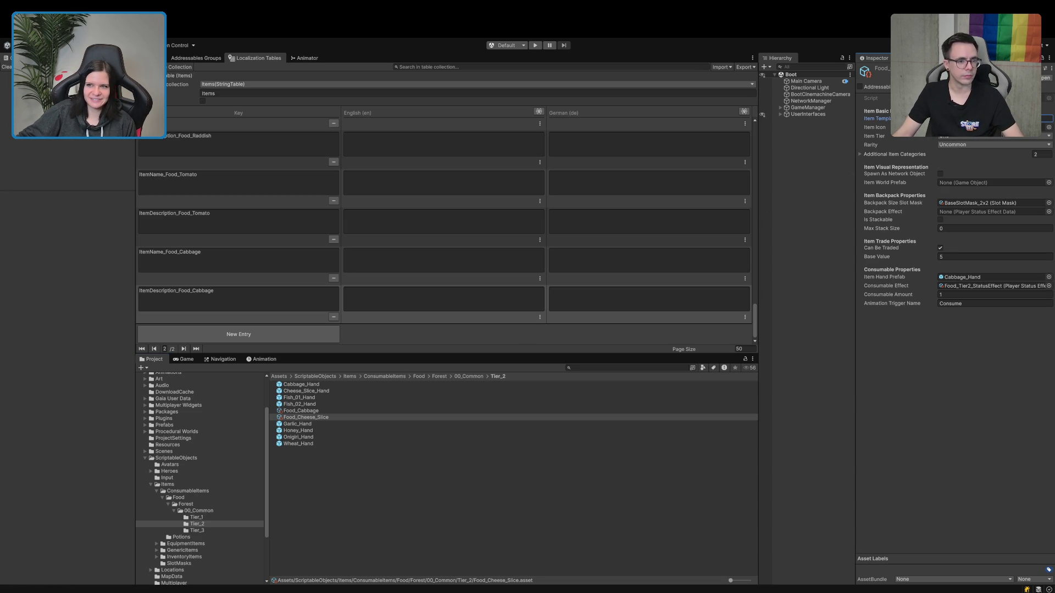
left_click(306, 411)
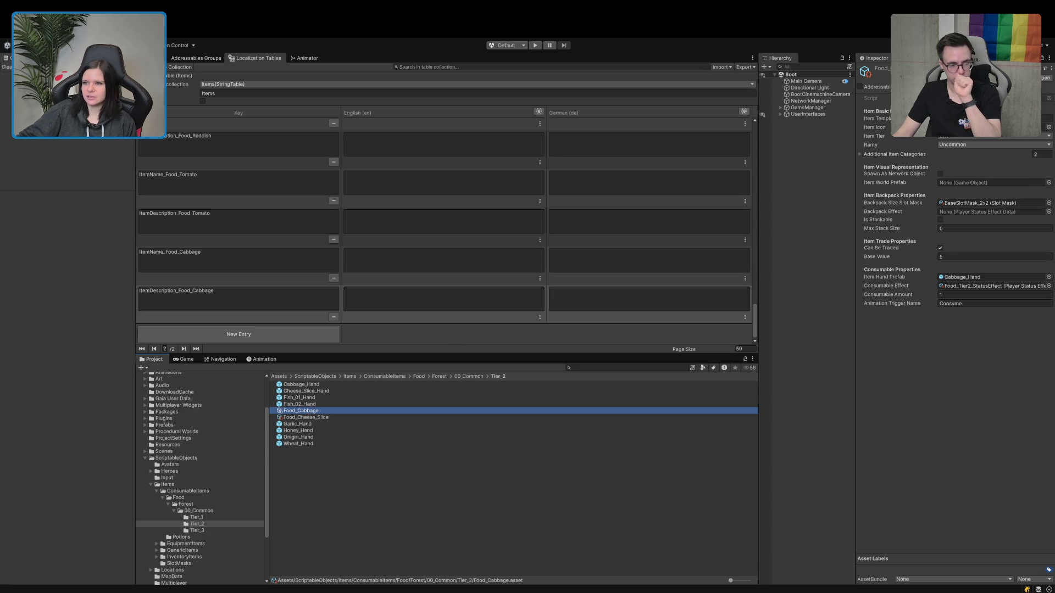
left_click(1048, 130)
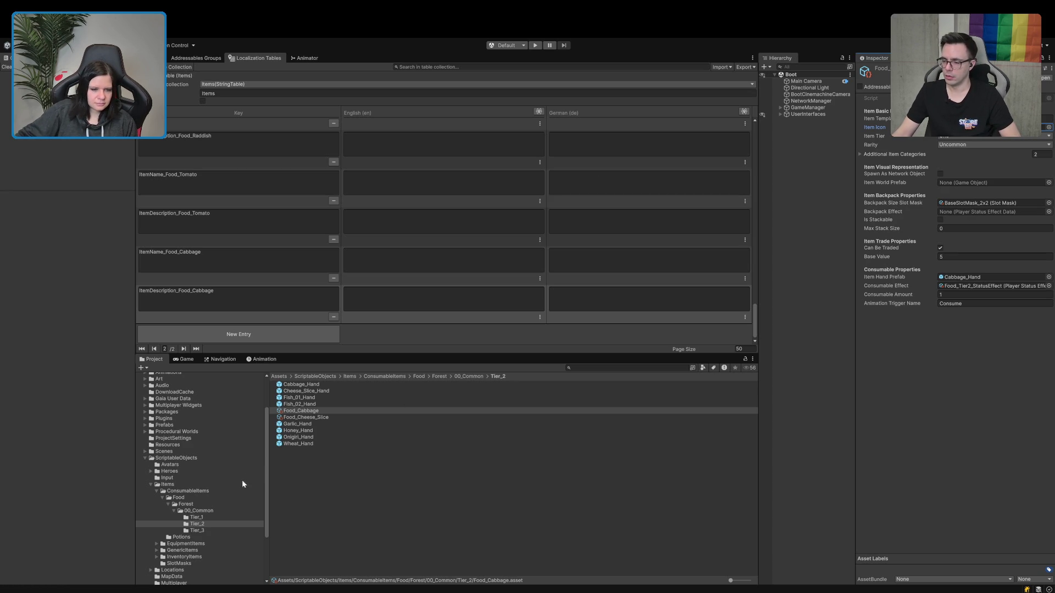
Inspect the Tier_1 Food_Tomato item's icon setting.
left_click(196, 517)
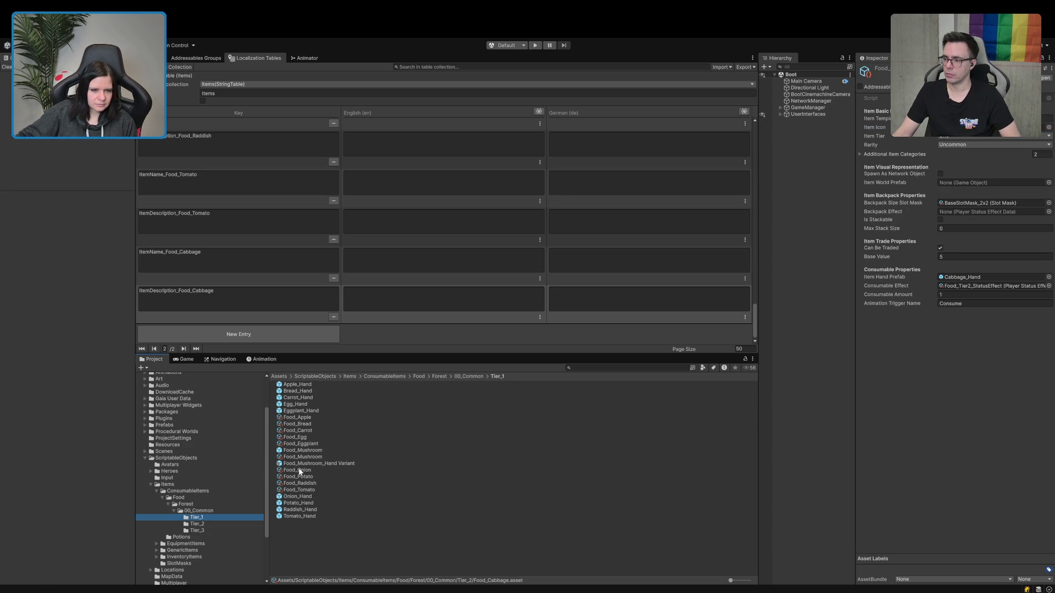
left_click(297, 489)
left_click(1048, 129)
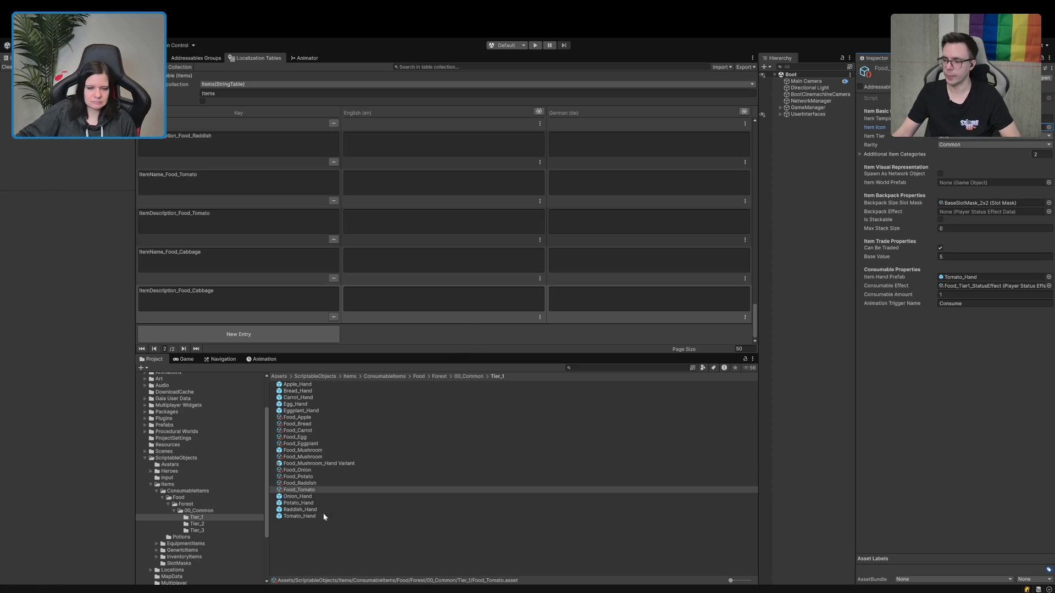
Back in Tier_2, select Food_Cheese_Slice and add a new Items table entry.
left_click(197, 524)
left_click(300, 411)
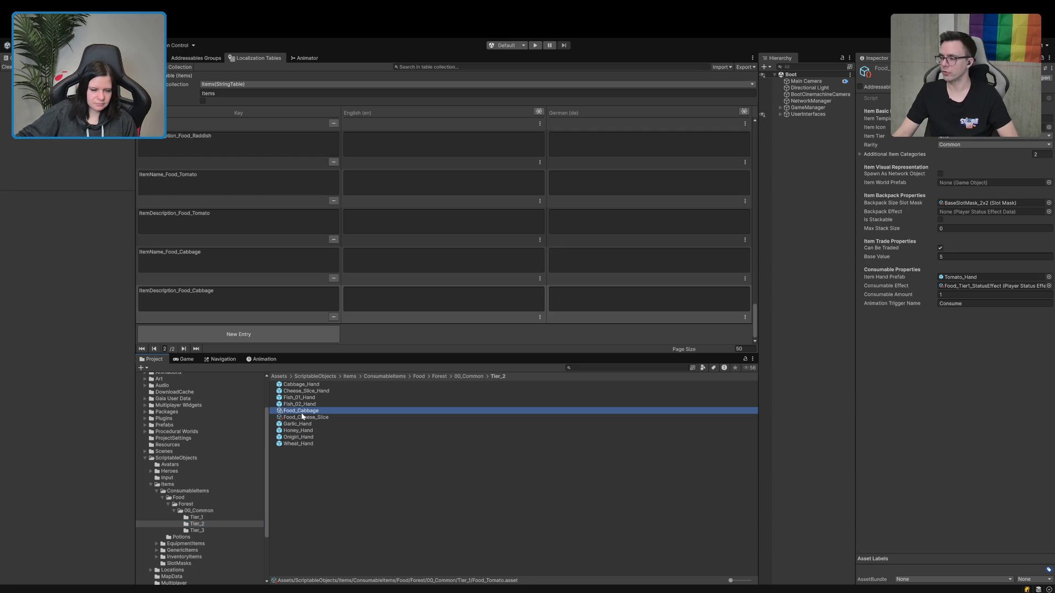
left_click(302, 418)
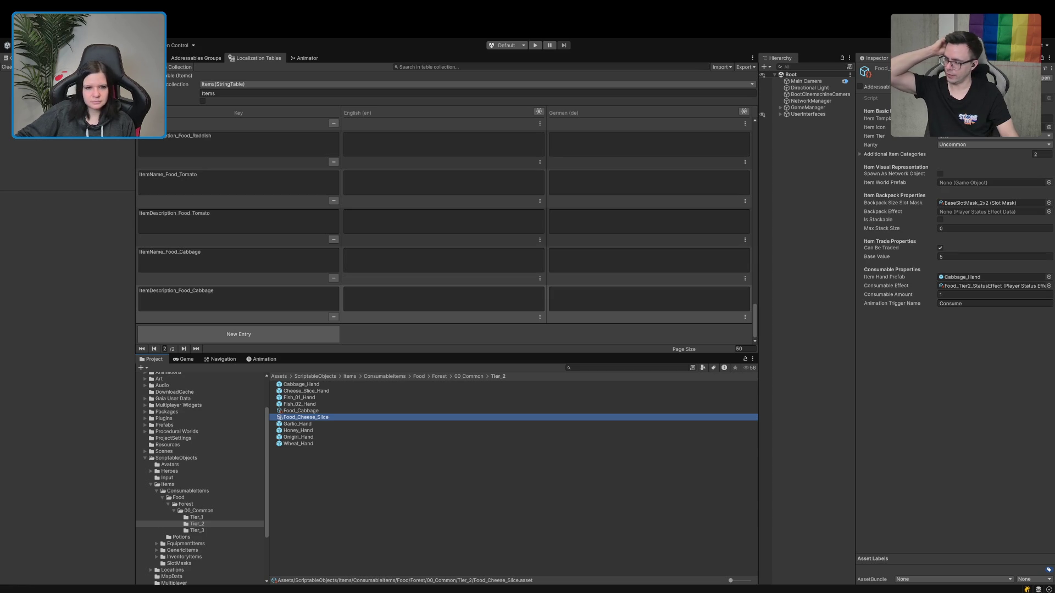
left_click(239, 334)
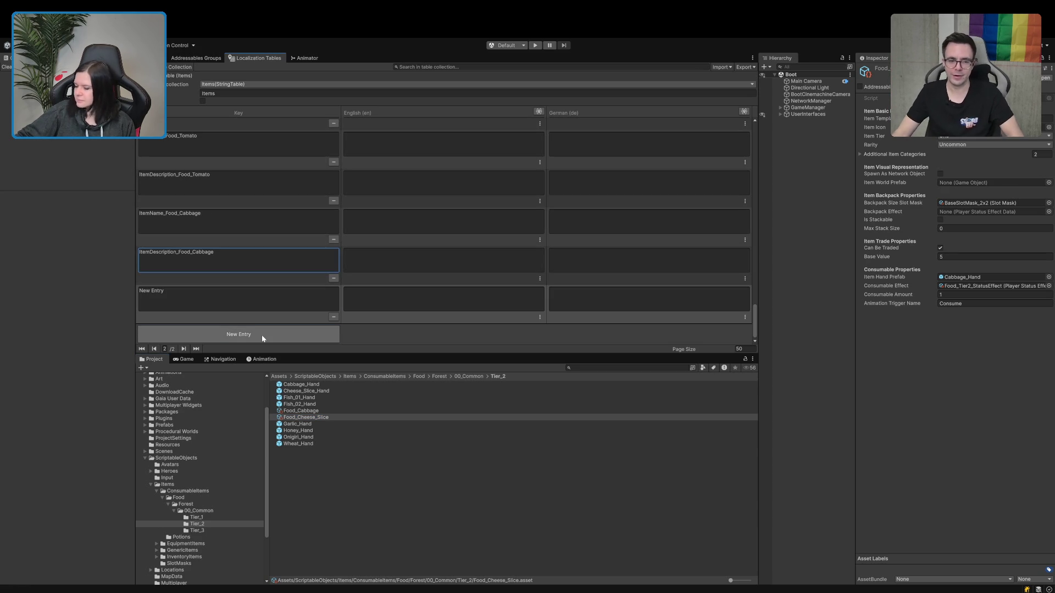
Type ItemName_ and ItemDescription_ into two new table entries.
left_click(273, 297)
type("ItemName_")
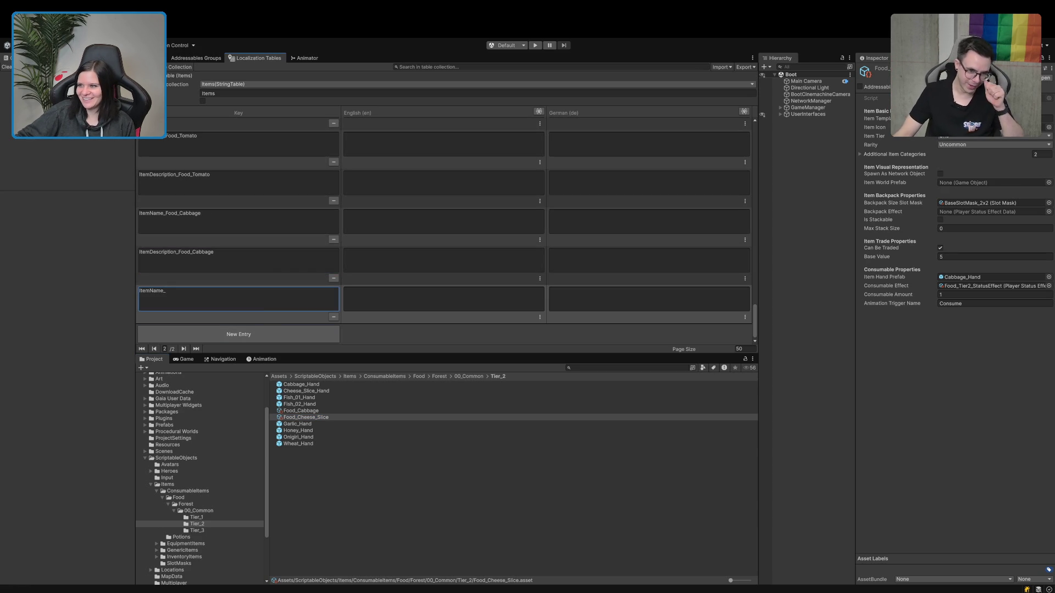
left_click(312, 335)
type("ItemDescription_")
key("Return")
Append Food_Cheese_Slice to both keys and assign Cheese_Slice_Hand as the hand prefab.
left_click(268, 263)
key("End")
type("Food_Cheese_Slice")
left_click(255, 296)
key("End")
type("Food_Cheese_Slice")
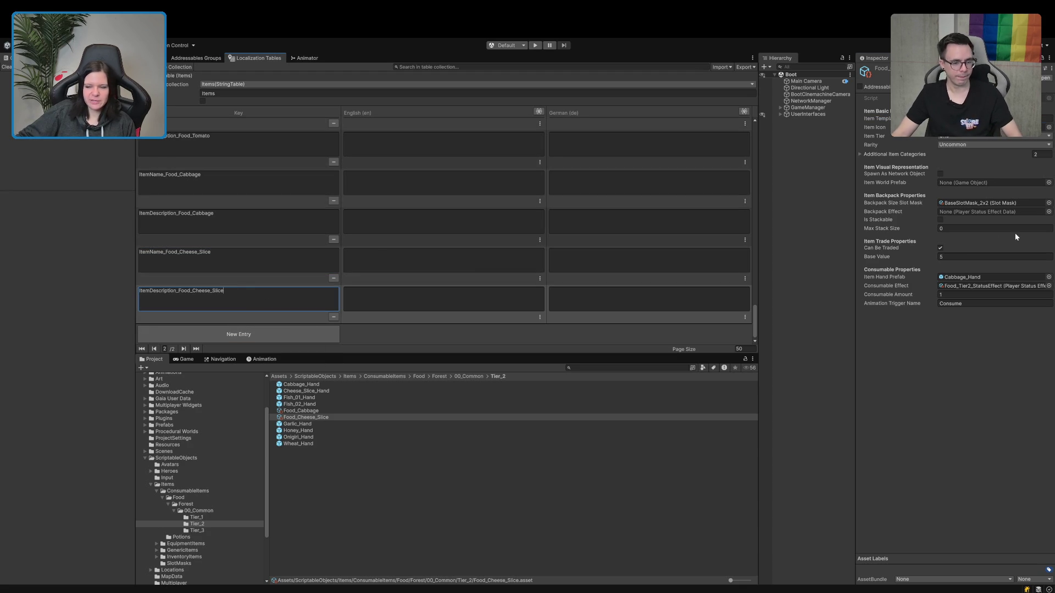
left_click(1049, 128)
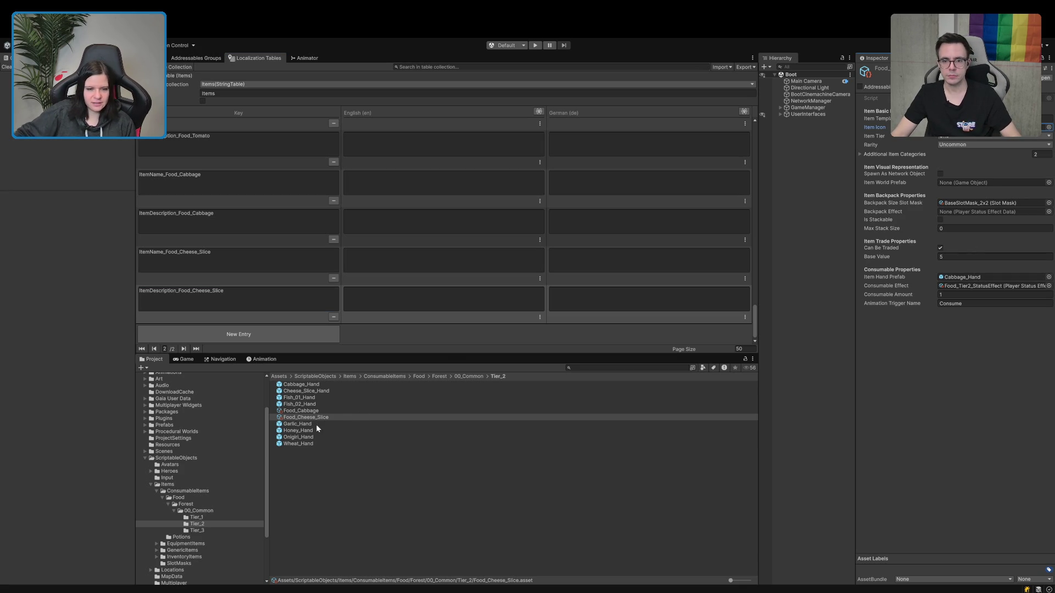
mouse_move(319, 391)
left_mouse_down()
mouse_move(978, 307)
mouse_move(985, 277)
left_mouse_up()
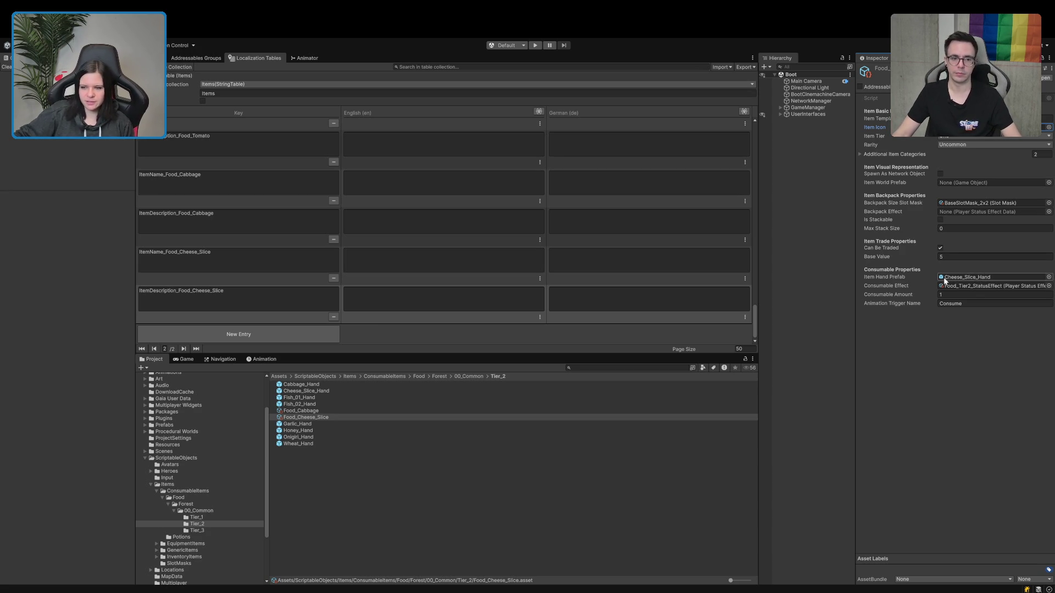
left_click(296, 418)
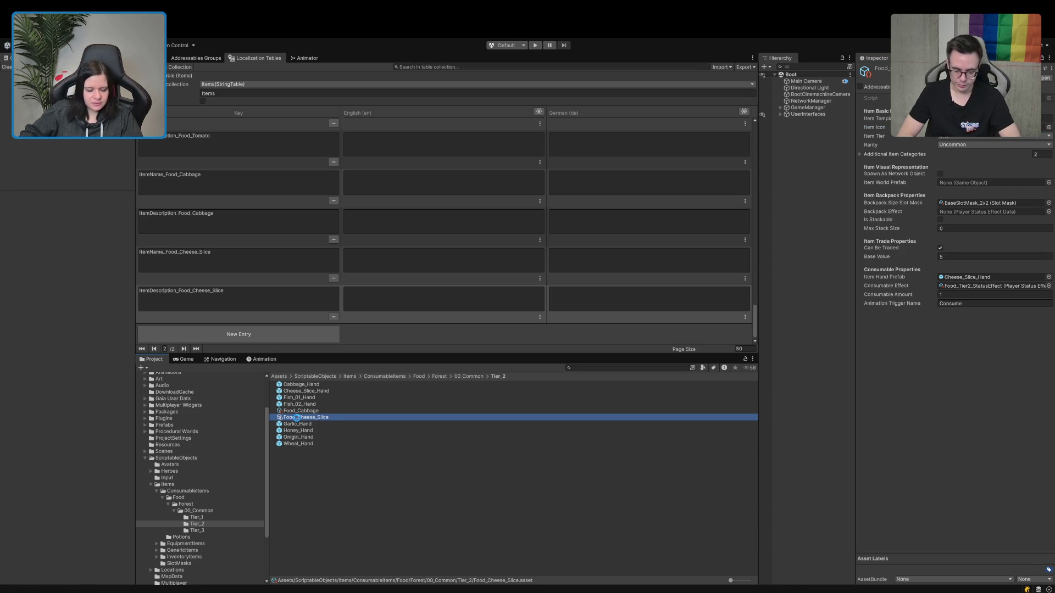
Duplicate Food_Cheese_Slice and rename the copy Food_Fish_01.
key("ctrl+d")
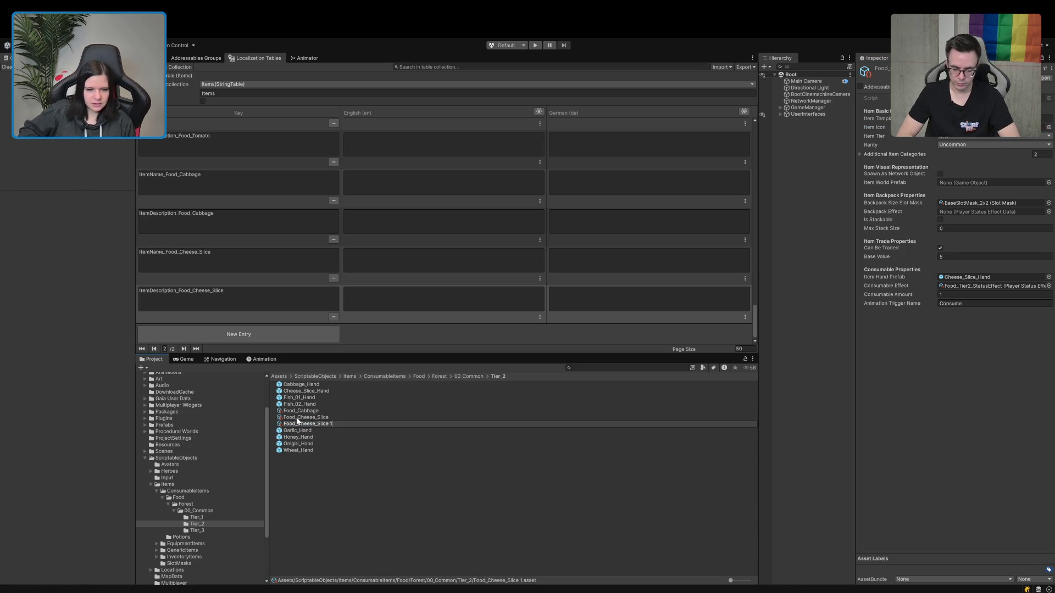
type("Ri")
type("01")
key("ctrl+a")
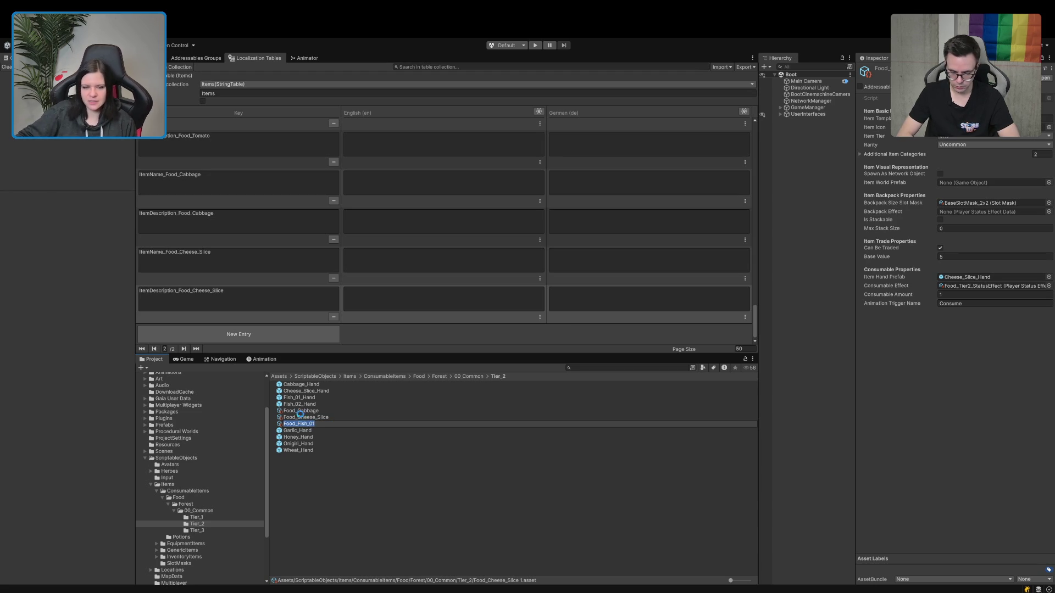
key("Return")
left_click(989, 118)
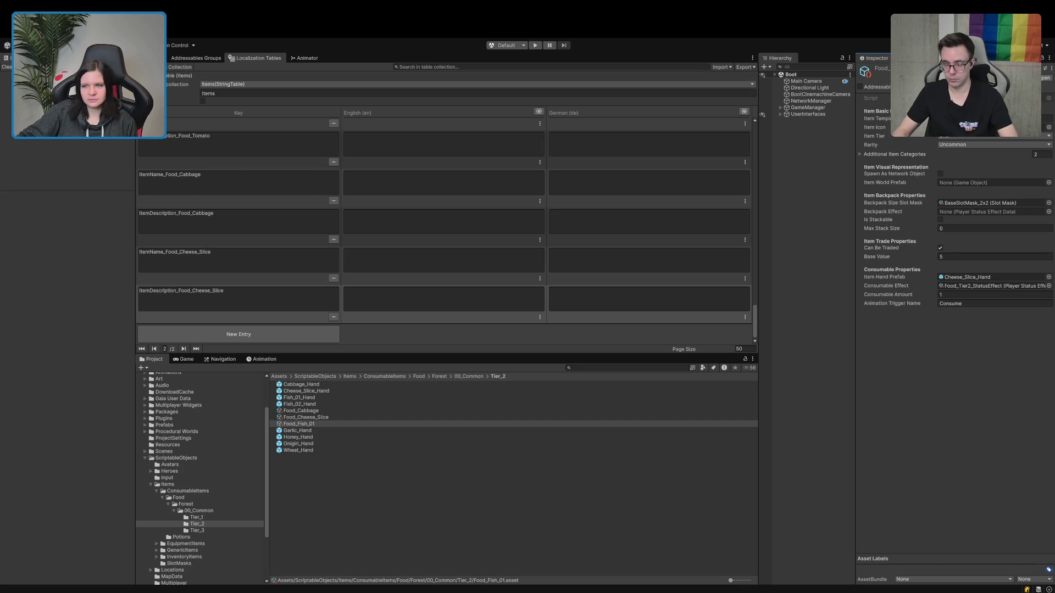
Add two new Items table entries keyed ItemName_ and ItemDescription_.
left_click(238, 334)
left_click(237, 296)
type("ItemName_")
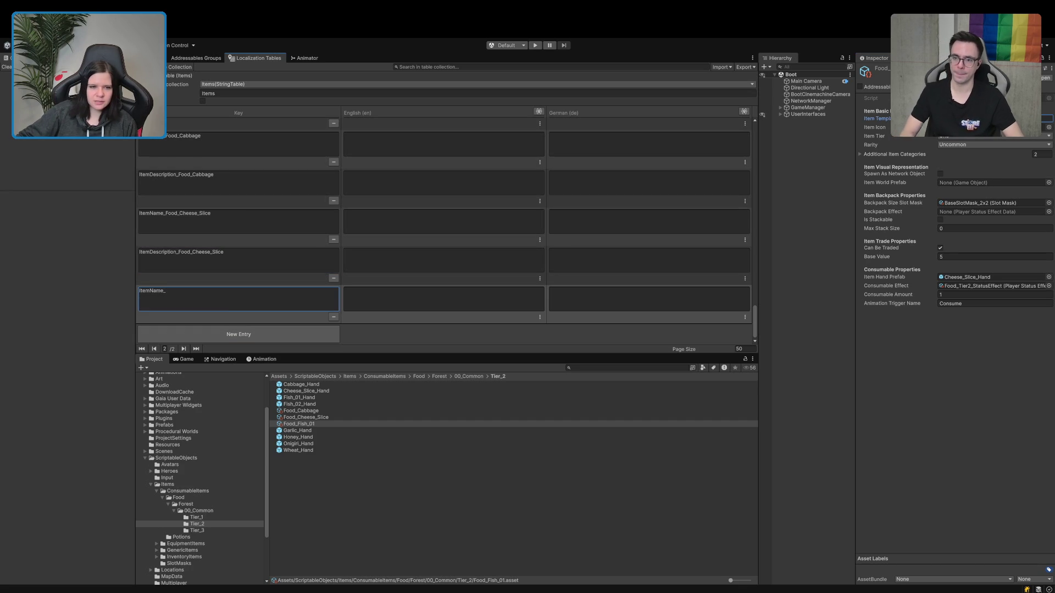
left_click(238, 334)
left_click(201, 298)
type("ItemDescription_")
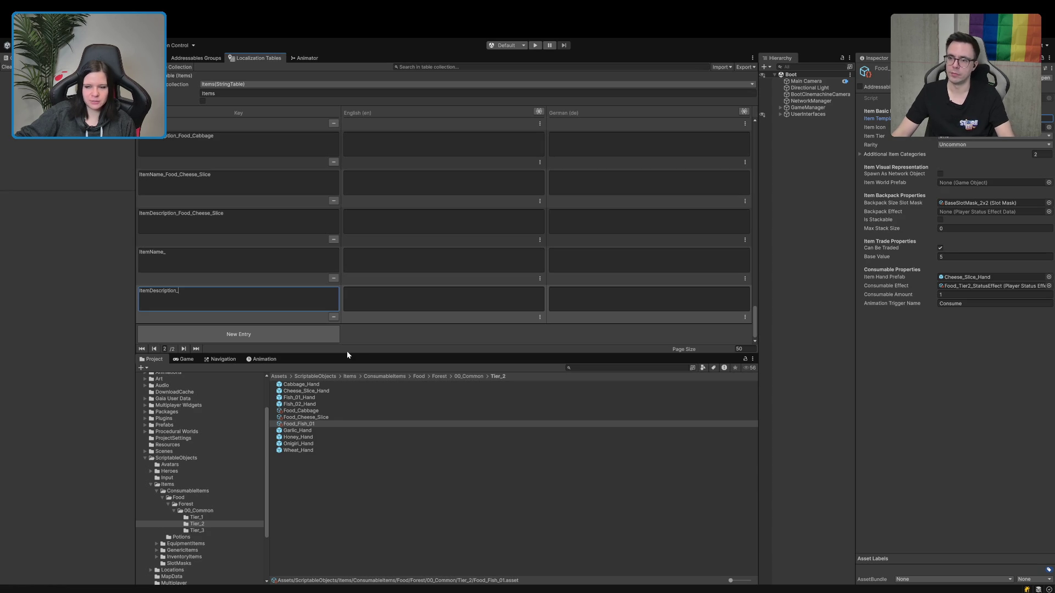
key("alt+Tab")
Complete both keys with Food_Fish_01 and drag Fish_01_Hand into Item Hand Prefab.
left_click(249, 246)
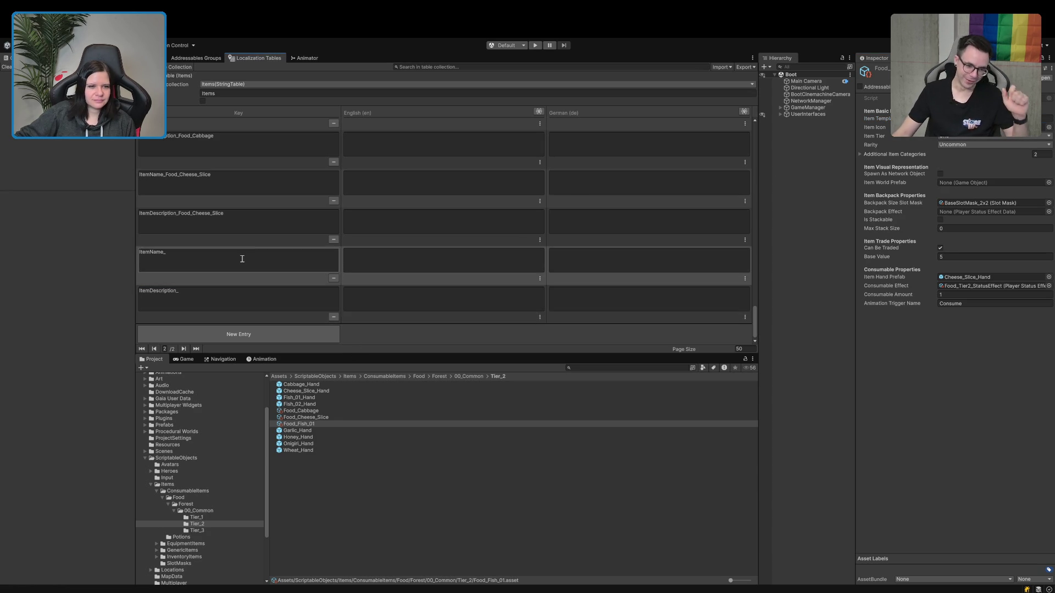
type("Food_Fish_01")
left_click(222, 300)
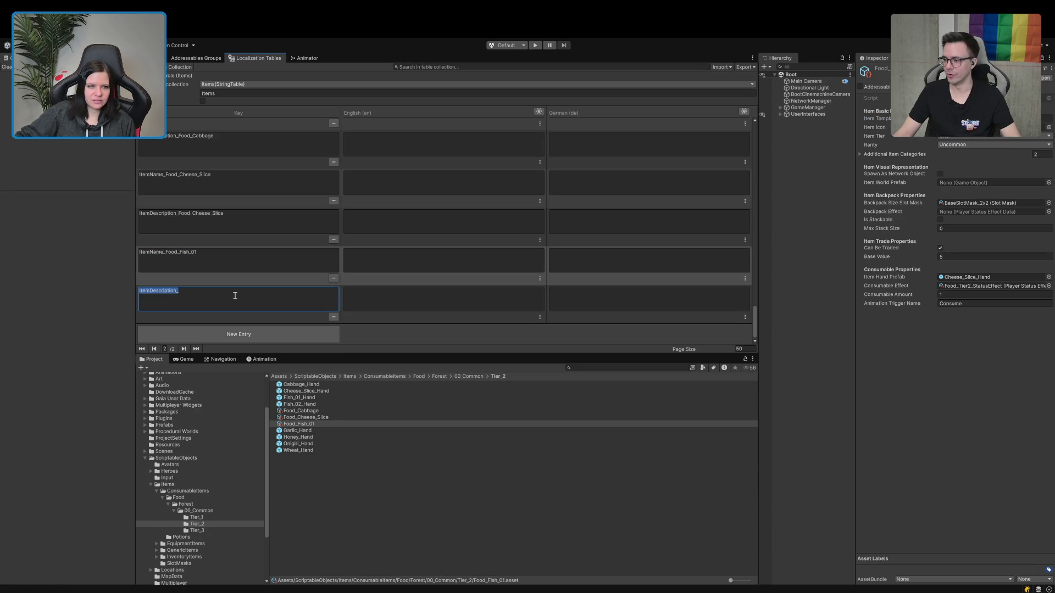
type("Food_Fish_01")
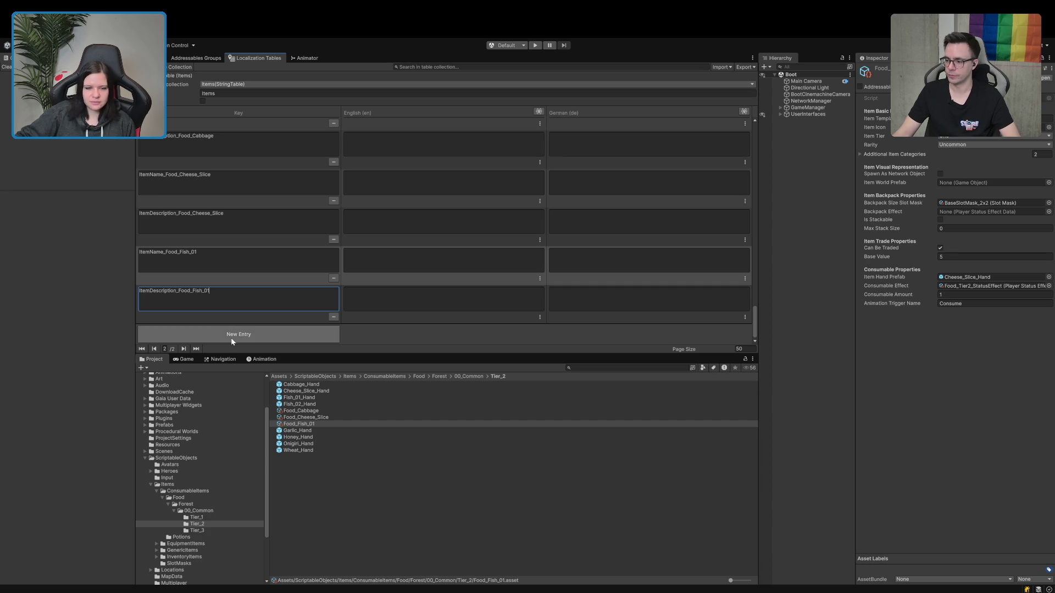
mouse_move(301, 399)
left_mouse_down()
mouse_move(962, 301)
mouse_move(972, 281)
left_mouse_up()
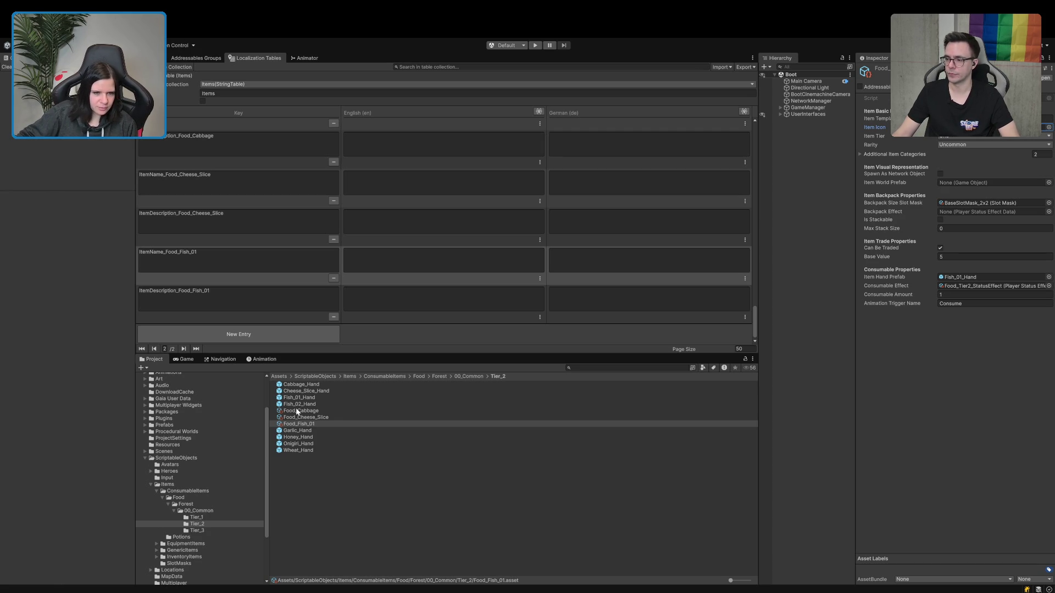
Review Food_Fish_01's Item Hand Prefab and Item Icon fields in the Inspector.
mouse_move(736, 582)
left_mouse_down()
mouse_move(767, 587)
mouse_move(583, 586)
left_mouse_up()
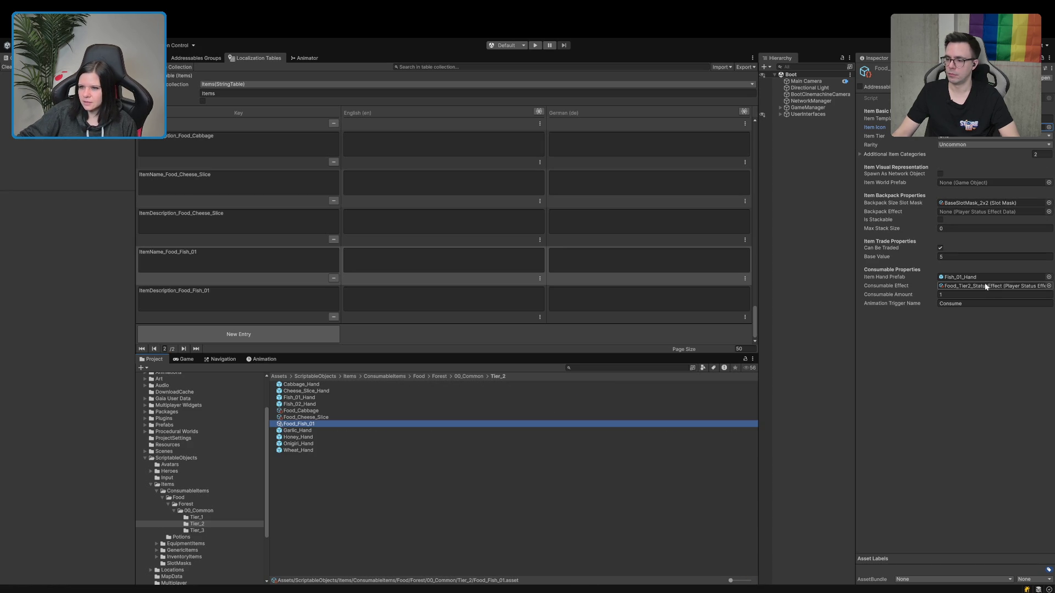
left_click(1048, 278)
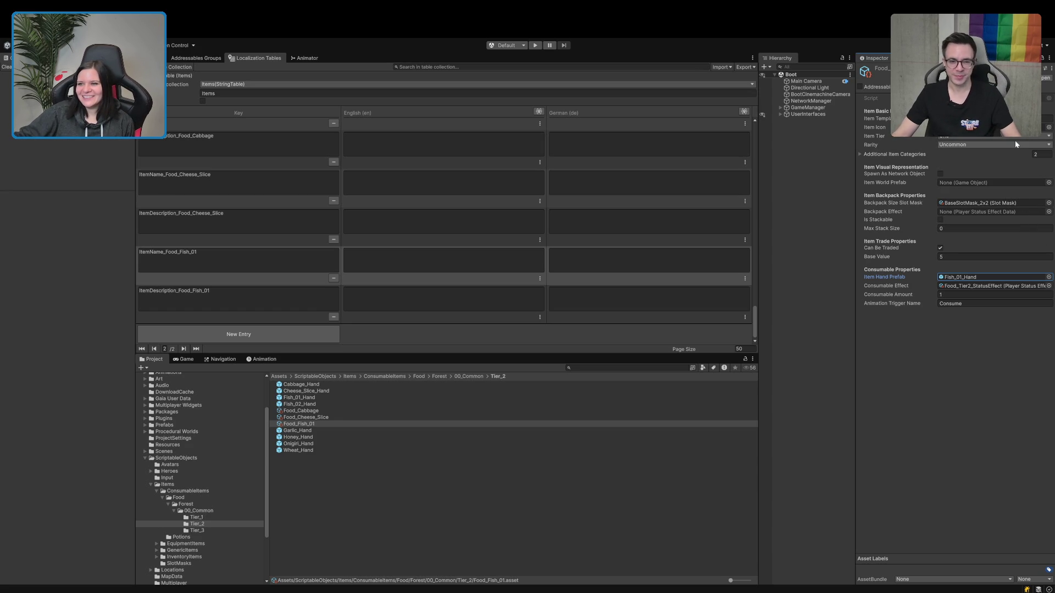
left_click(1047, 128)
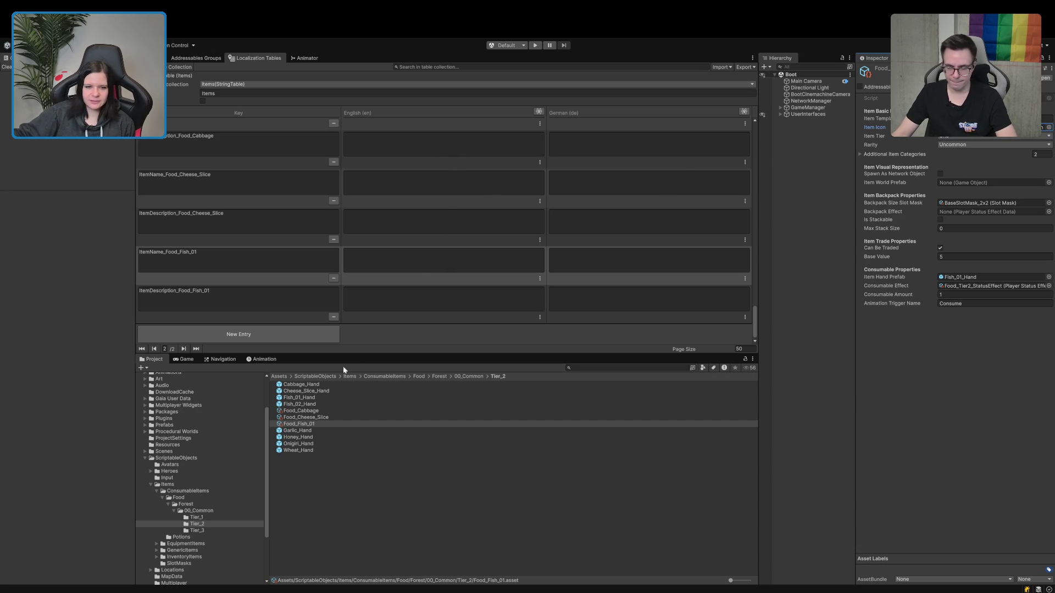
left_click(312, 425)
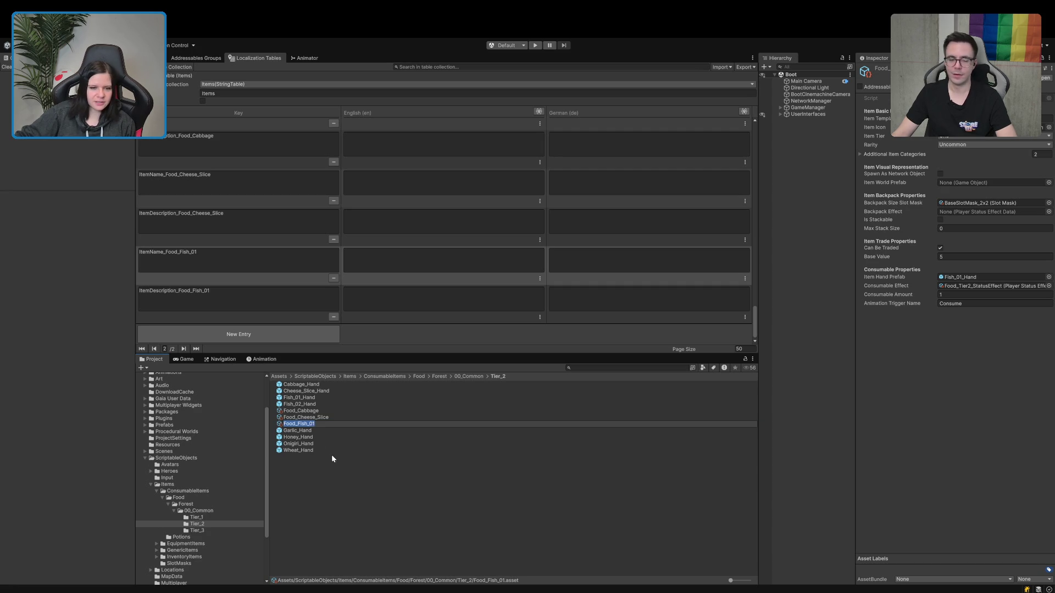
Rename the copied fish asset to Food_Fish_02, then add a new Items localization entry.
key("Return")
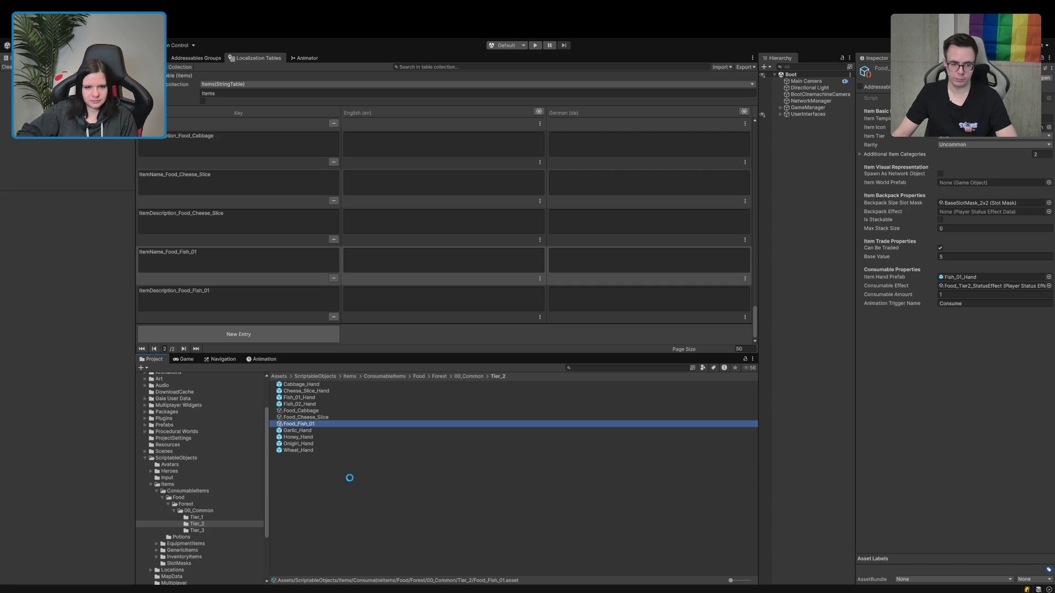
type("Food_Fish_02")
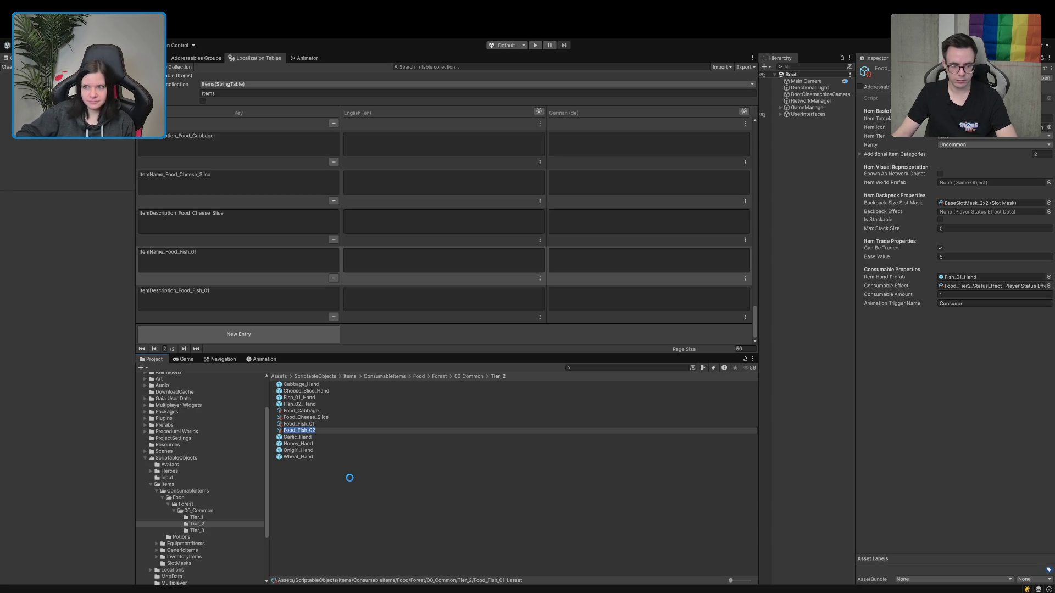
key("Return")
left_click(1047, 118)
left_click(1044, 129)
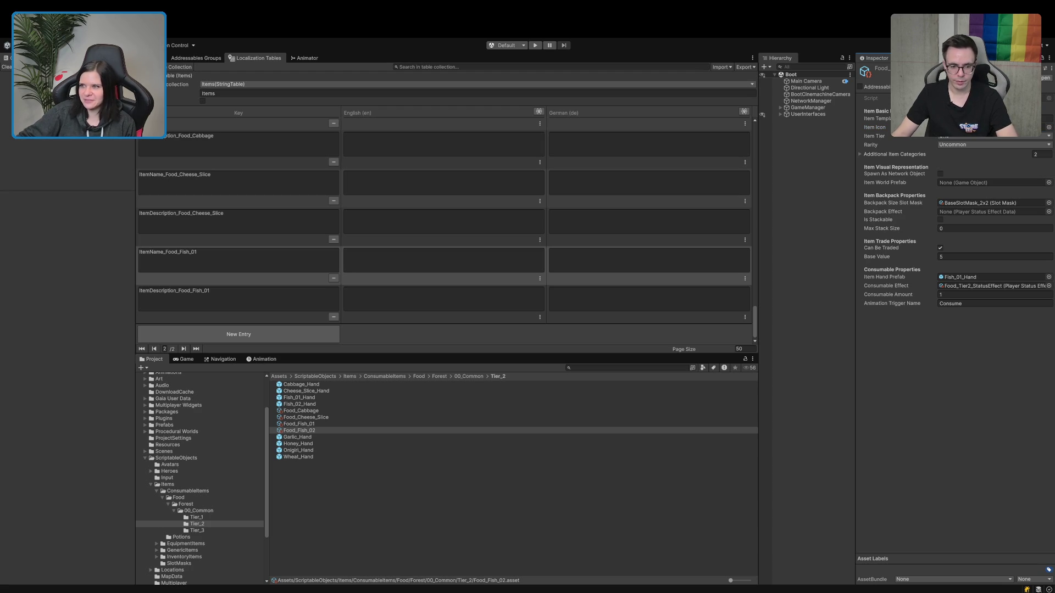
left_click(226, 334)
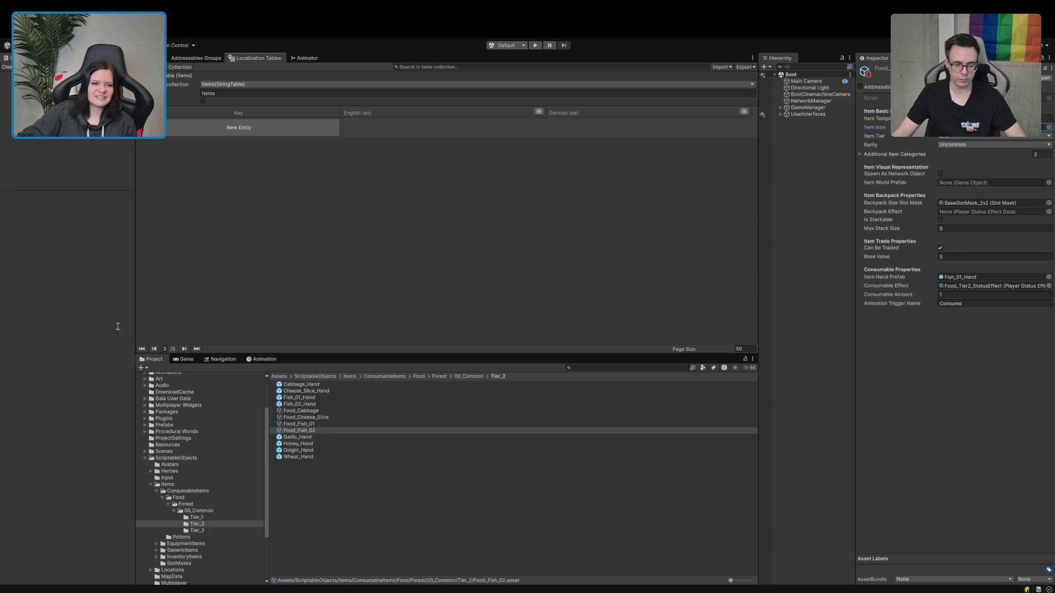
Complete the new entry's key as ItemName_Food_Fish_02 on the Food entries page.
left_click(141, 349)
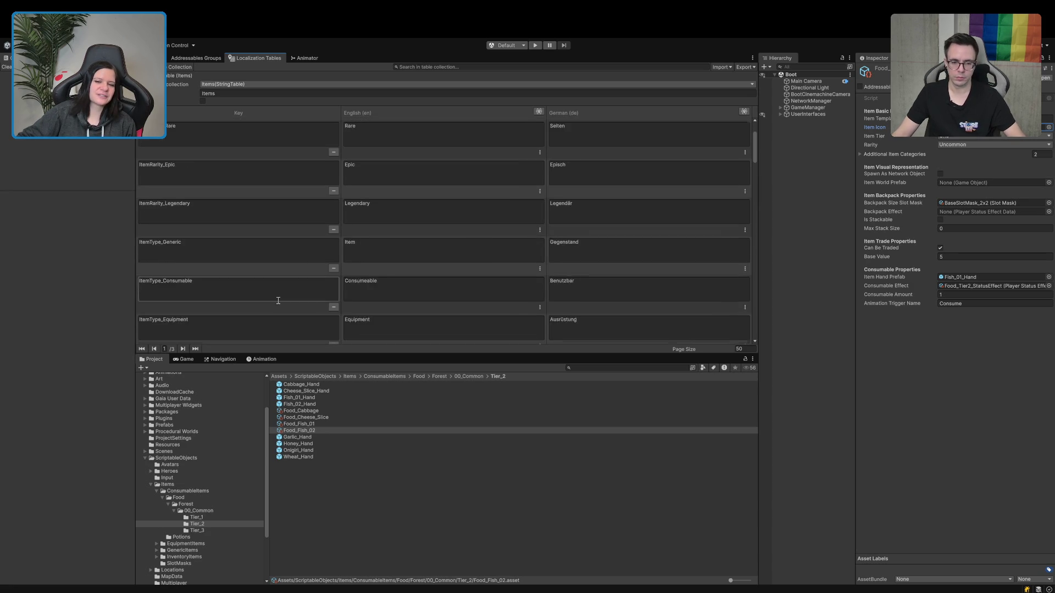
left_click_drag(755, 171, 762, 357)
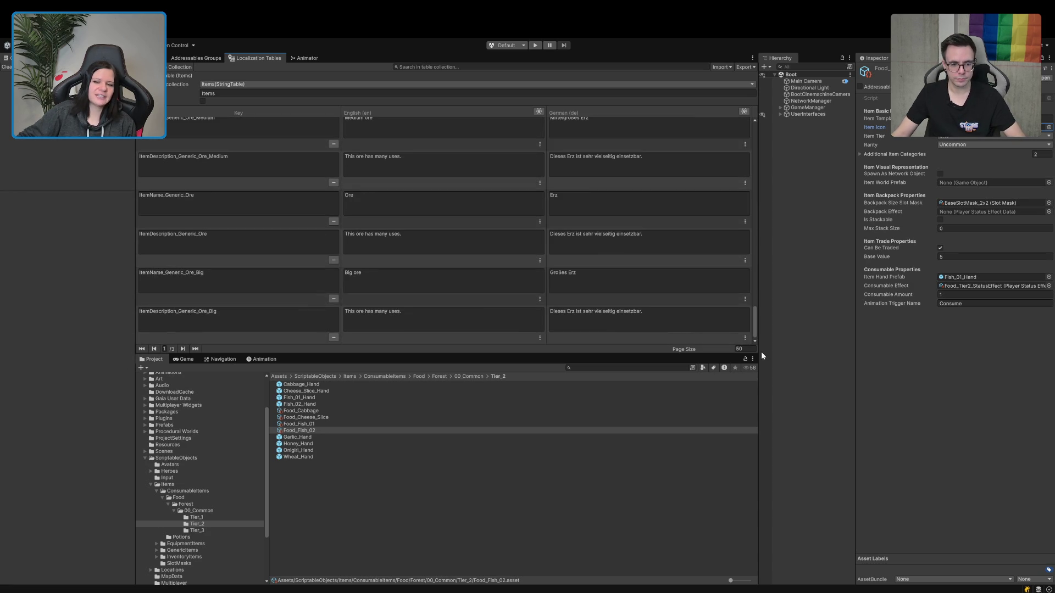
left_click(182, 349)
left_click(203, 311)
type("ItemName_")
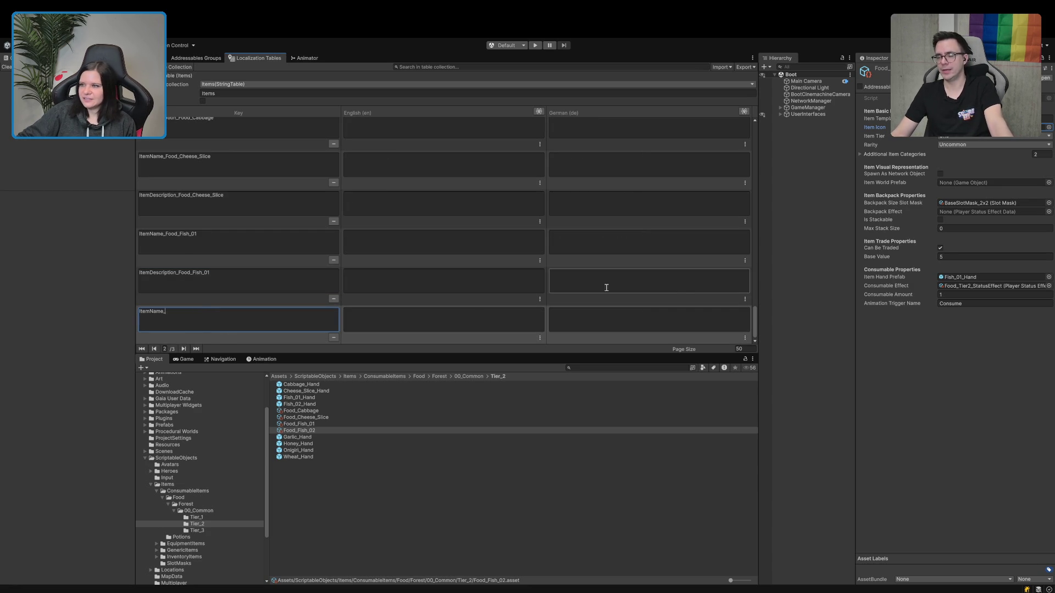
left_click(1048, 118)
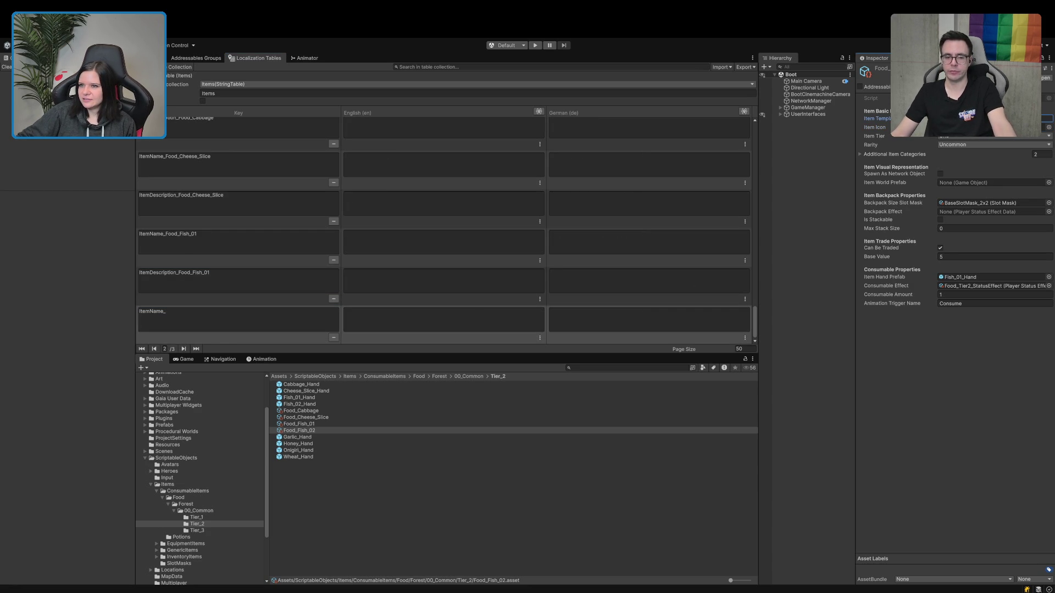
left_click(187, 323)
type("Food_Fish_02")
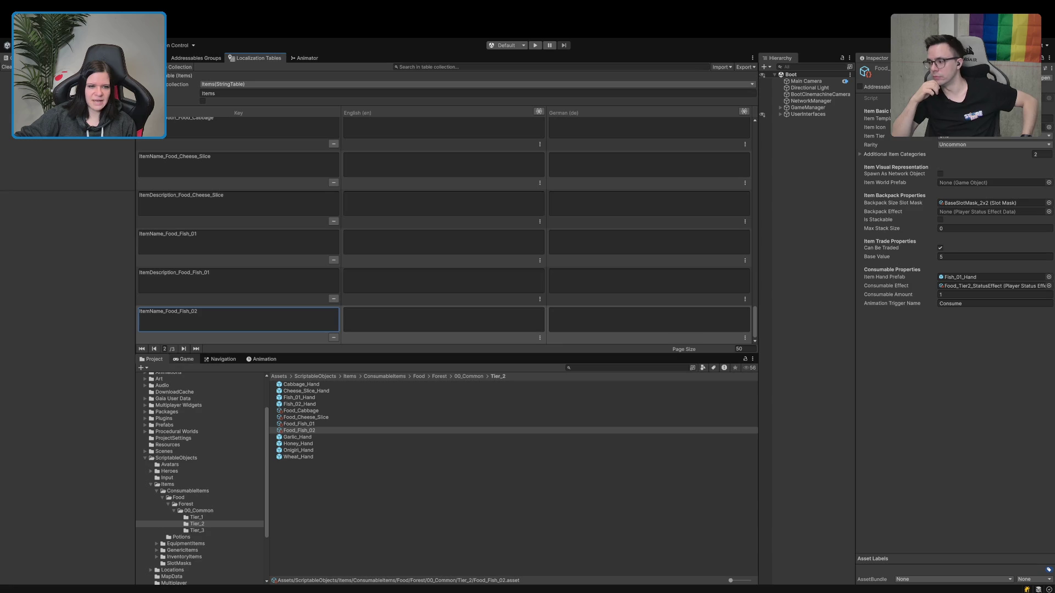
left_click(184, 349)
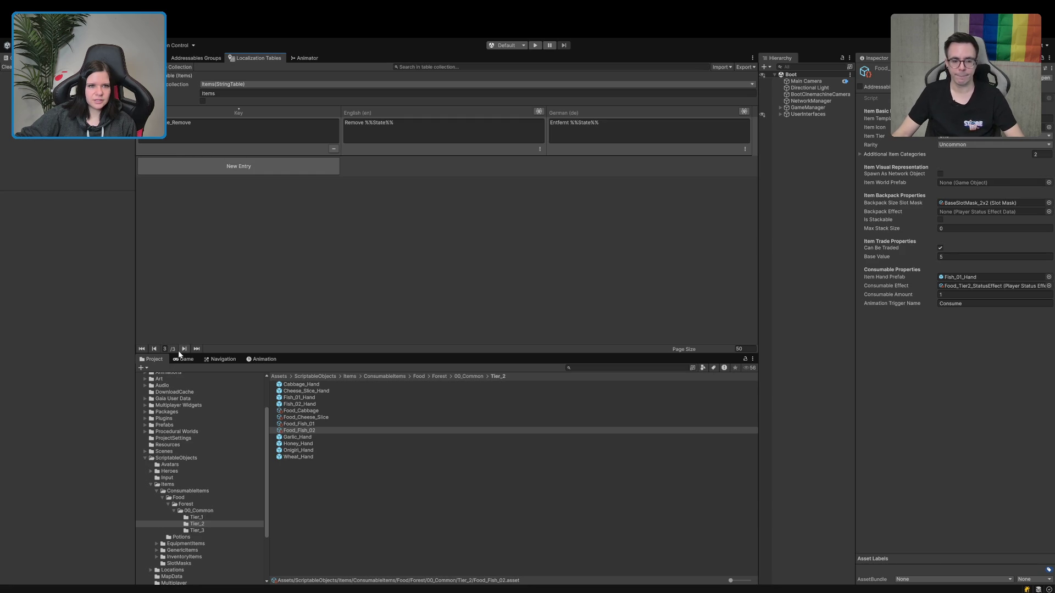
left_click(267, 115)
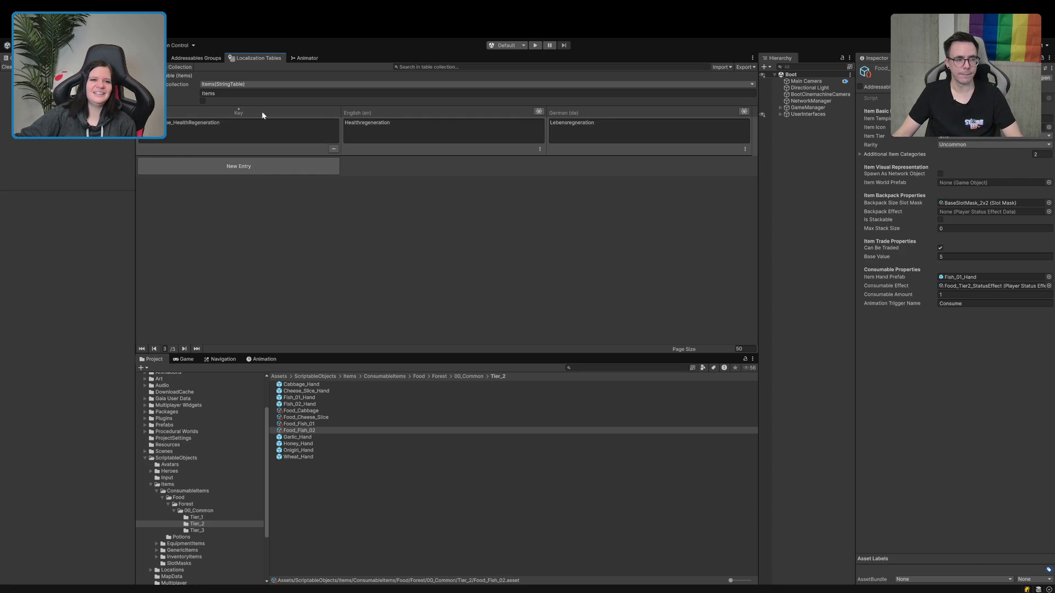
Sort by Key Id and fill the empty entry's key as ItemDescription_Food_Fish_02.
left_click(256, 111)
left_click(256, 111)
left_click(256, 111)
left_click(256, 112)
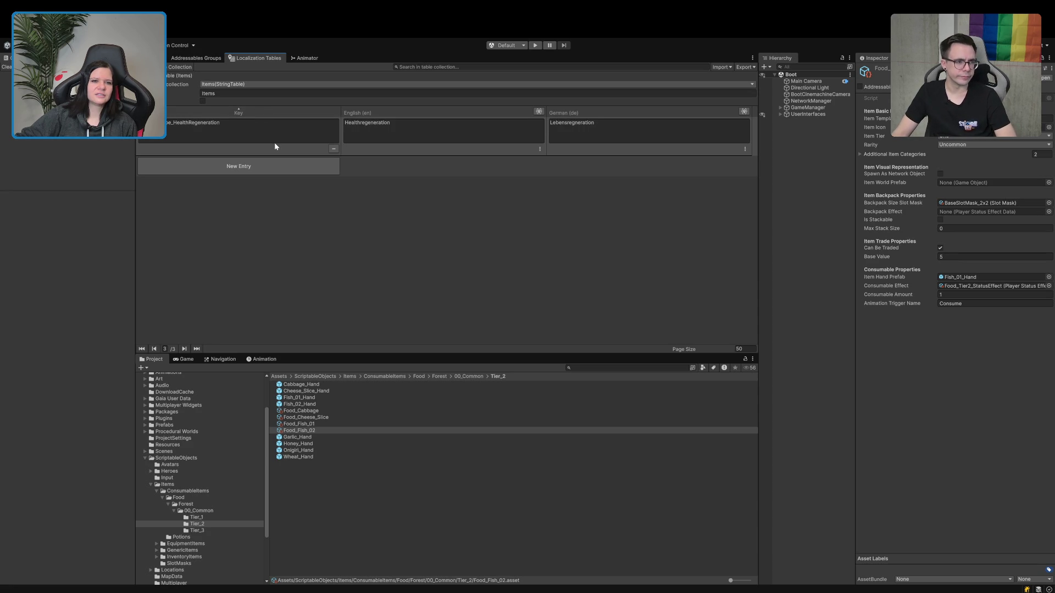
left_click(258, 113)
left_click(324, 112)
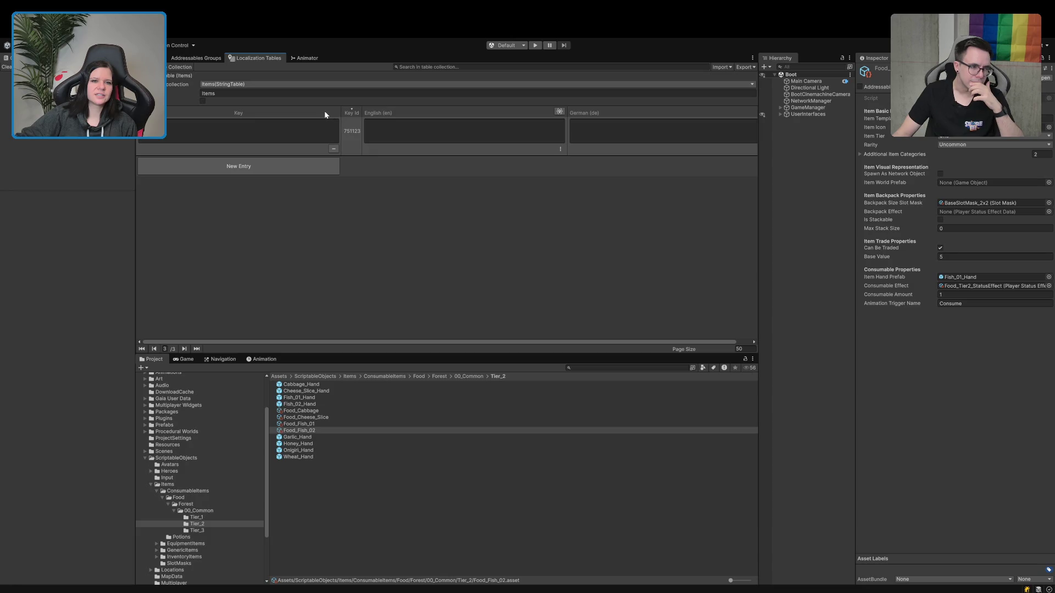
left_click(235, 167)
key("ctrl+v")
left_click(989, 118)
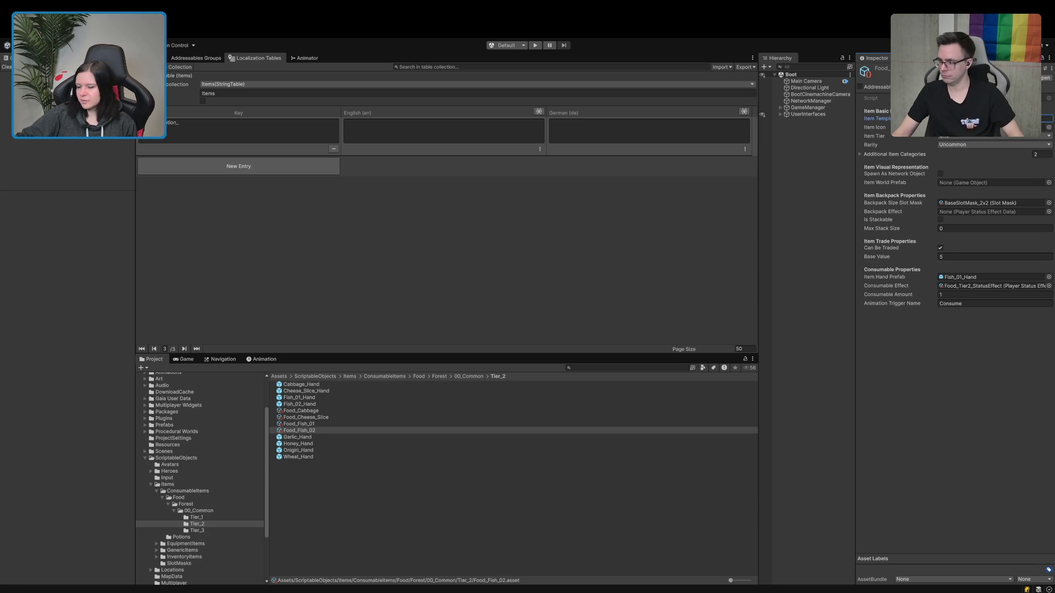
left_click(323, 135)
left_click(323, 126)
type("Food_Fish_02")
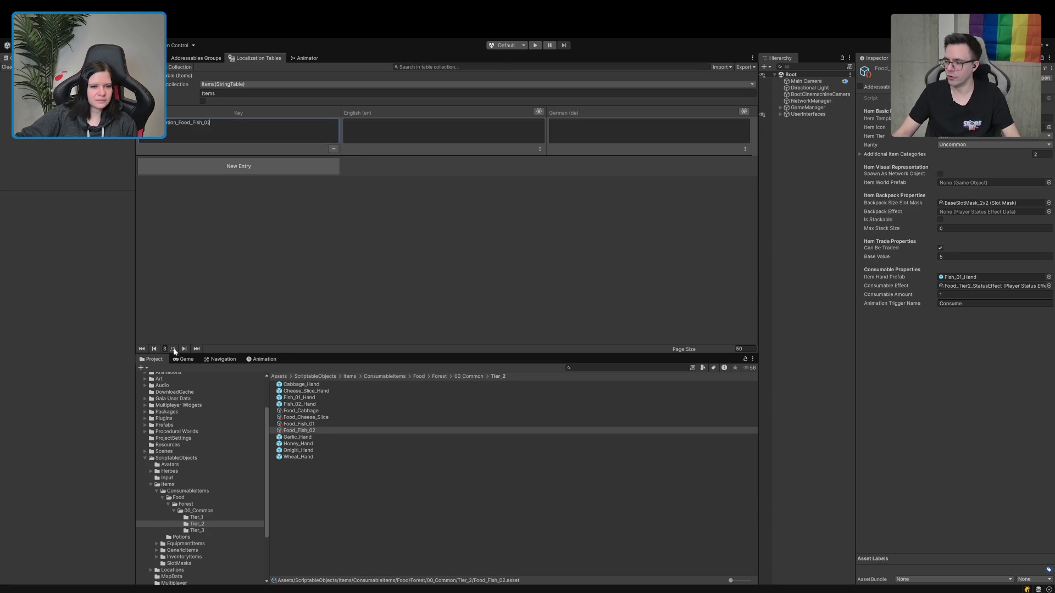
Assign Fish_02_Hand as the Item Hand Prefab of Food_Fish_02.
left_click(155, 349)
mouse_move(759, 145)
left_mouse_down()
mouse_move(739, 396)
mouse_move(773, 147)
mouse_move(773, 337)
left_mouse_up()
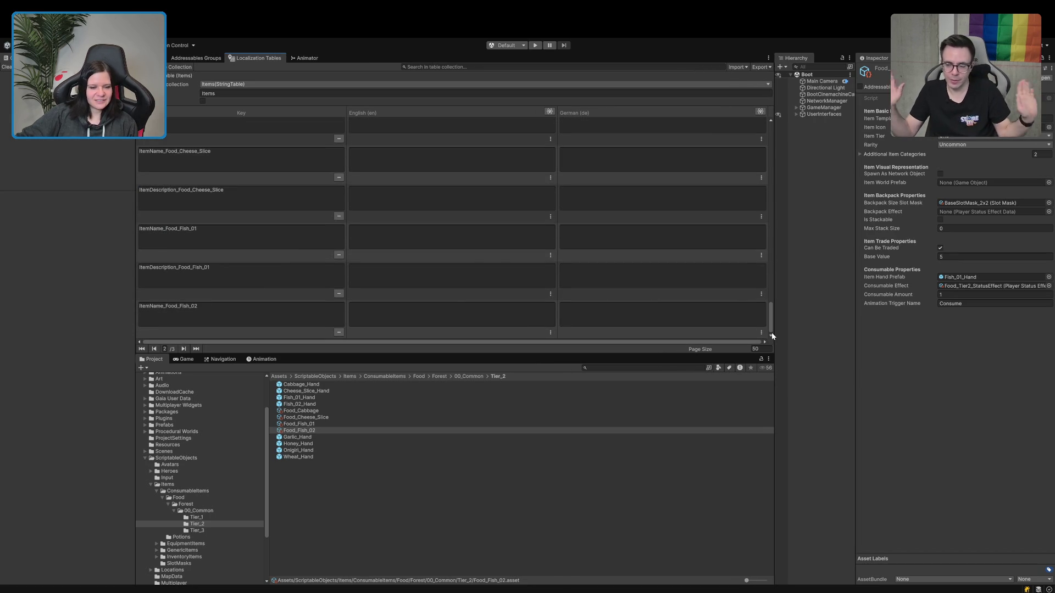
left_click(184, 349)
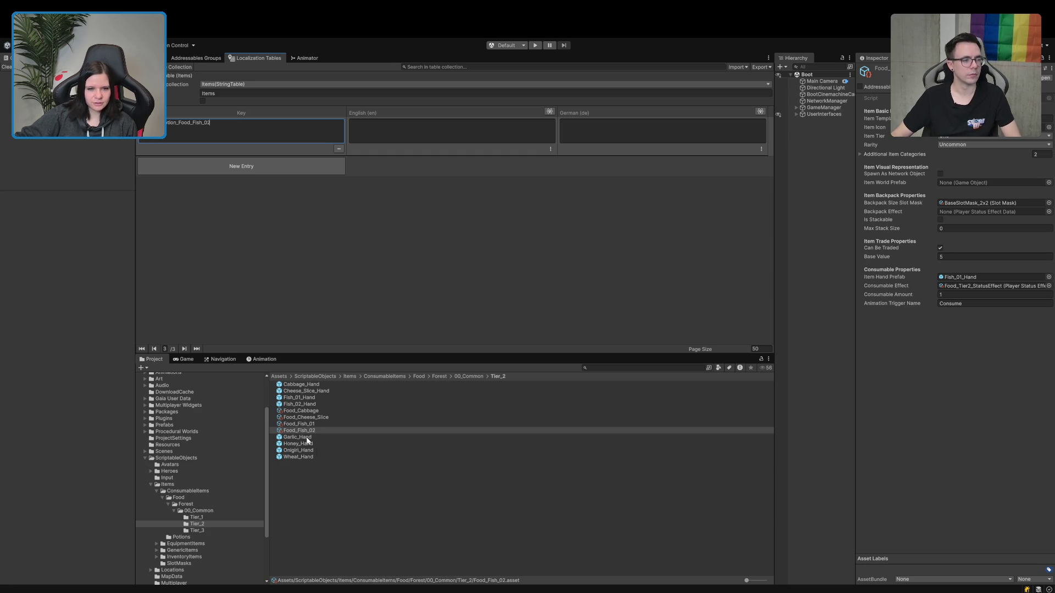
mouse_move(296, 405)
left_mouse_down()
mouse_move(360, 405)
mouse_move(956, 281)
left_mouse_up()
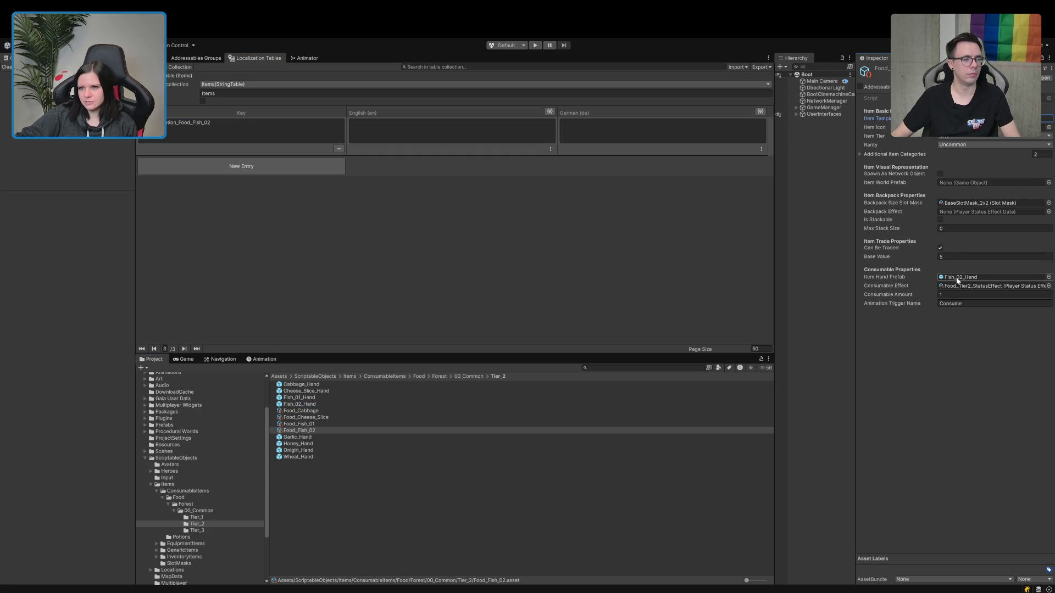
left_click(305, 431)
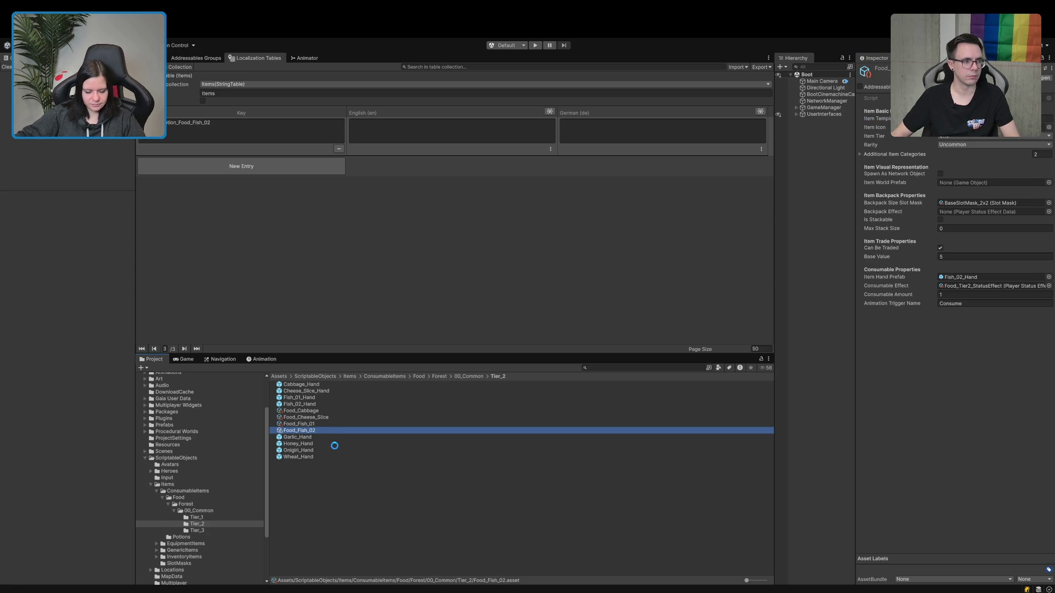
Duplicate Food_Fish_02 as Food_Garlic and add ItemName_ and ItemDescription_ localization entries.
key("ctrl+d")
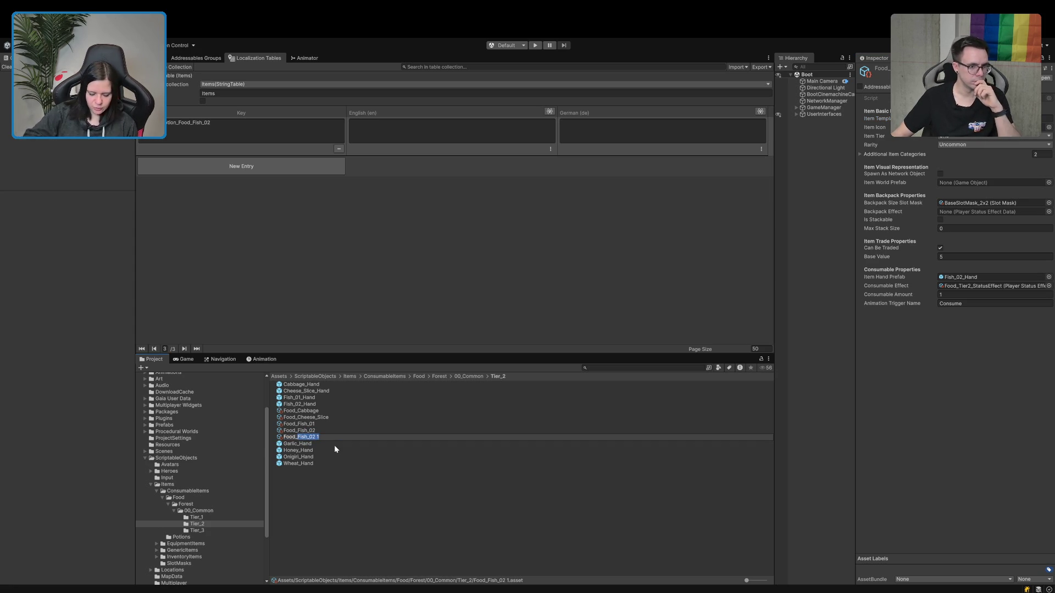
type("Food_Garlic")
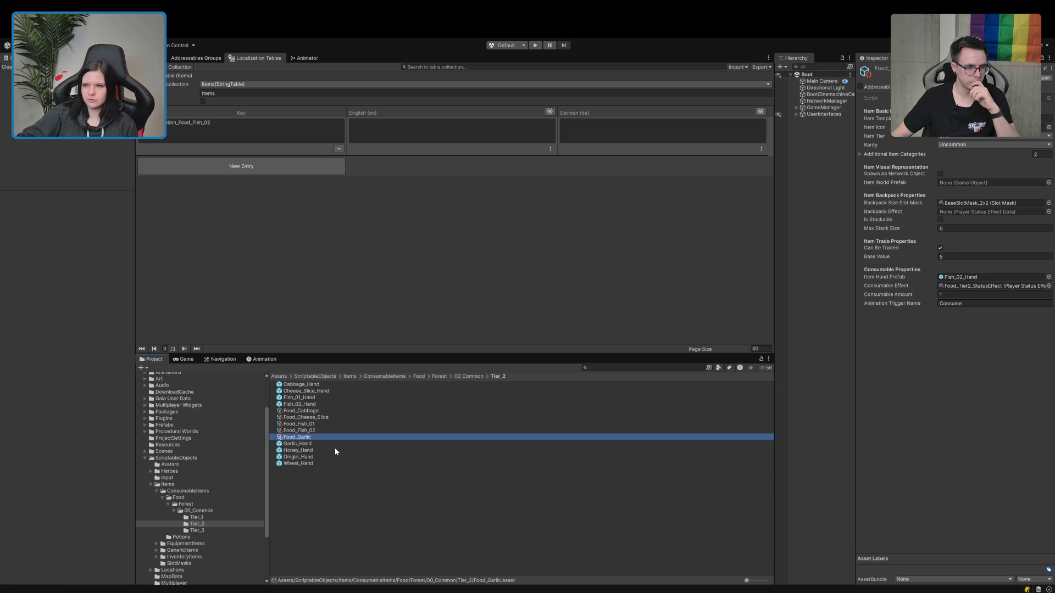
left_click(1009, 119)
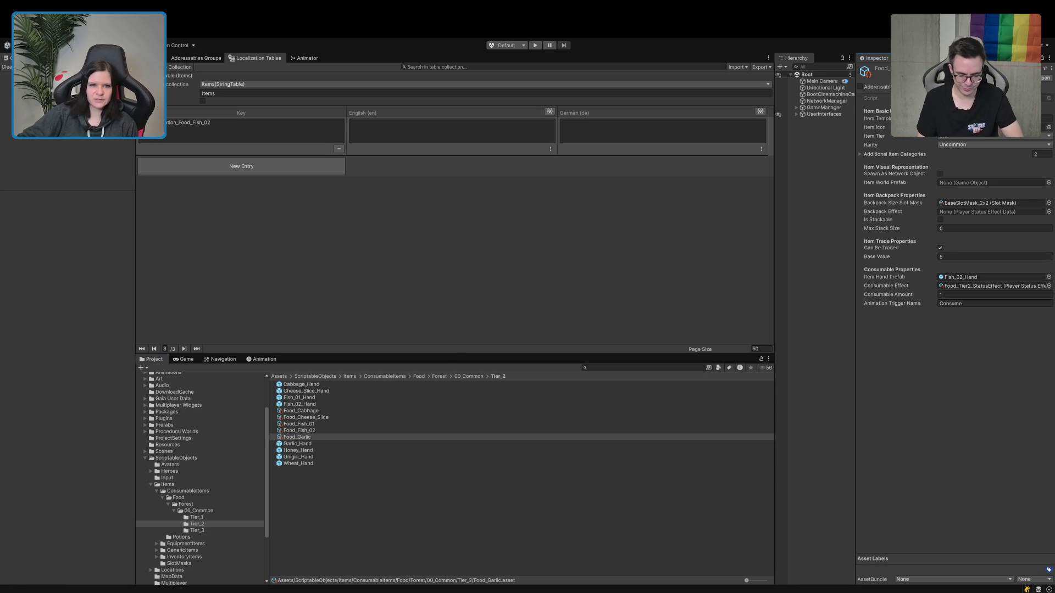
left_click(232, 167)
type("ItemName_")
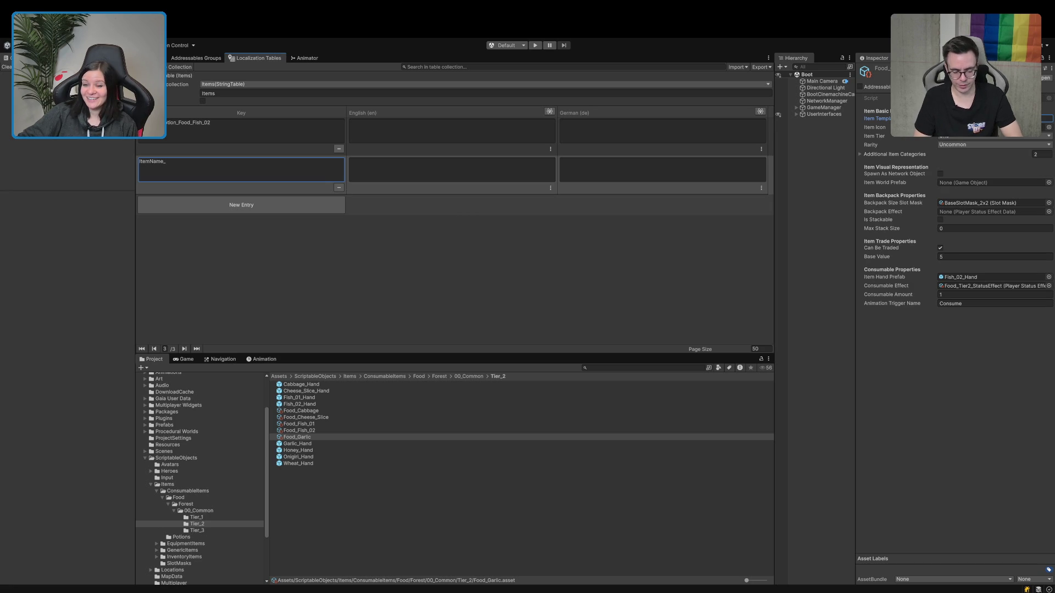
left_click(185, 204)
type("ItemDescription_")
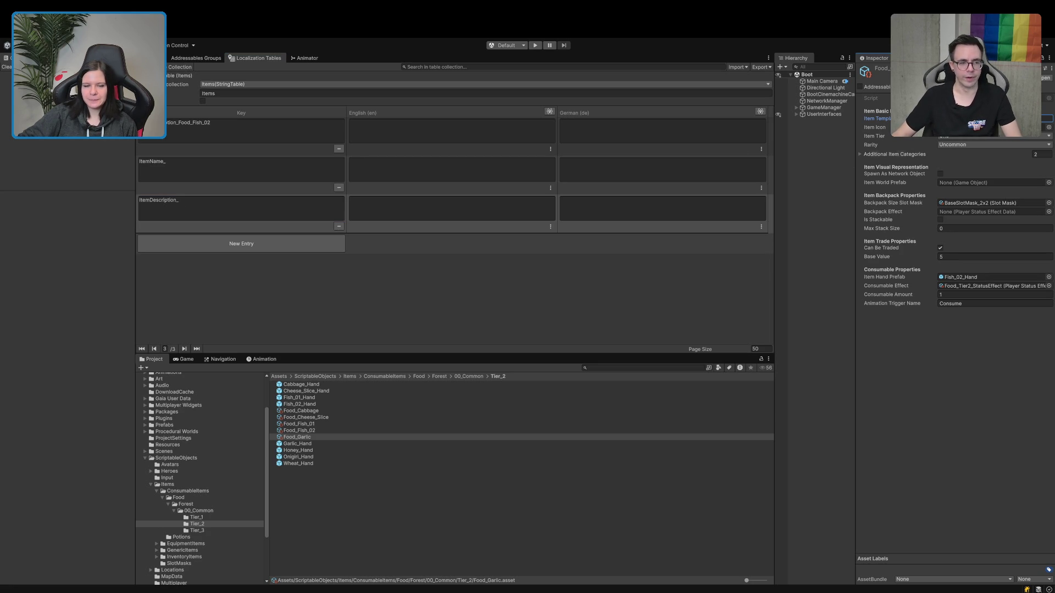
Complete the keys as ItemName_Food_Garlic and ItemDescription_Food_Garlic, and assign Garlic_Hand as hand prefab.
left_click(235, 165)
key("End")
type("Food_Garlic")
left_click(215, 203)
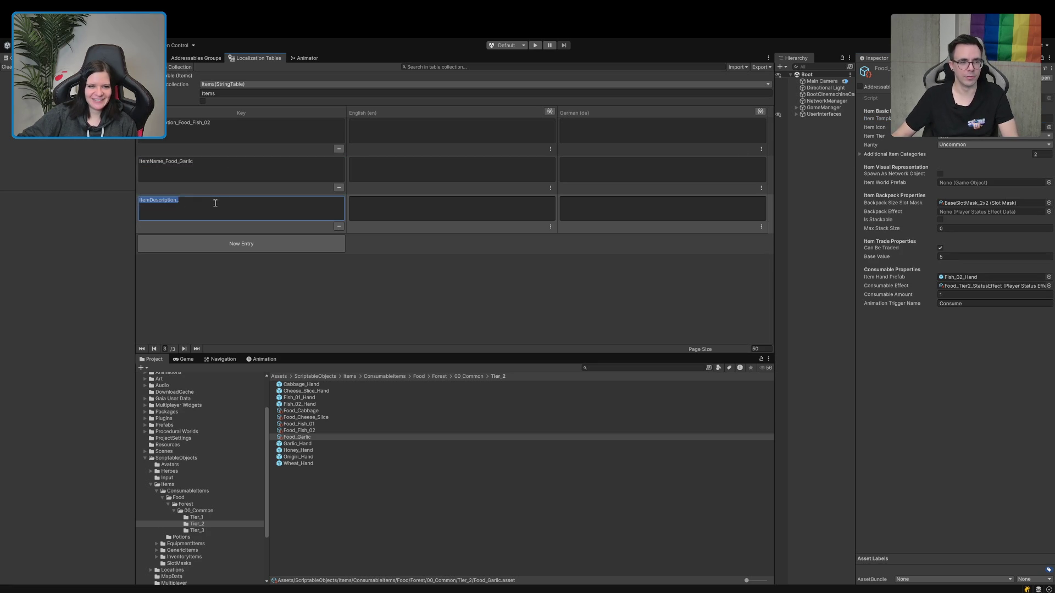
left_click(217, 203)
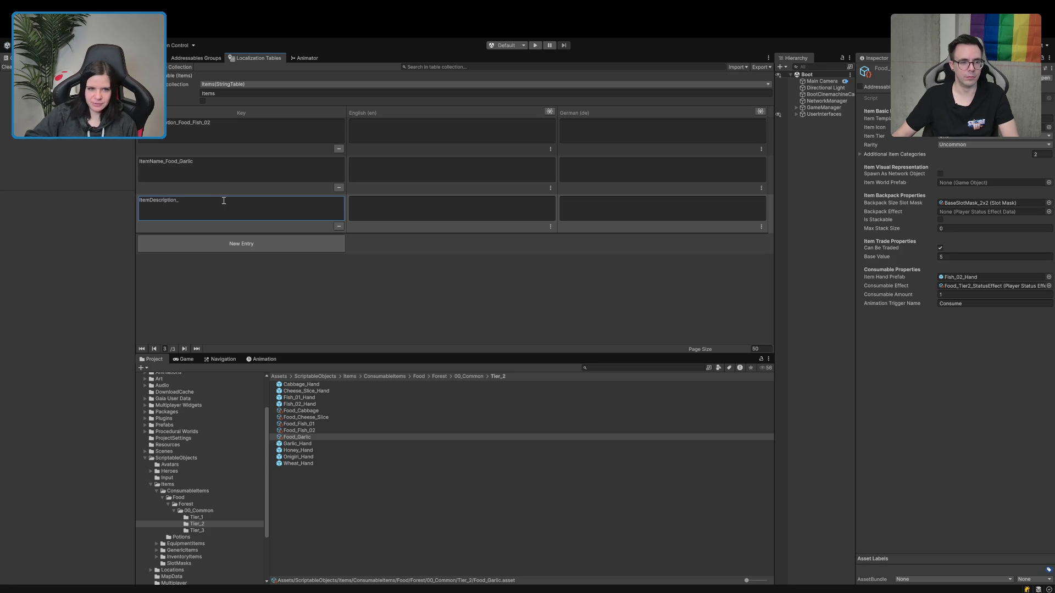
double_click(220, 201)
key("End")
type("Food_Garlic")
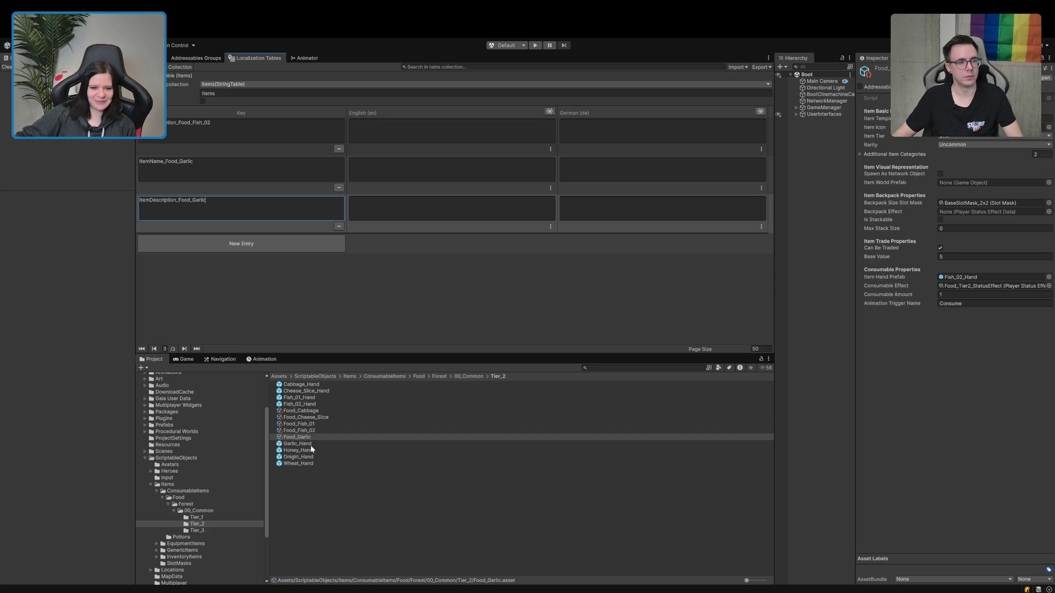
mouse_move(299, 444)
left_mouse_down()
mouse_move(742, 396)
mouse_move(967, 277)
left_mouse_up()
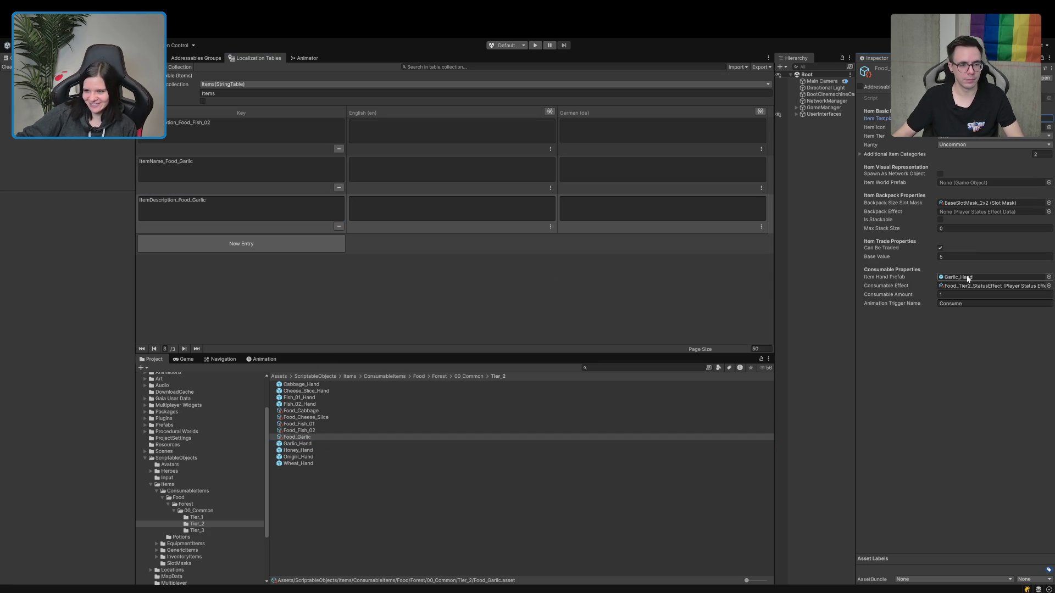
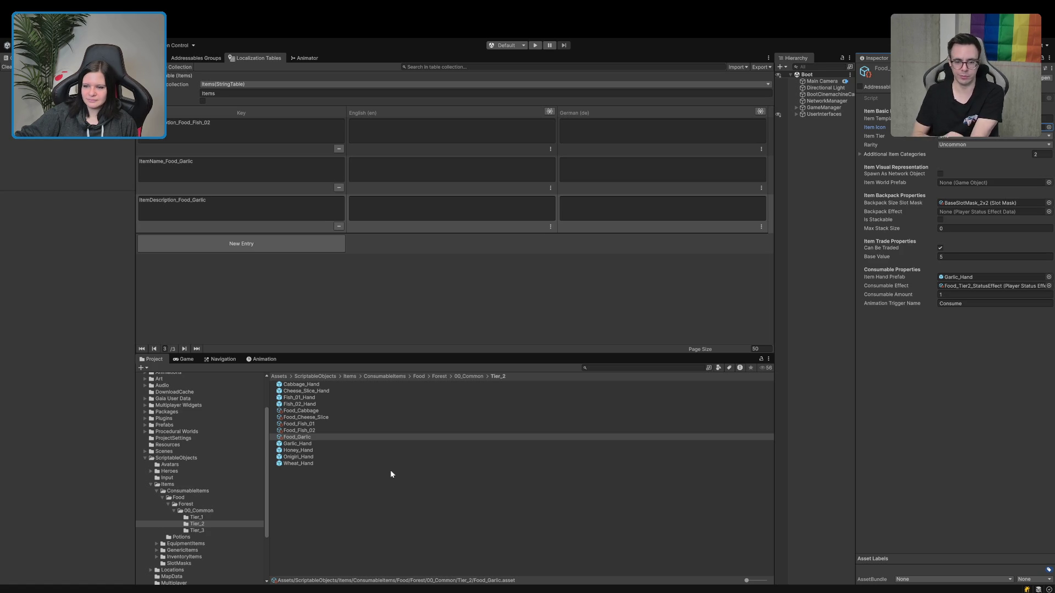
Duplicate Food_Garlic in Tier_2, rename the copy Food_Honey, and start a new Items table entry.
left_click(326, 437)
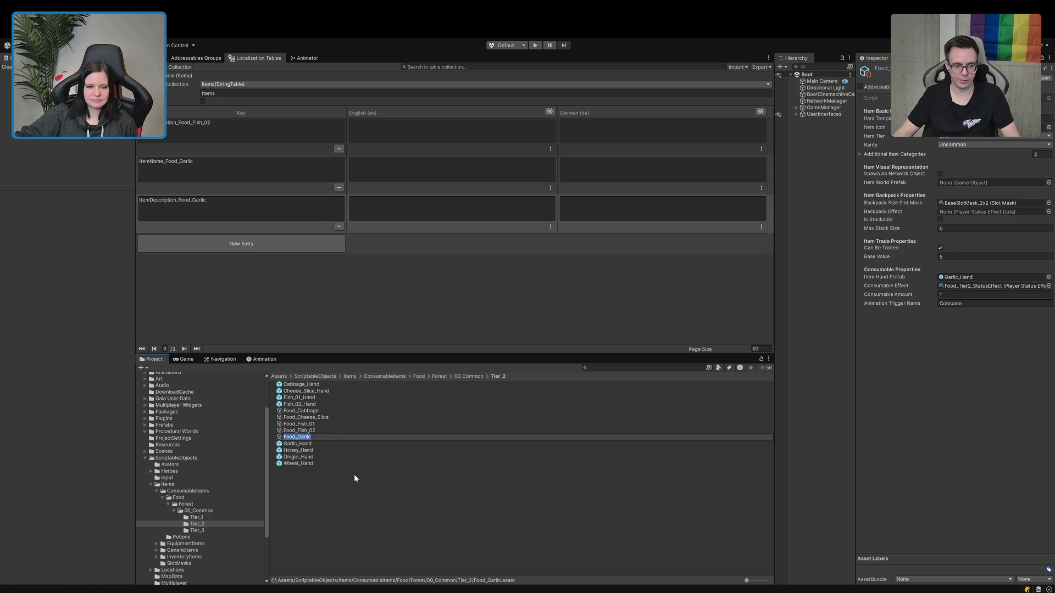
key("Return")
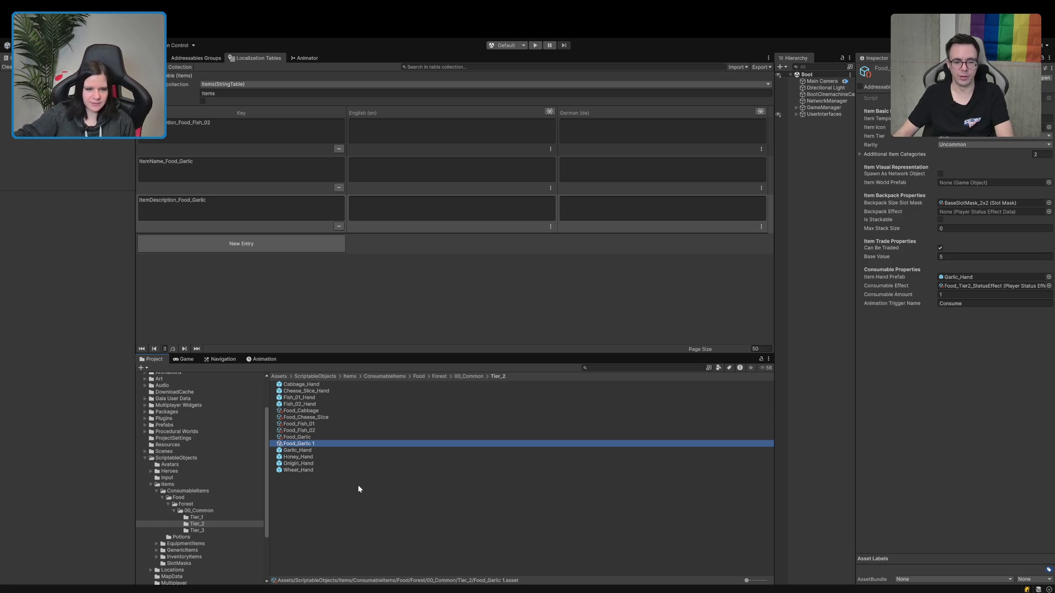
left_click(294, 457)
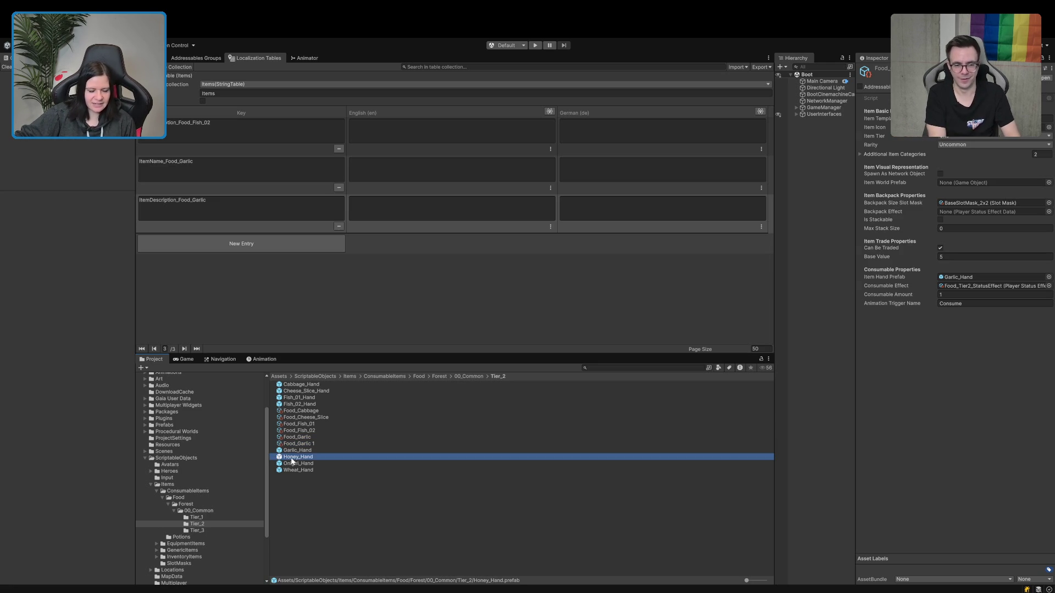
left_click(296, 458)
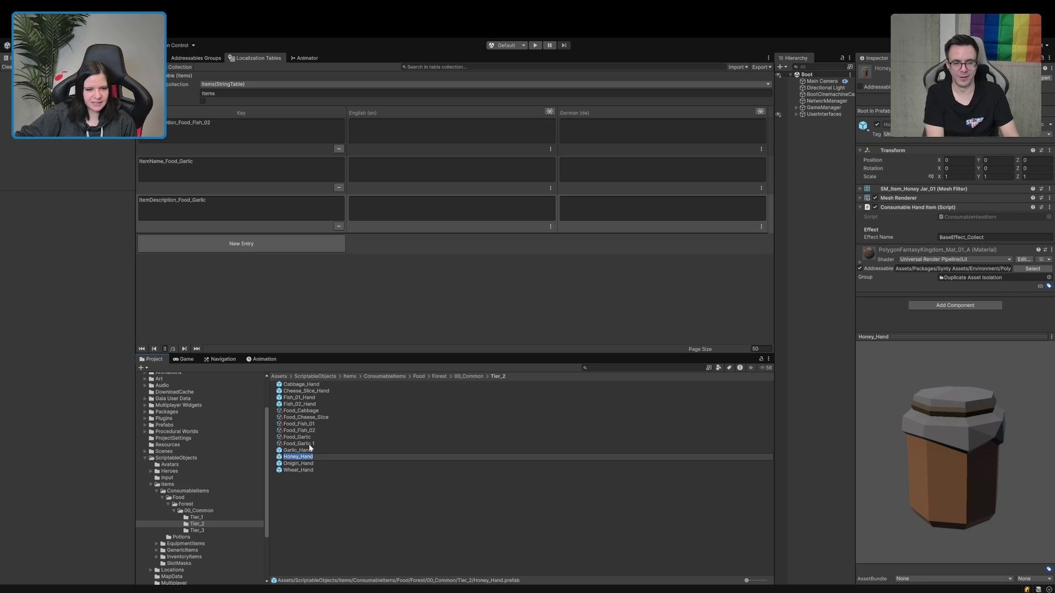
left_click(309, 444)
left_click(310, 445)
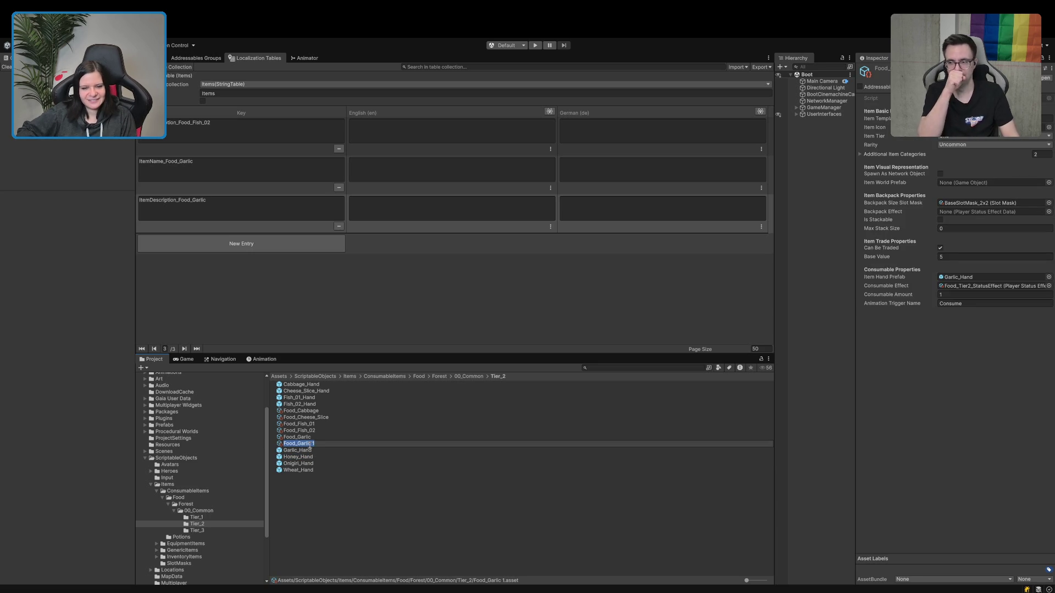
type("Honey_H")
type("y")
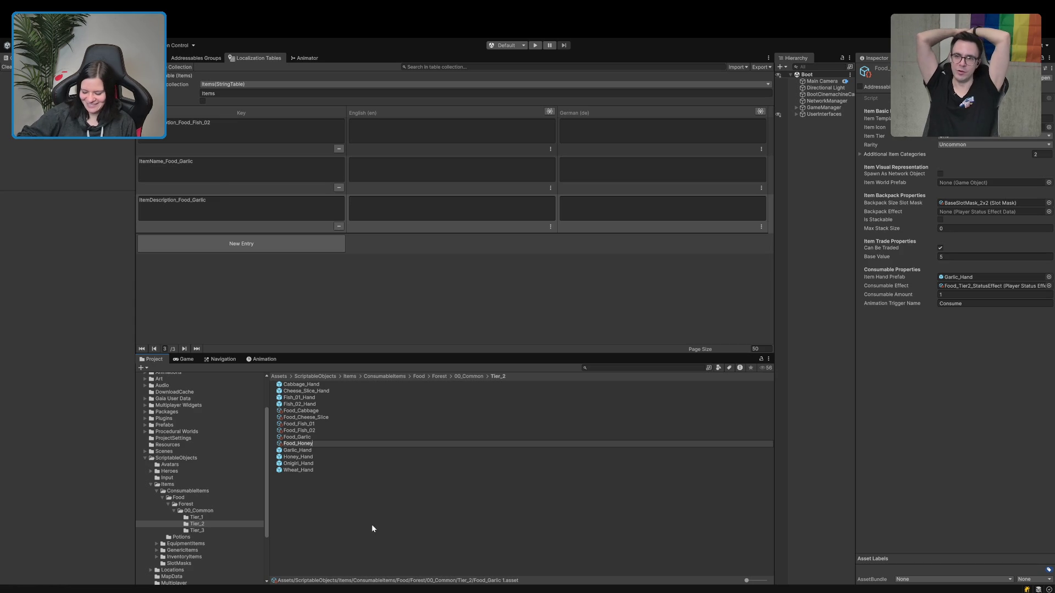
key("Return")
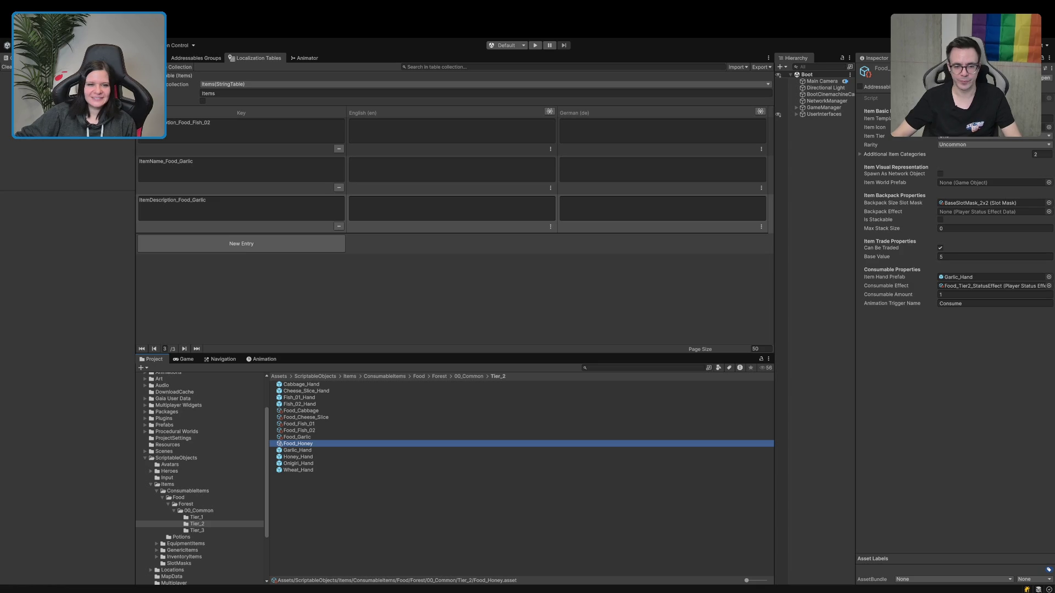
left_click(217, 245)
Add the ItemName_Food_Honey and ItemDescription_Food_Honey keys to the Items table.
left_click(217, 246)
type("ItemName_")
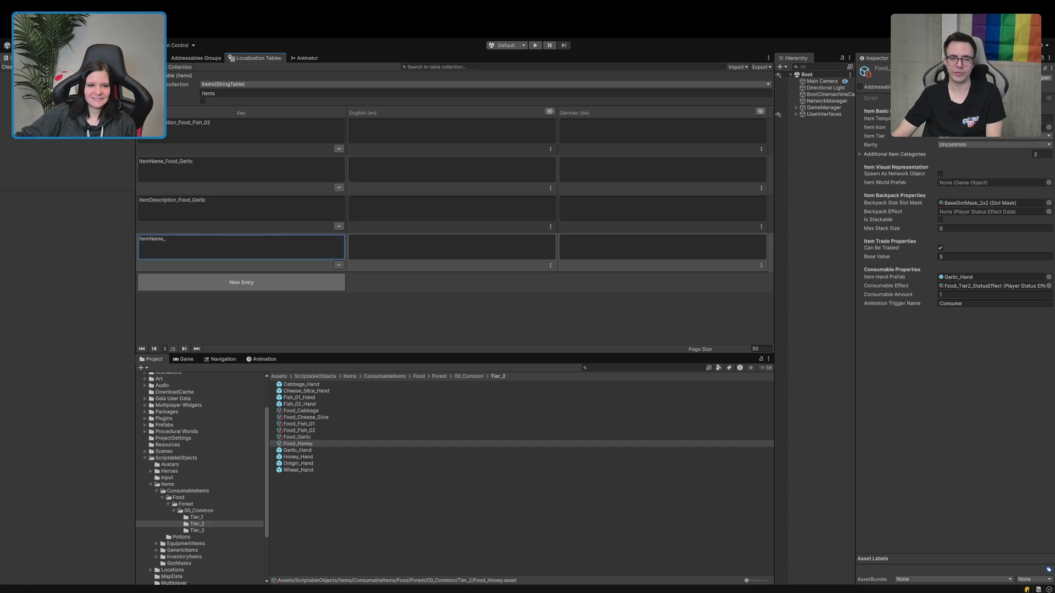
left_click(224, 281)
left_click(208, 295)
type("ItemDescription_")
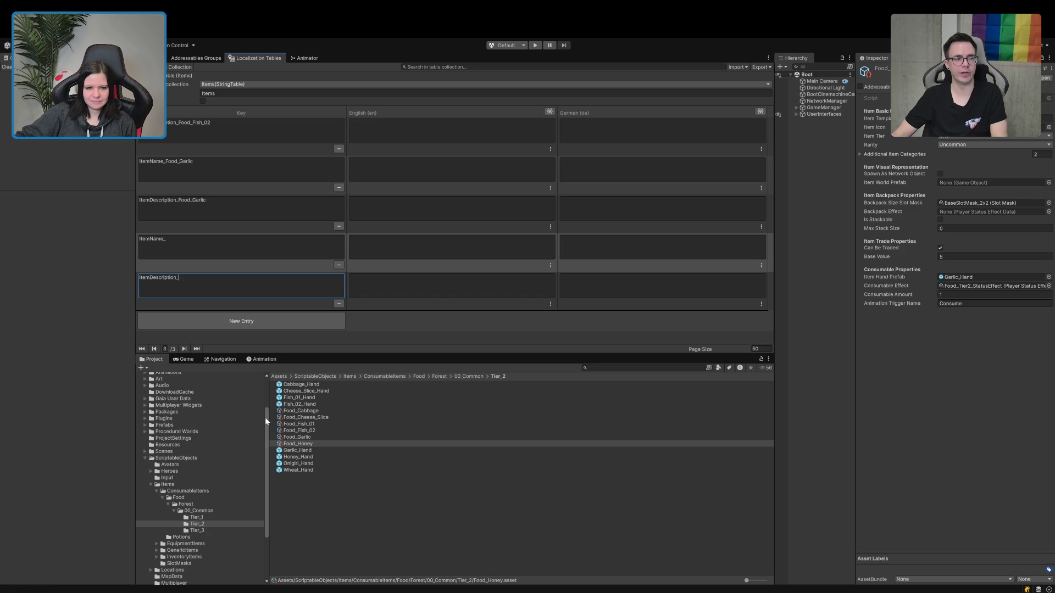
left_click(307, 444)
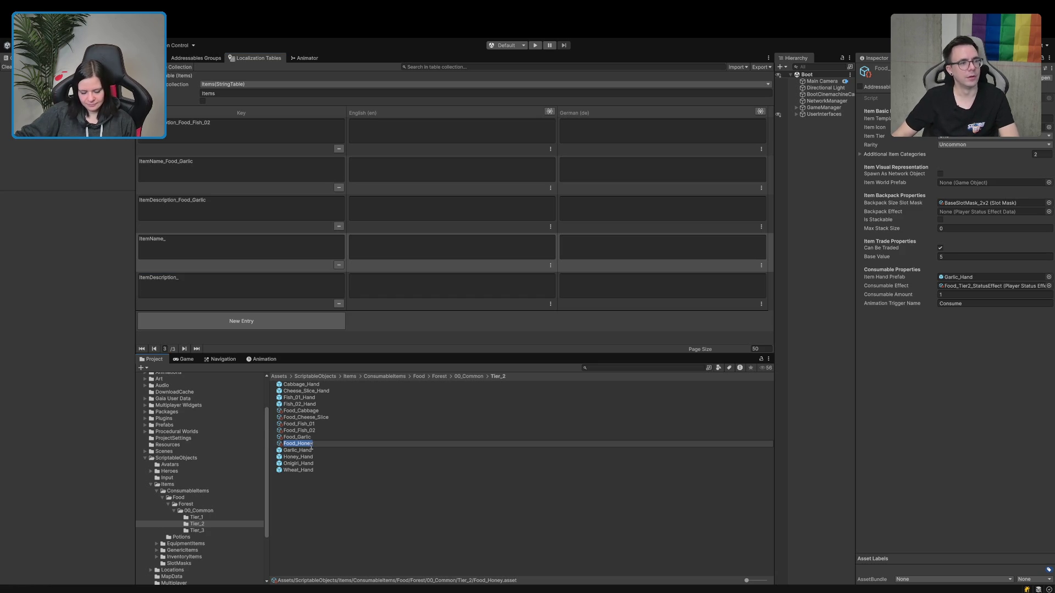
left_click(989, 118)
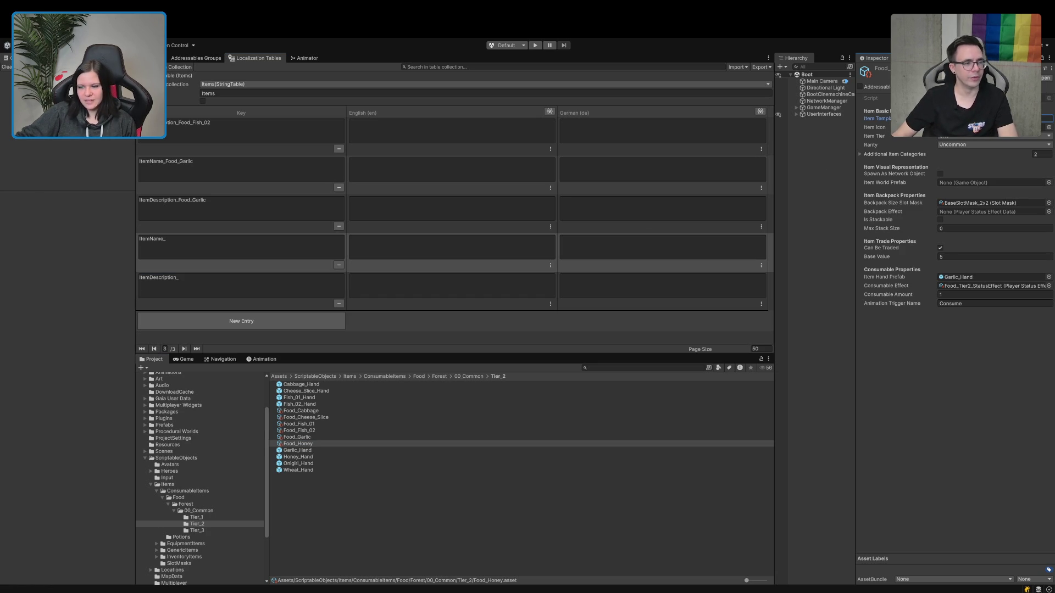
left_click(264, 247)
type("Food_Honey")
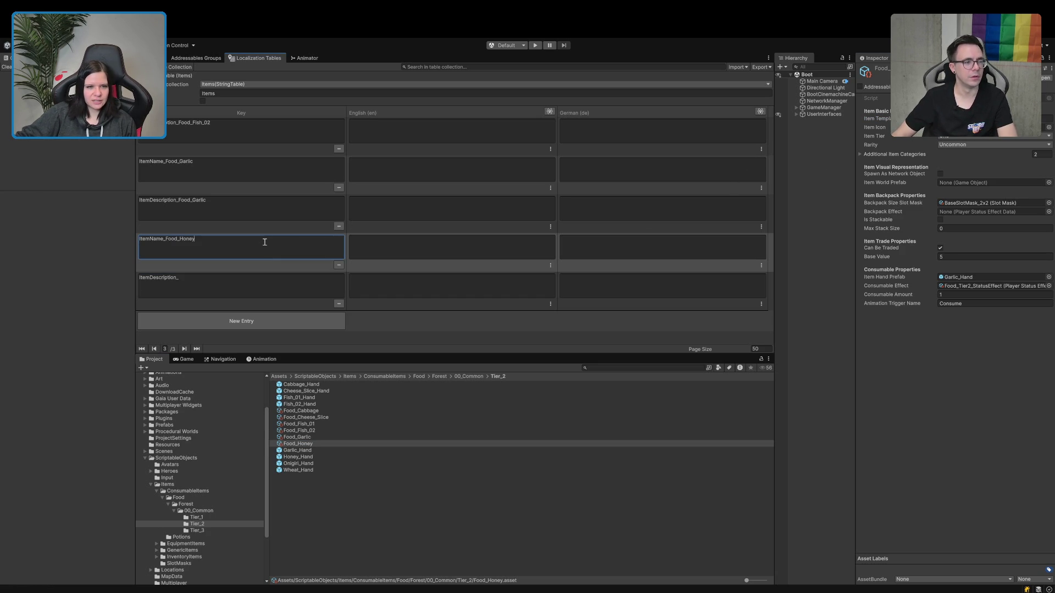
left_click(255, 282)
type("Food_Honey")
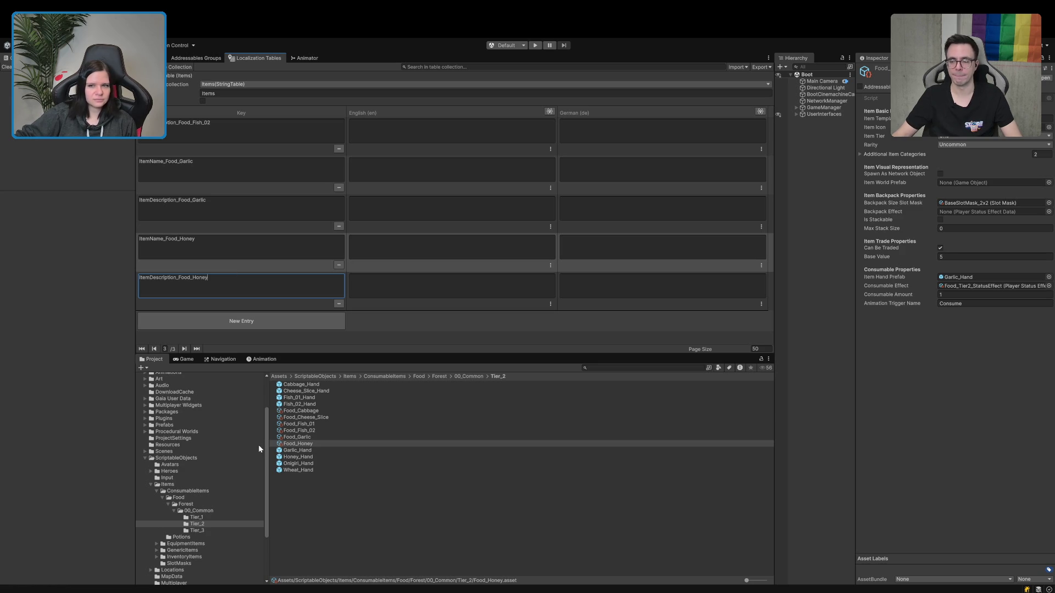
Assign Honey_Hand as Food_Honey's Item Hand Prefab.
left_click(1047, 129)
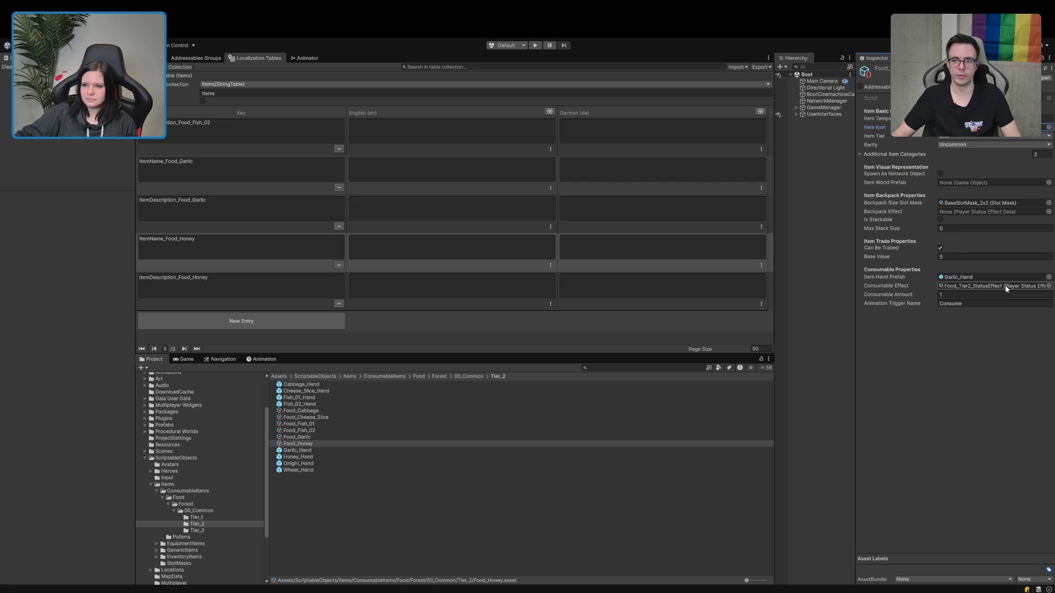
left_click(1048, 278)
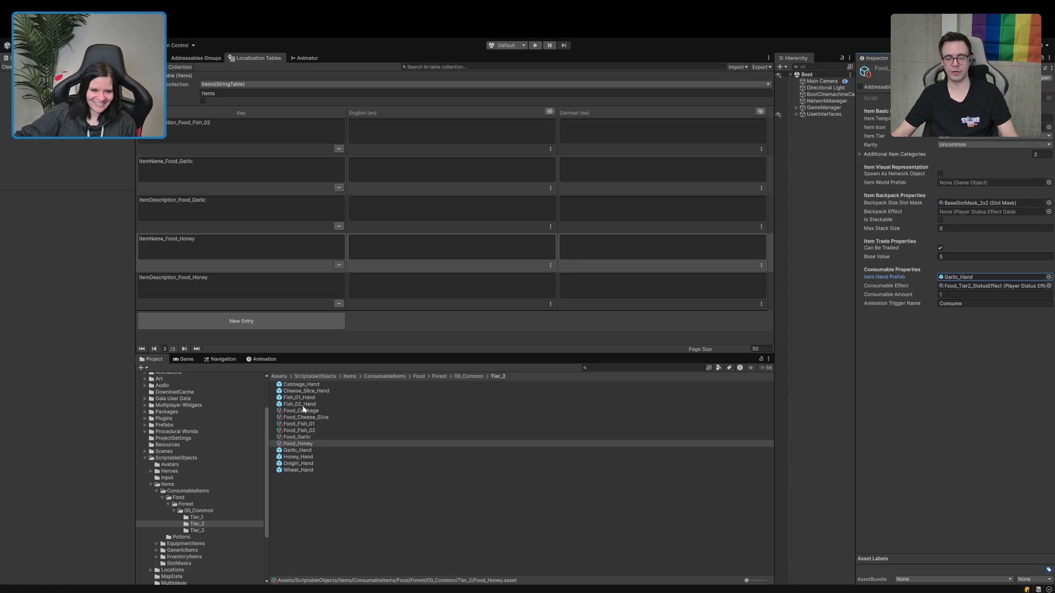
left_click_drag(298, 457, 965, 279)
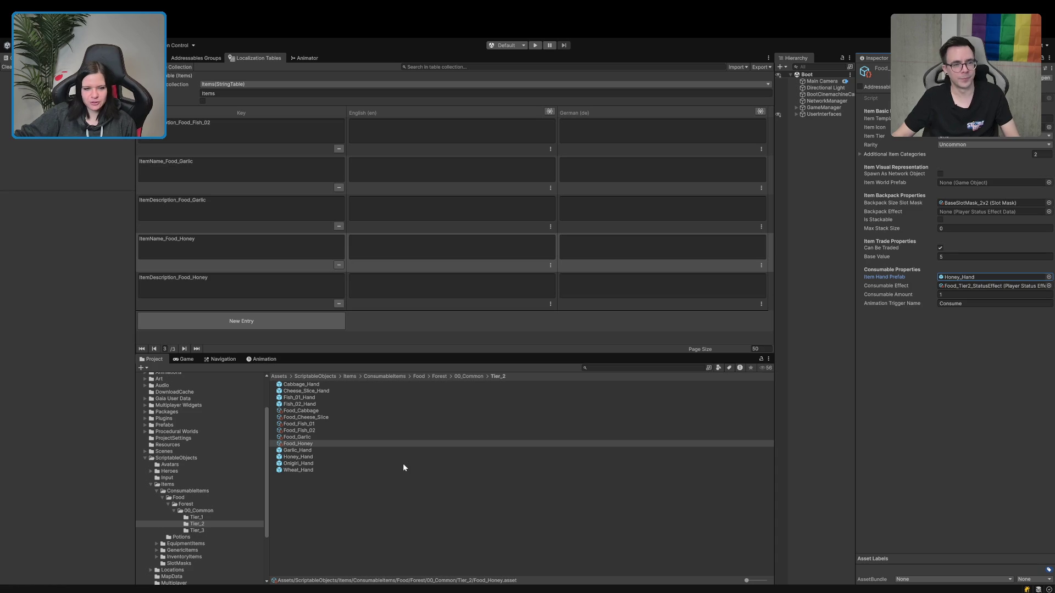
left_click(341, 440)
left_click(340, 443)
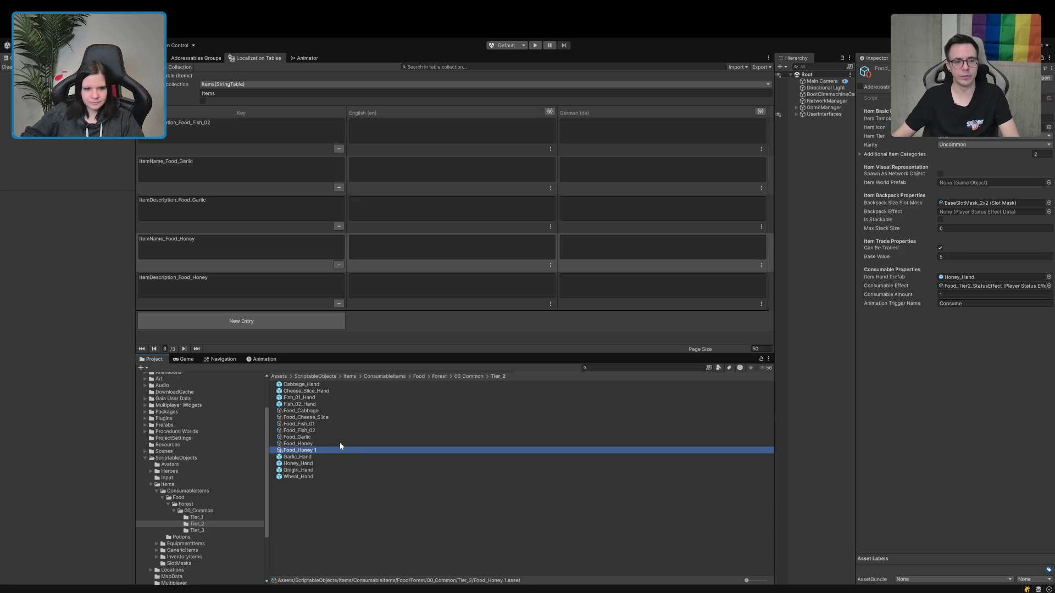
Rename the duplicated item to Food_Onigiri.
key("BackSpace")
key("BackSpace")
key("BackSpace")
type("Onigiri")
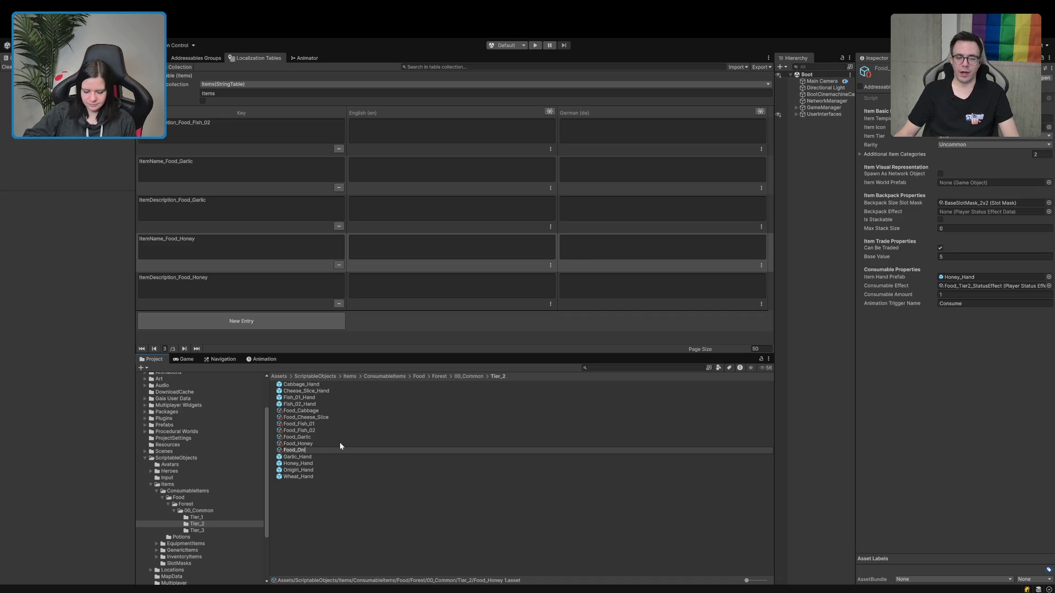
key("ctrl+a")
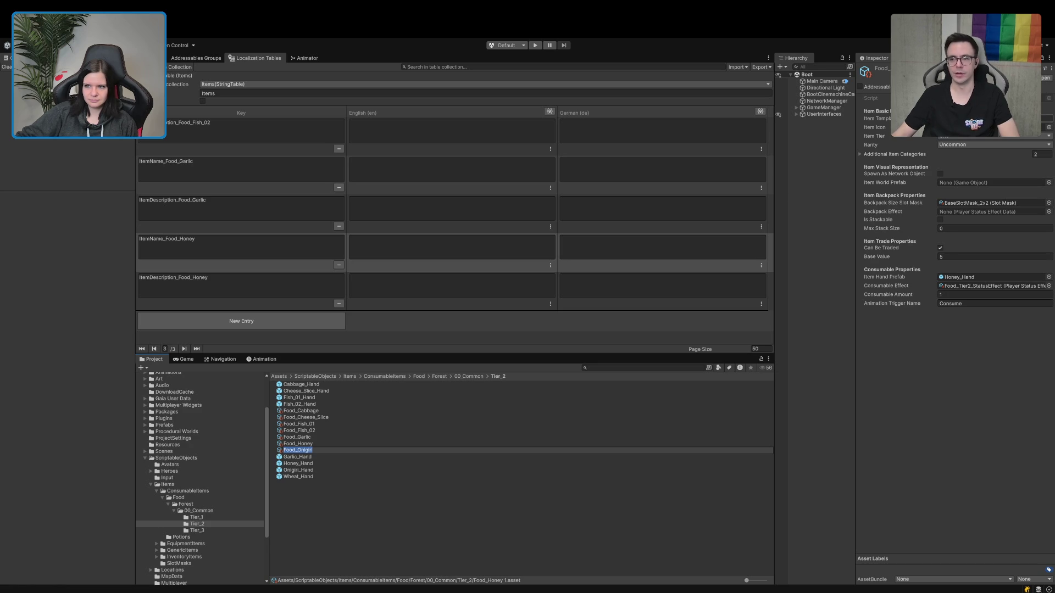
left_click(1047, 118)
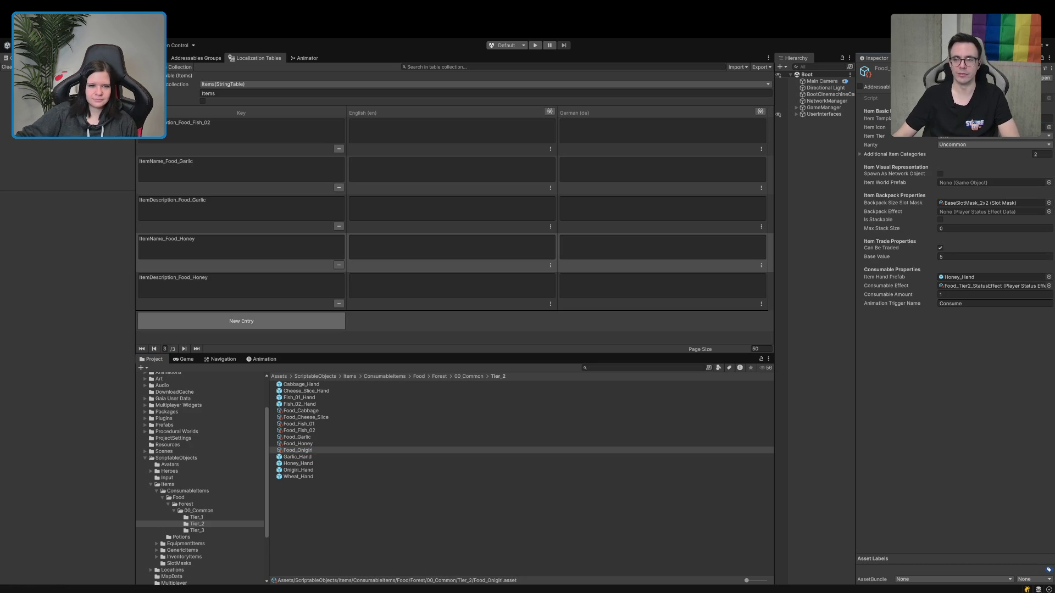
Add the ItemName_Food_Onigiri and ItemDescription_Food_Onigiri keys to the Items table.
left_click(241, 321)
left_click(242, 293)
type("ItemName_")
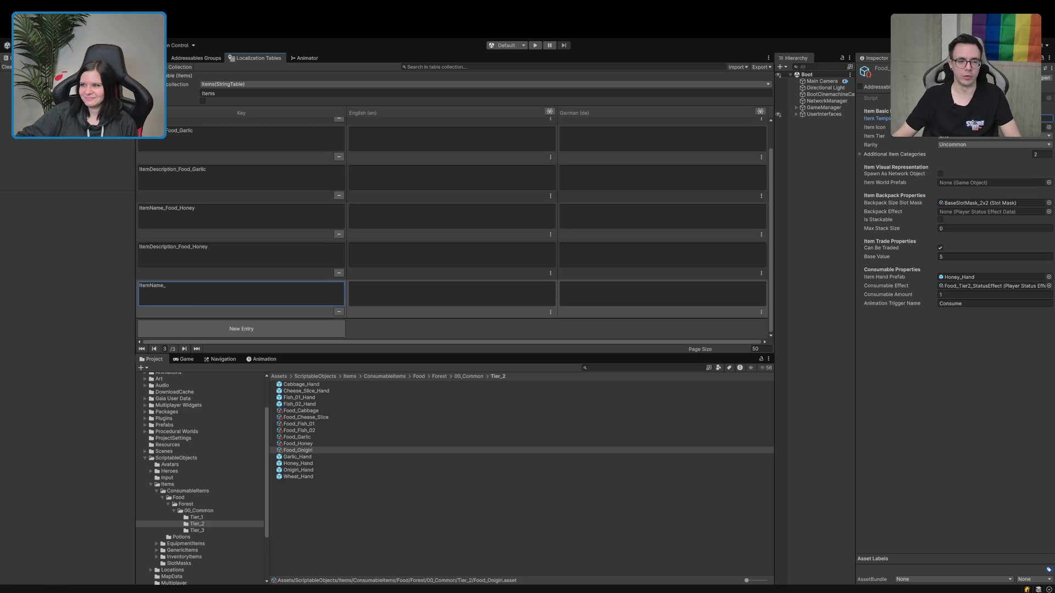
left_click(227, 328)
left_click(227, 292)
type("ItemDescription_")
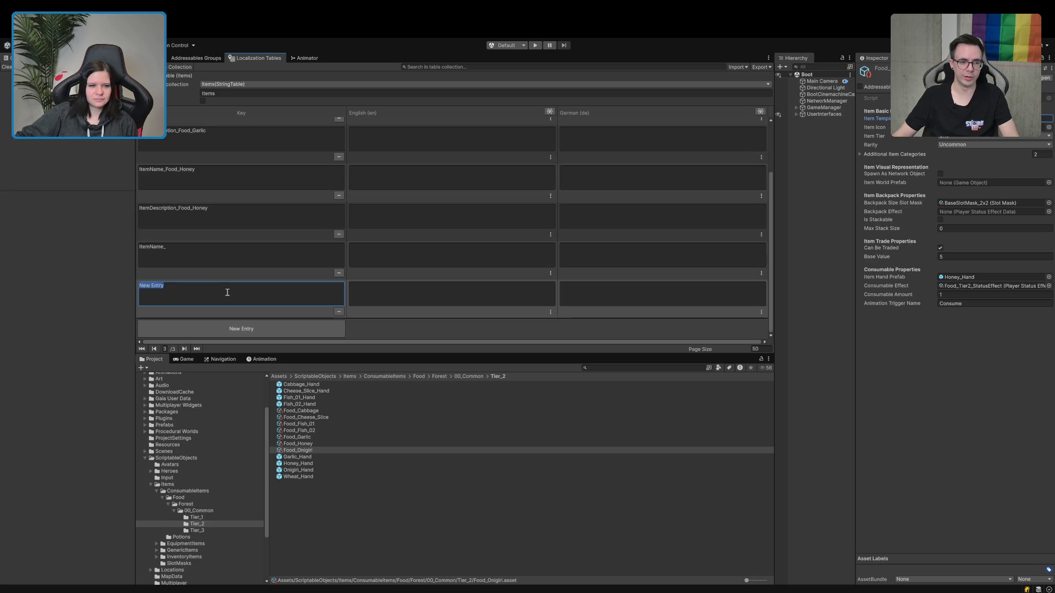
key("Return")
left_click(198, 254)
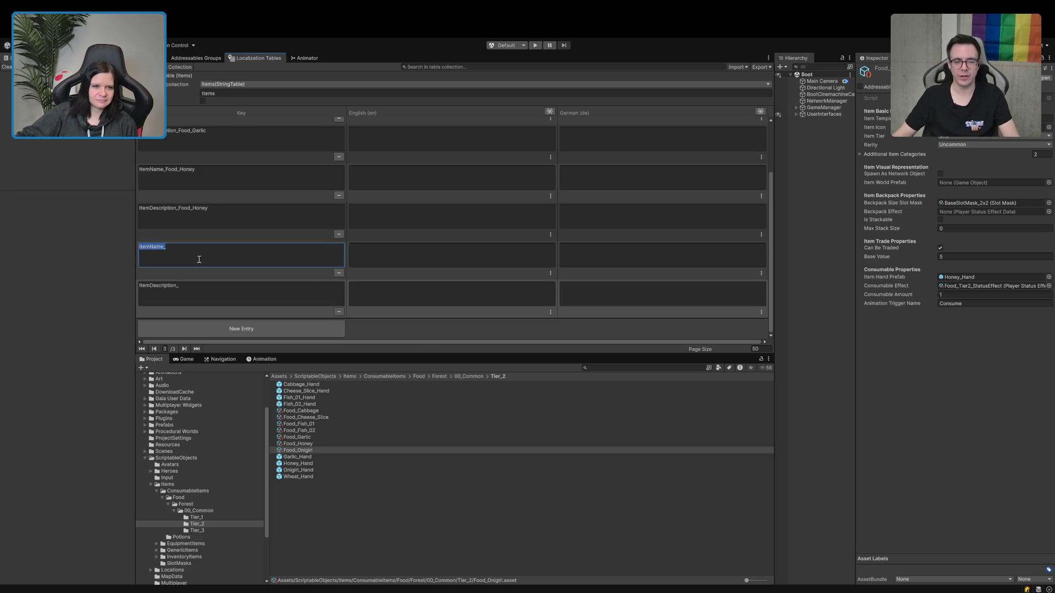
type("Food_Onigiri")
left_click(204, 285)
type("Food_Onigiri")
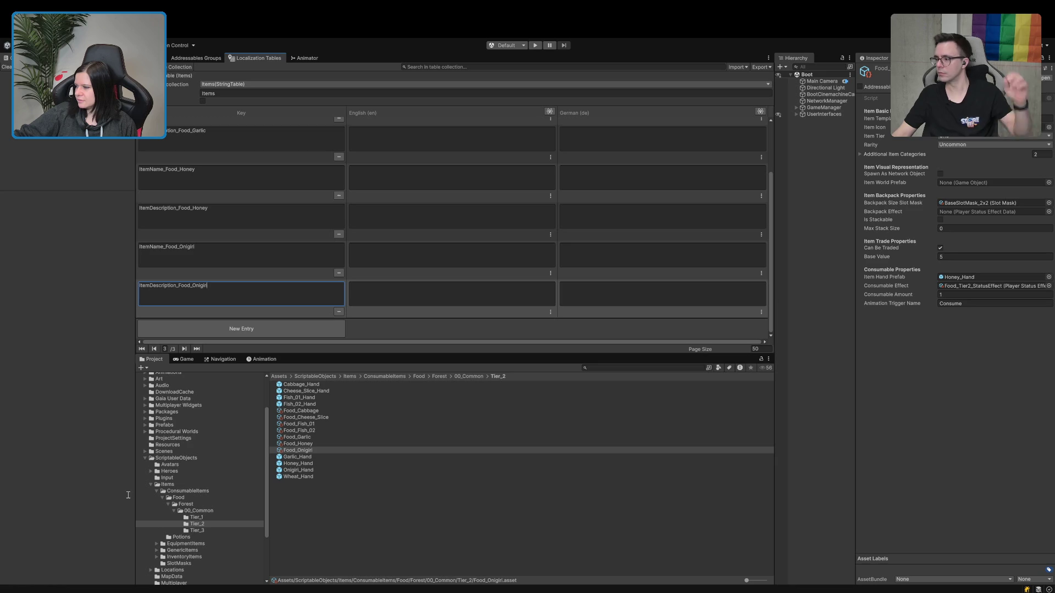
Assign Onigiri_Hand as Food_Onigiri's Item Hand Prefab.
left_click(485, 246)
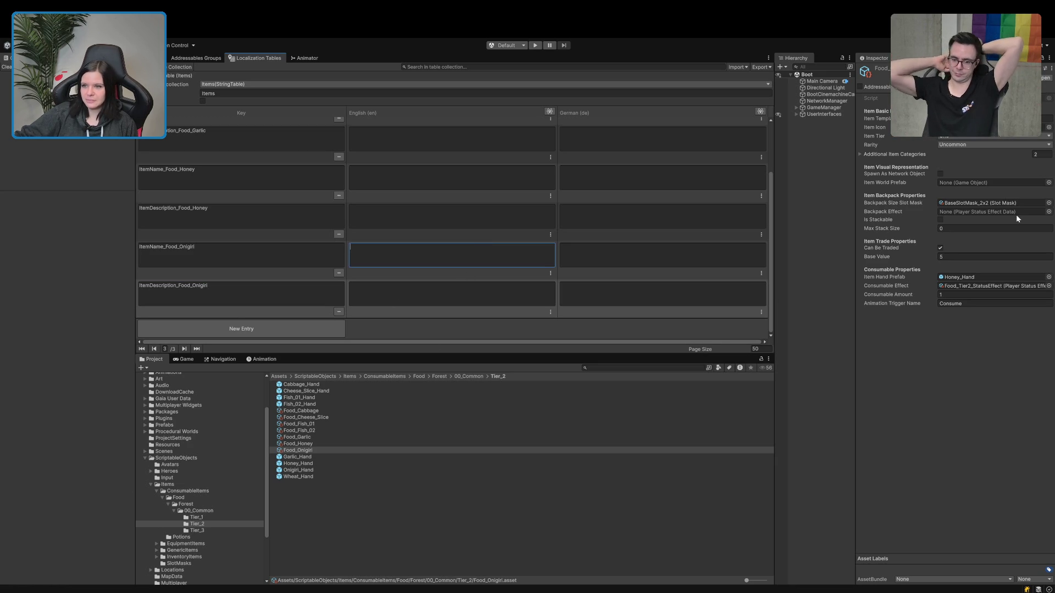
left_click(1050, 128)
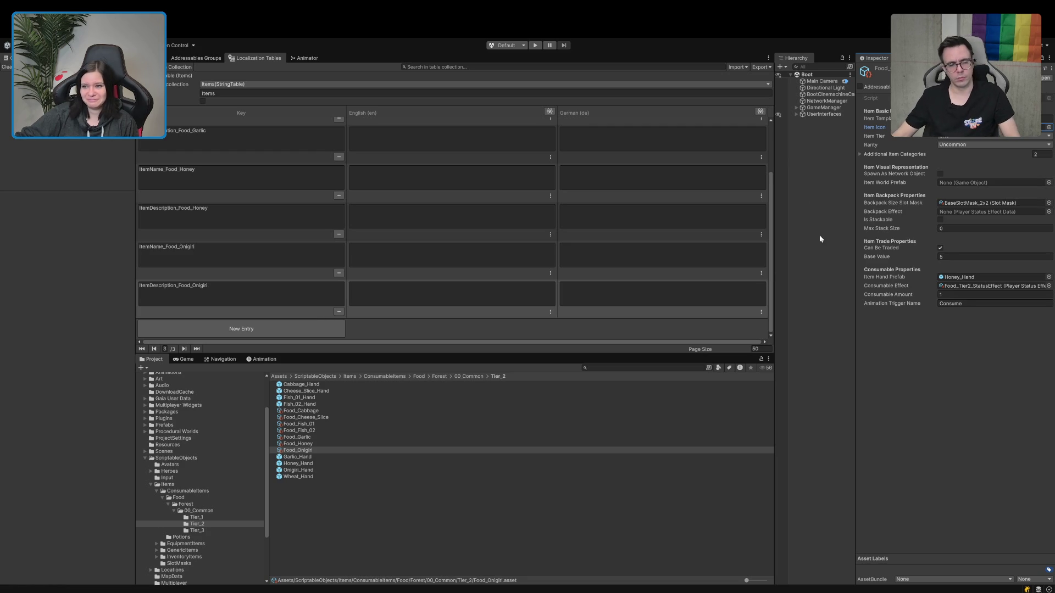
mouse_move(303, 471)
left_mouse_down()
mouse_move(905, 358)
mouse_move(977, 277)
left_mouse_up()
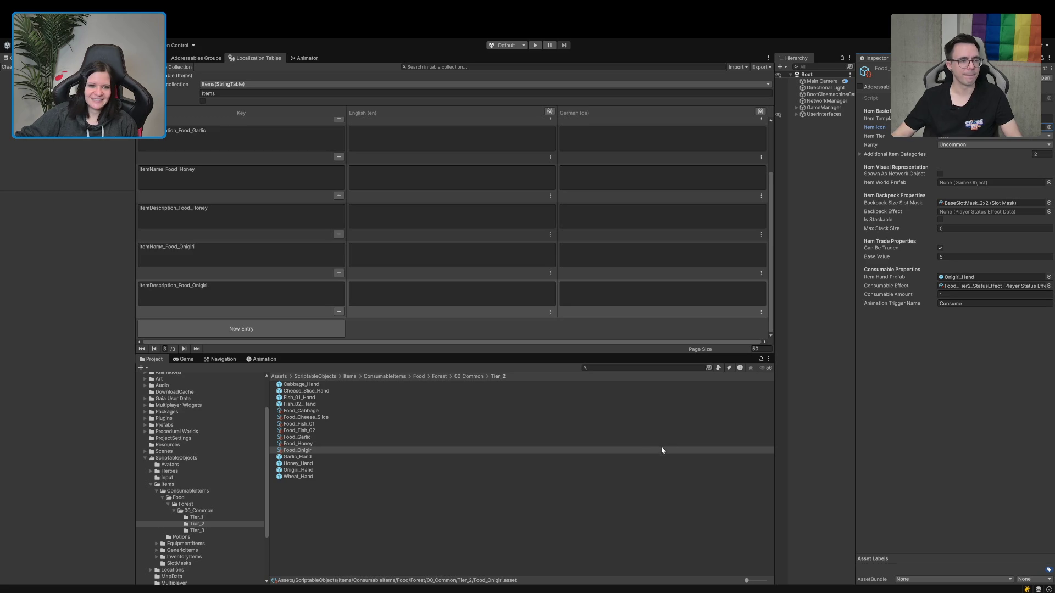
left_click(307, 452)
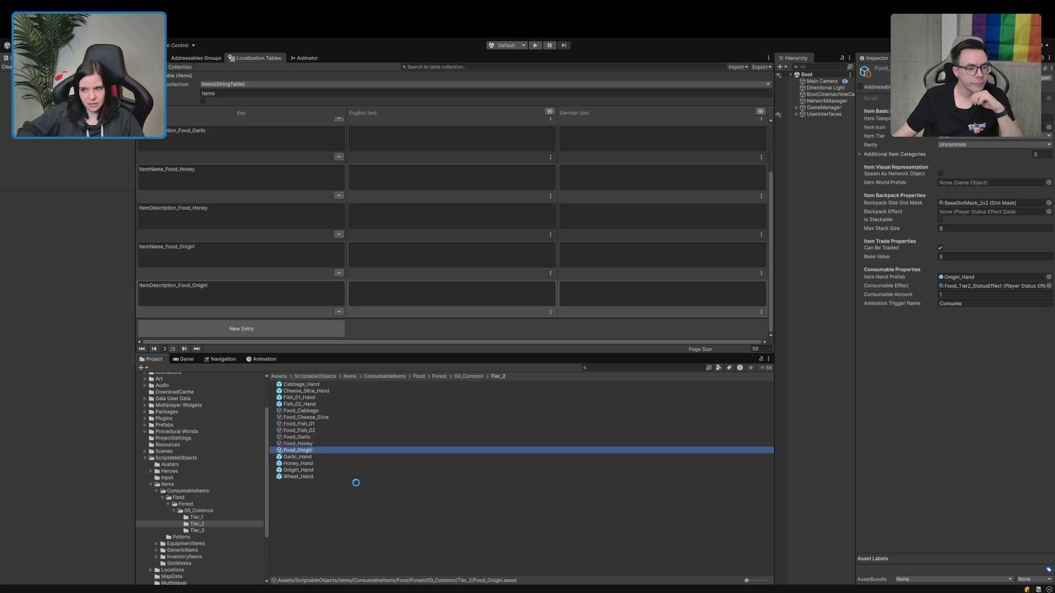
Rename the duplicated Onigiri item to Food_Wheat.
key("F2")
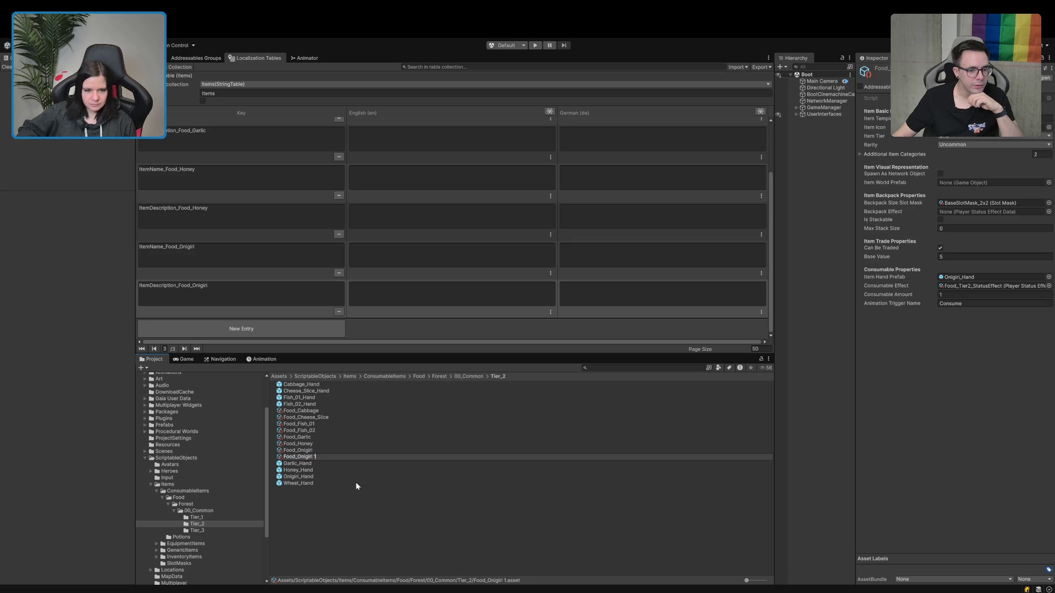
type("Wheat")
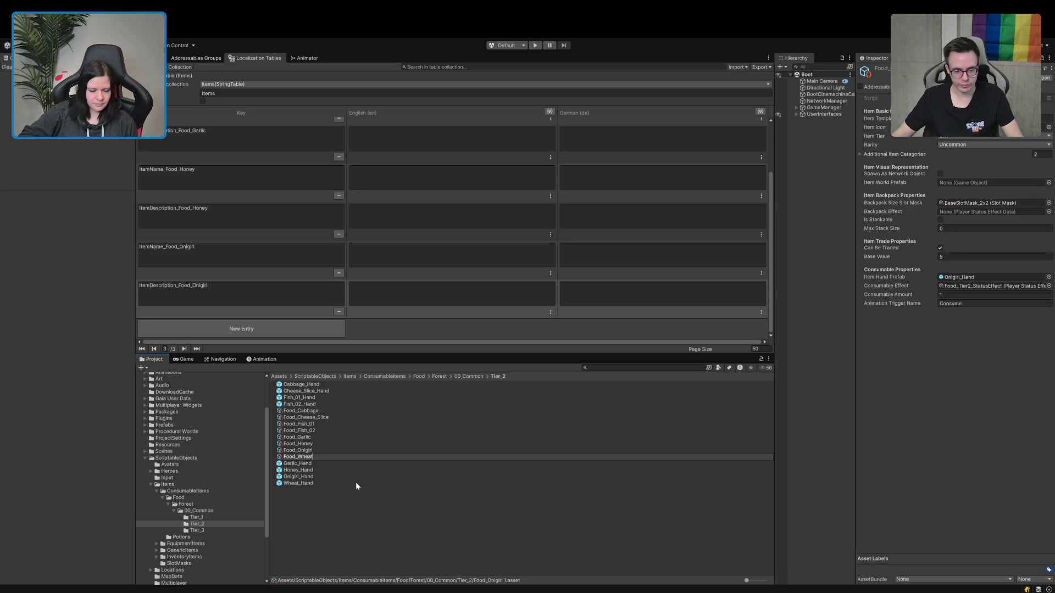
key("Return")
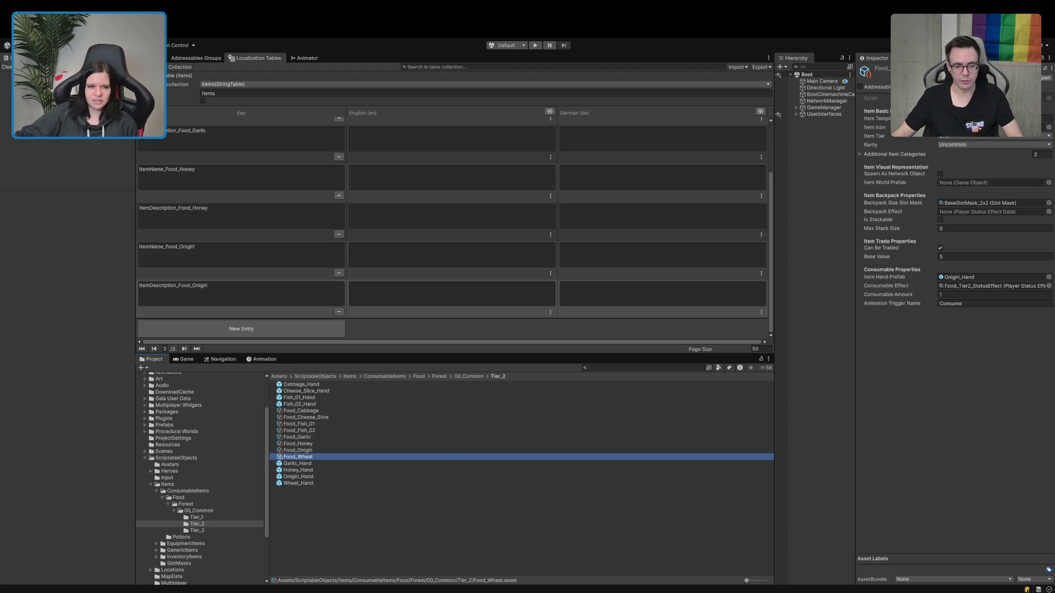
Add the ItemName_Food_Wheat and ItemDescription_Food_Wheat keys to the Items table.
left_click(241, 329)
left_click(232, 295)
type("ItemName_")
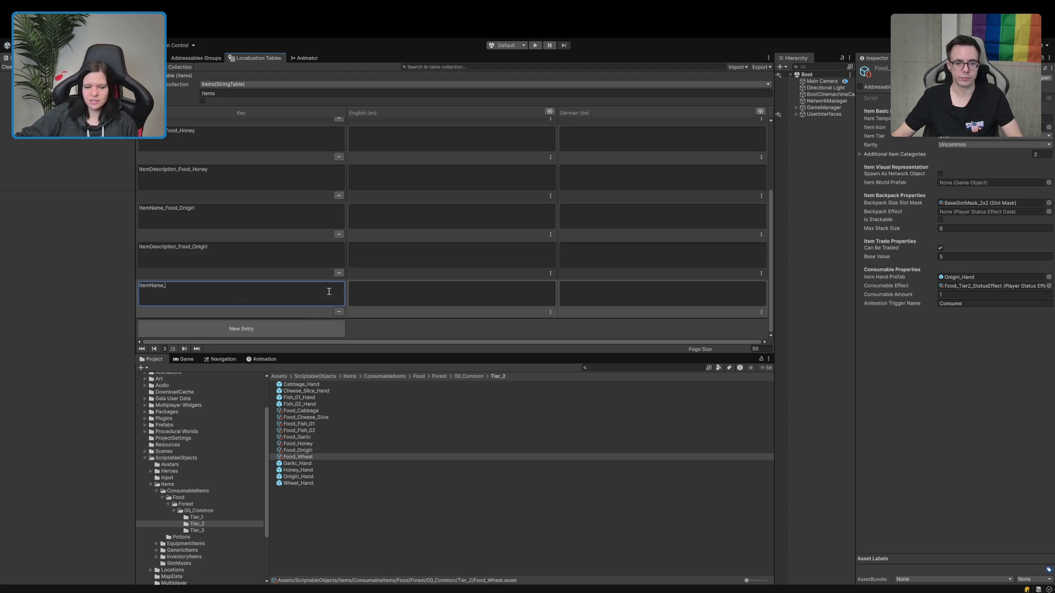
left_click(278, 329)
left_click(265, 297)
type("ItemDescription_")
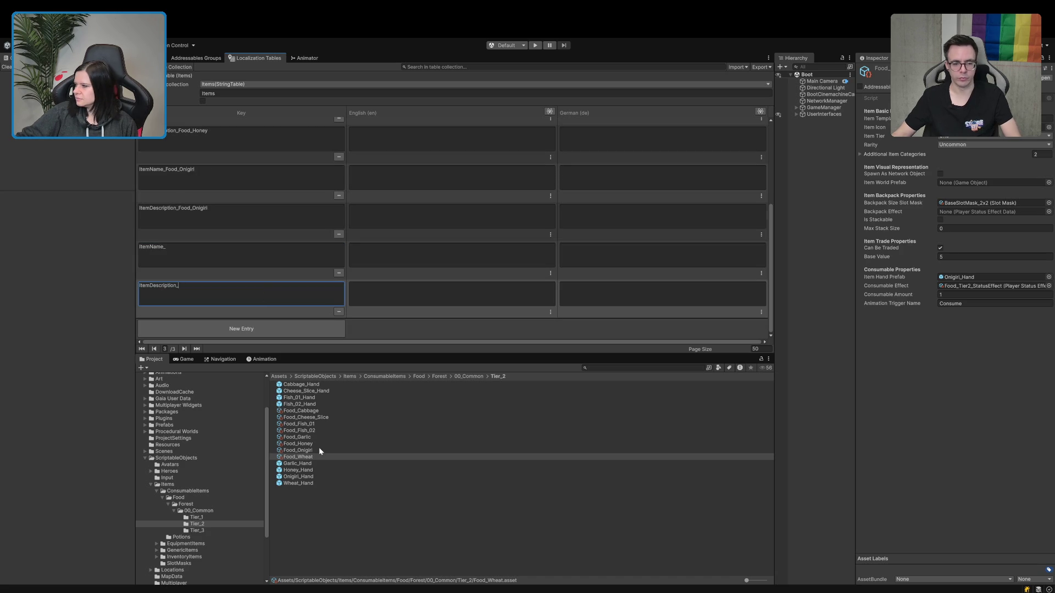
left_click(304, 459)
key("F2")
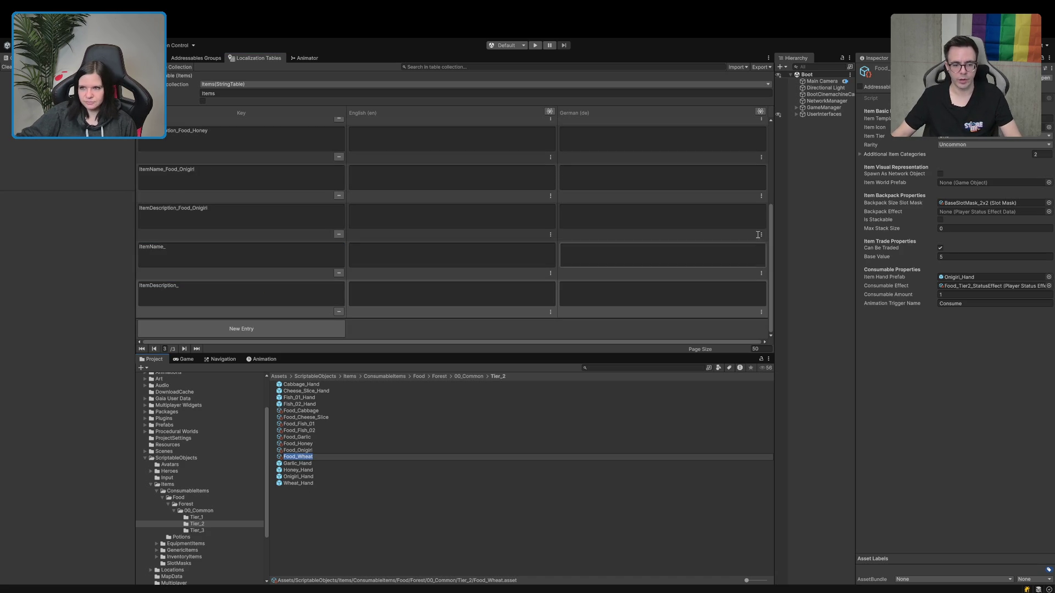
left_click(989, 118)
left_click(216, 256)
type("Food_Wheat")
left_click(214, 287)
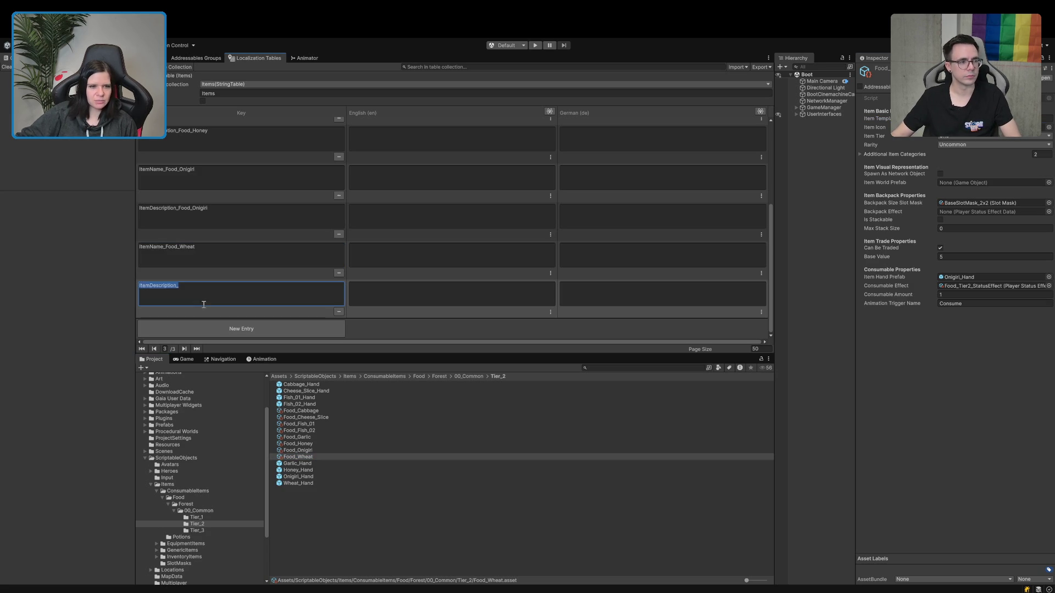
type("Food_Wheat")
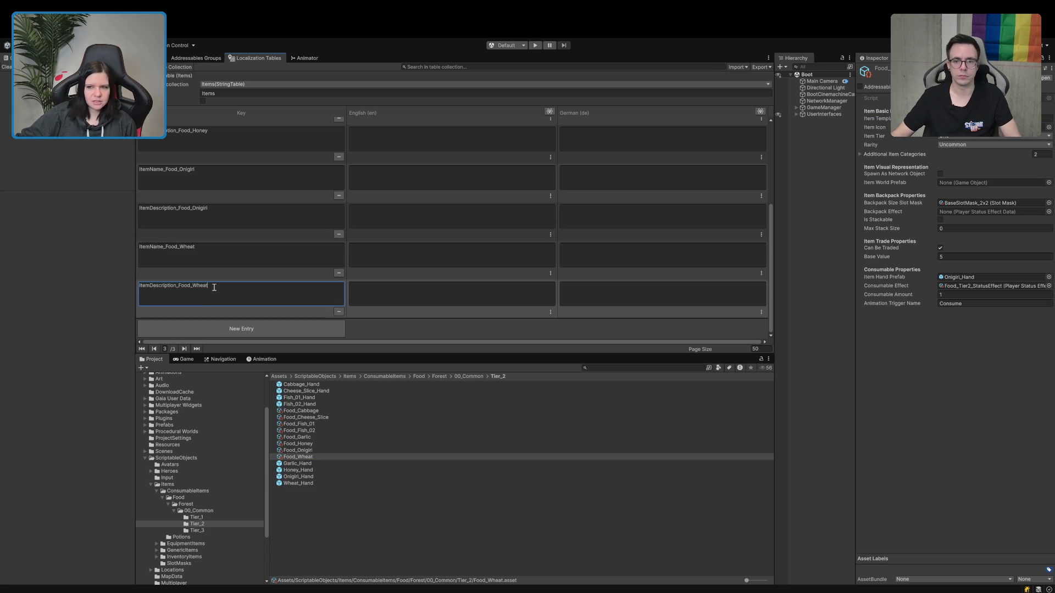
Assign Wheat_Hand as Food_Wheat's Item Hand Prefab.
left_click(300, 484)
mouse_move(300, 484)
left_mouse_down()
mouse_move(896, 267)
mouse_move(959, 281)
left_mouse_up()
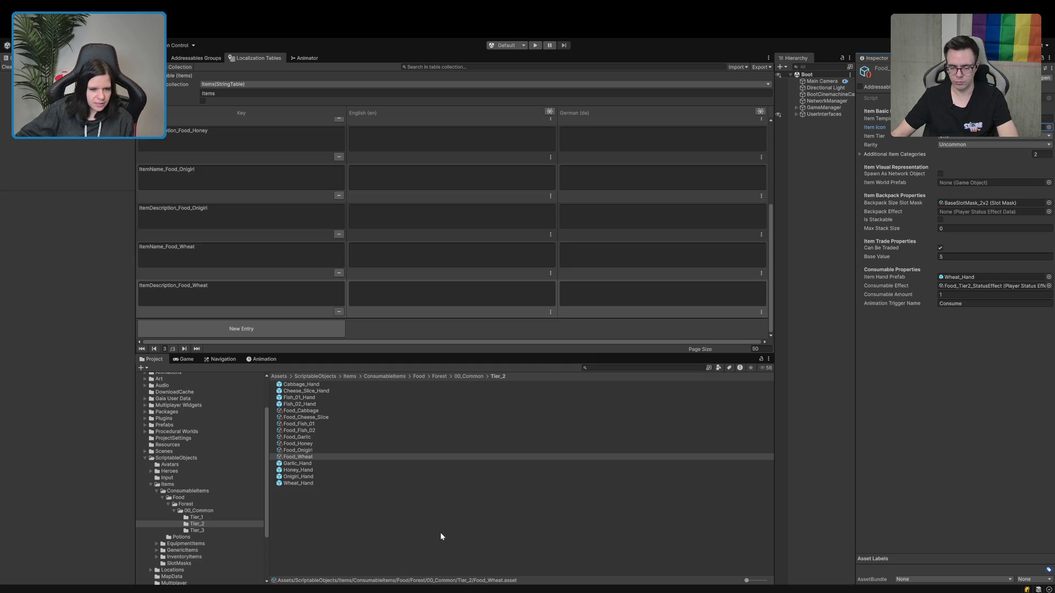
left_click(301, 411)
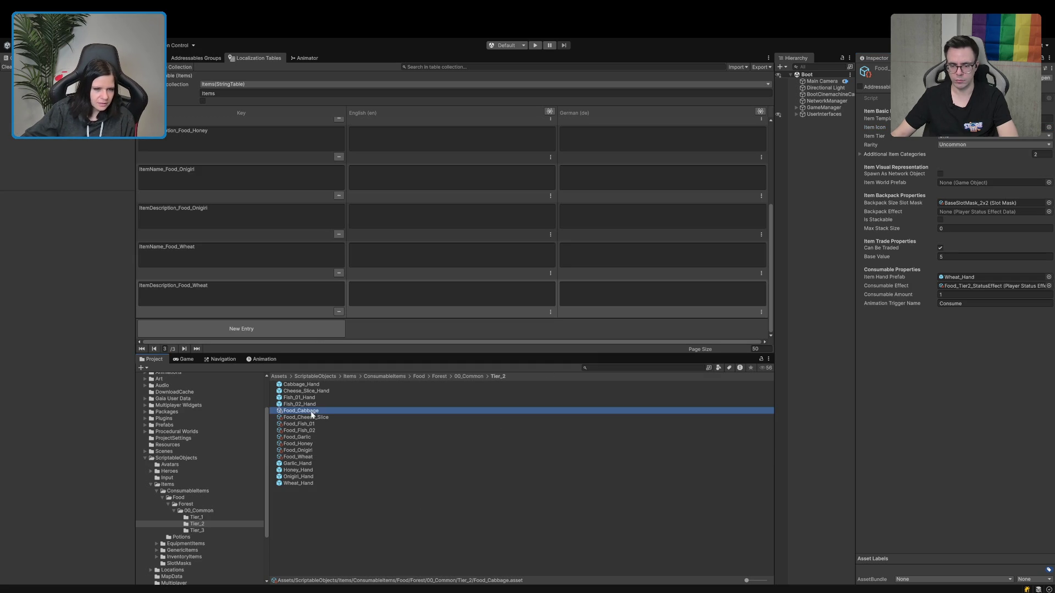
Copy Food_Cabbage into the Tier_3 folder and rename the copy Food_Cheese.
left_click(196, 530)
left_click(410, 500)
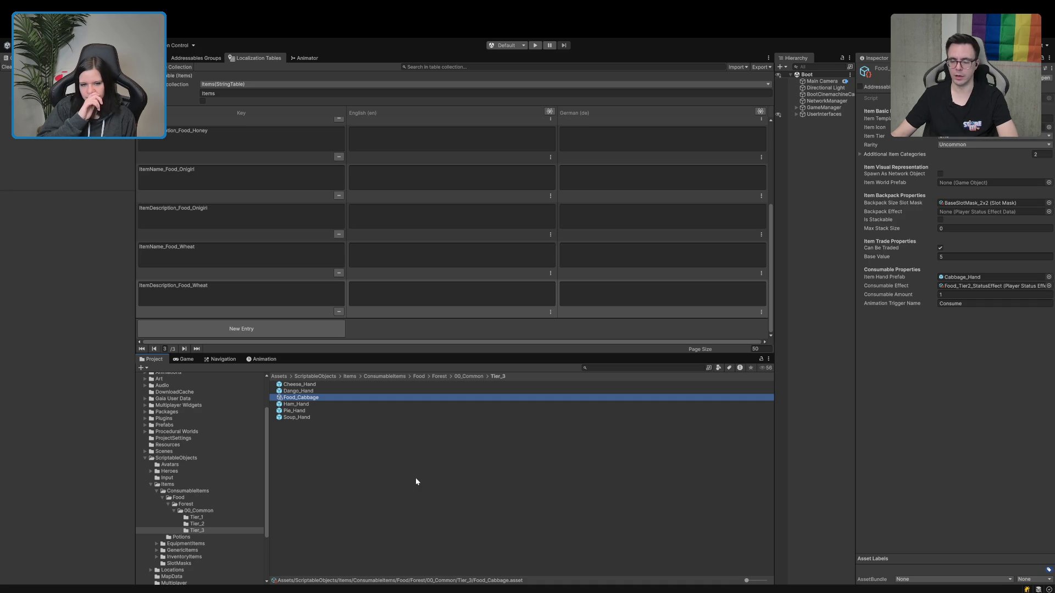
key("F2")
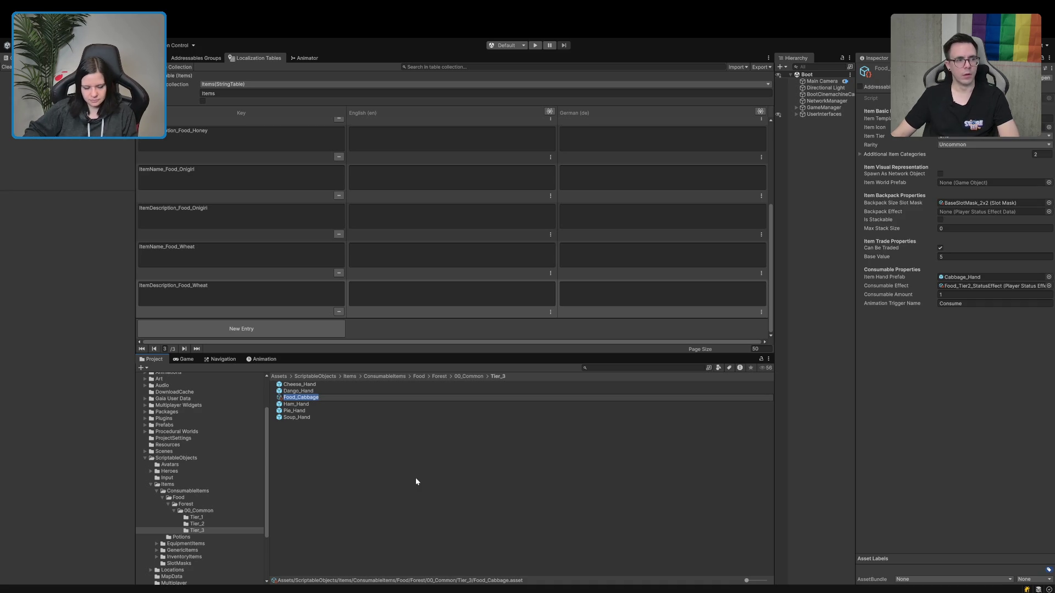
type("Ches")
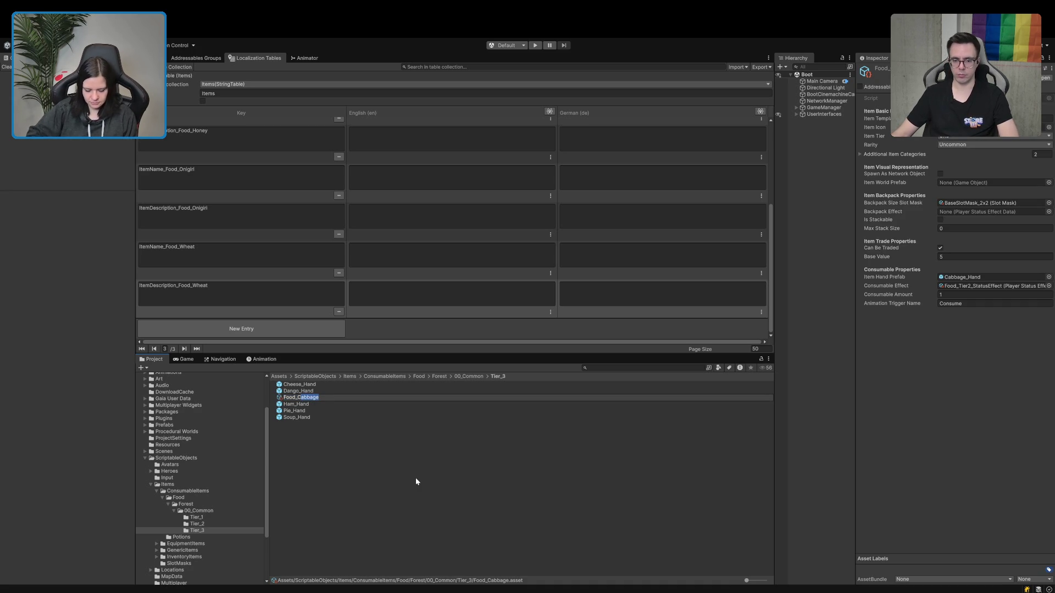
type("se")
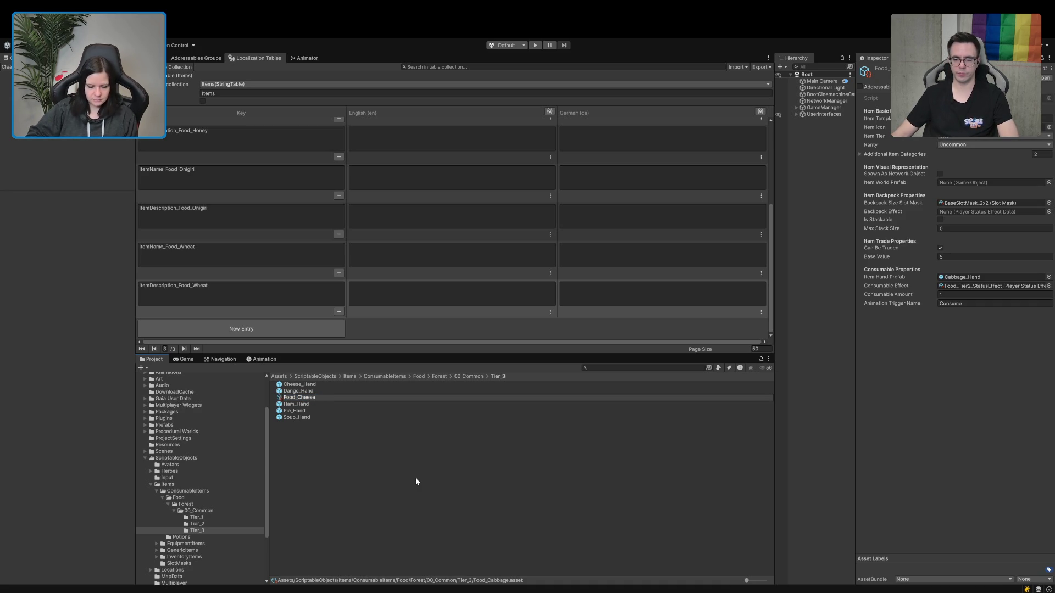
key("Return")
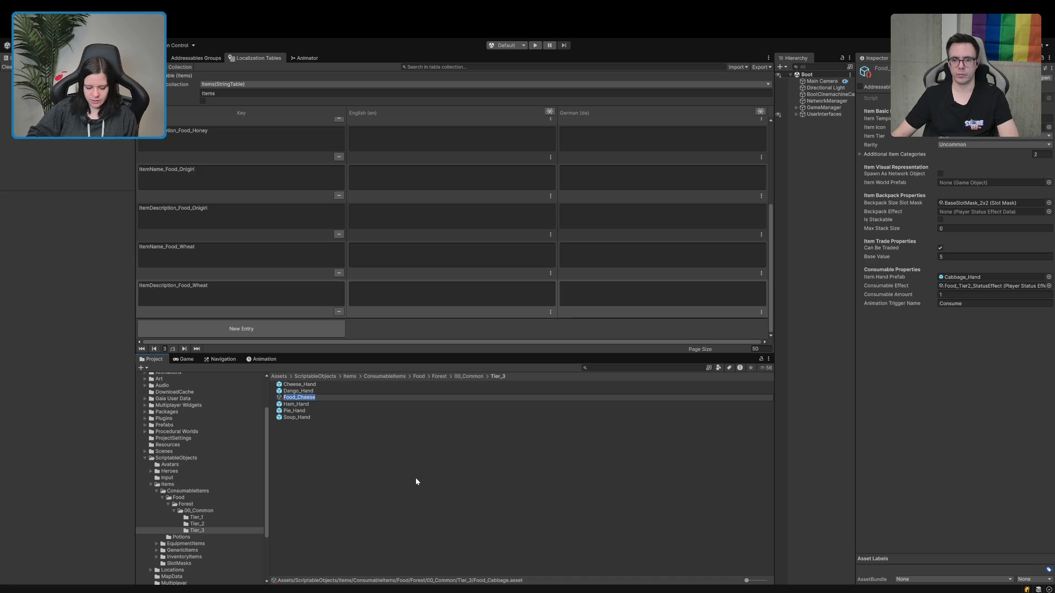
left_click(989, 118)
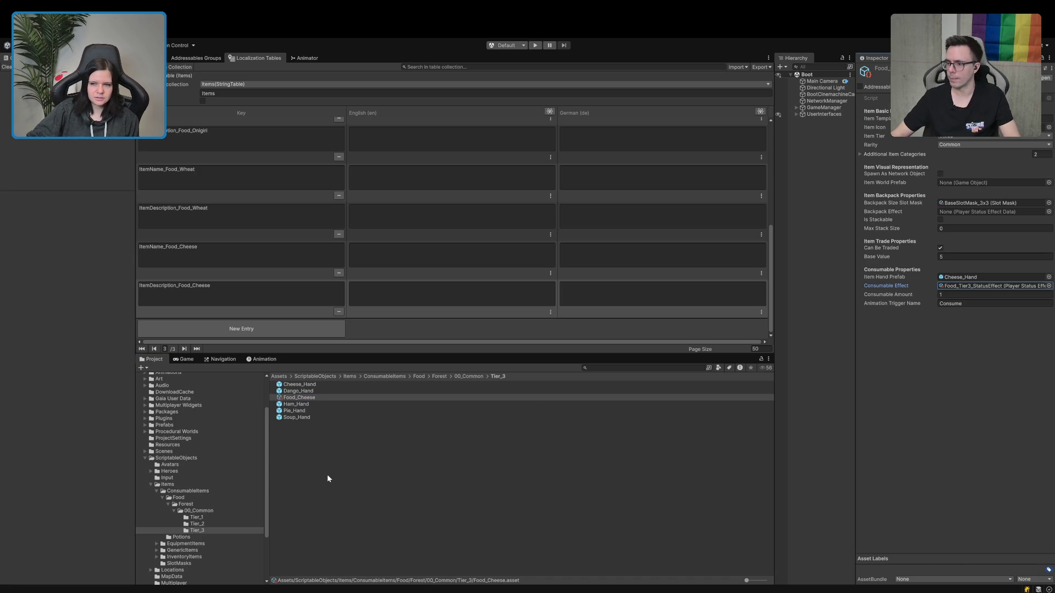
left_click(322, 399)
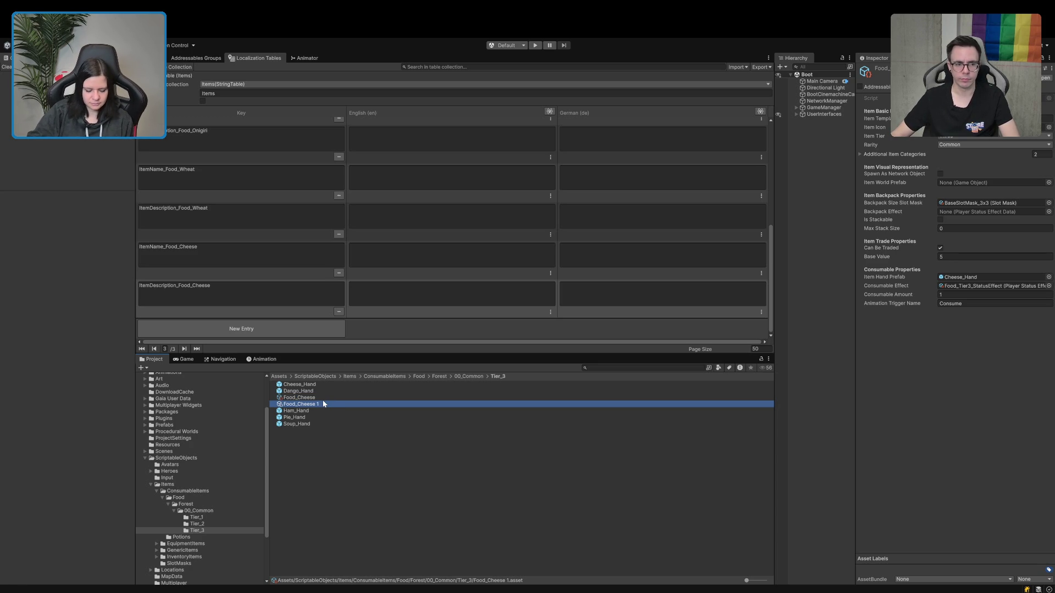
left_click(323, 404)
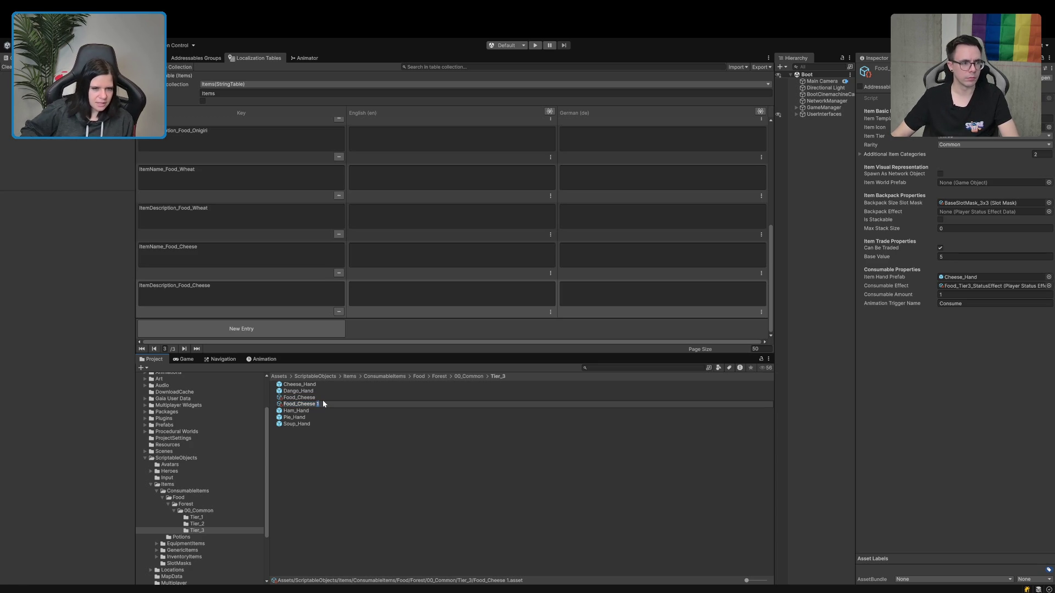
Name the Food_Cheese 1 copy Food_Dango and start a new Items table entry.
type("G")
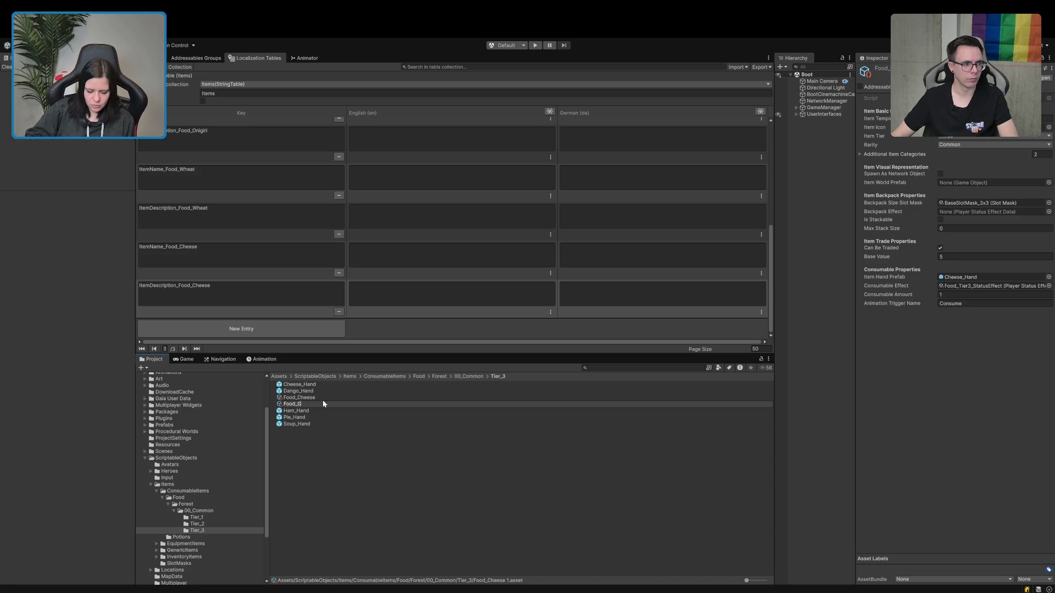
key("BackSpace")
type("Dango")
key("Return")
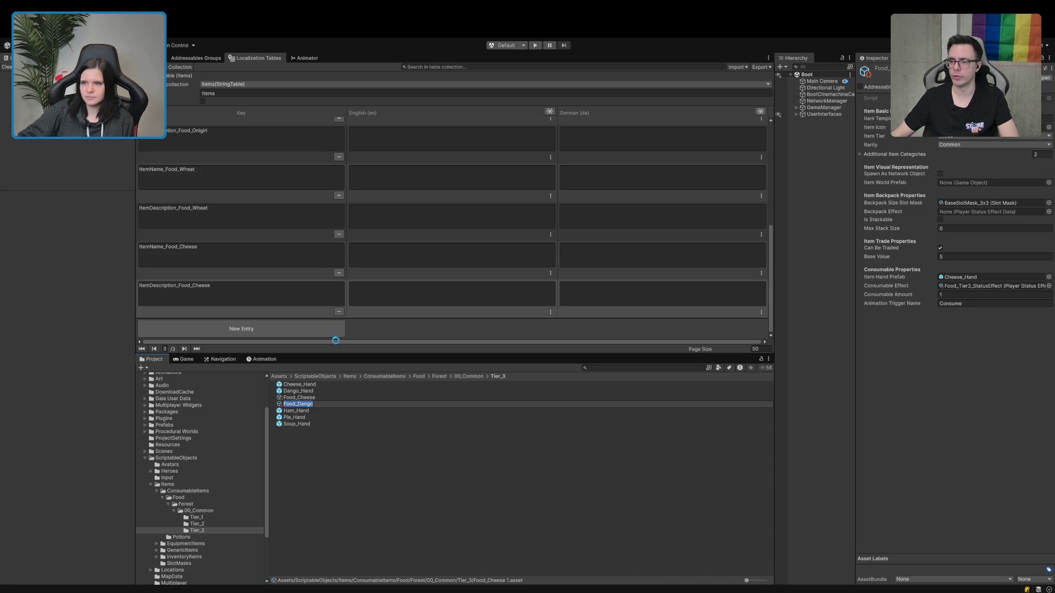
left_click(992, 119)
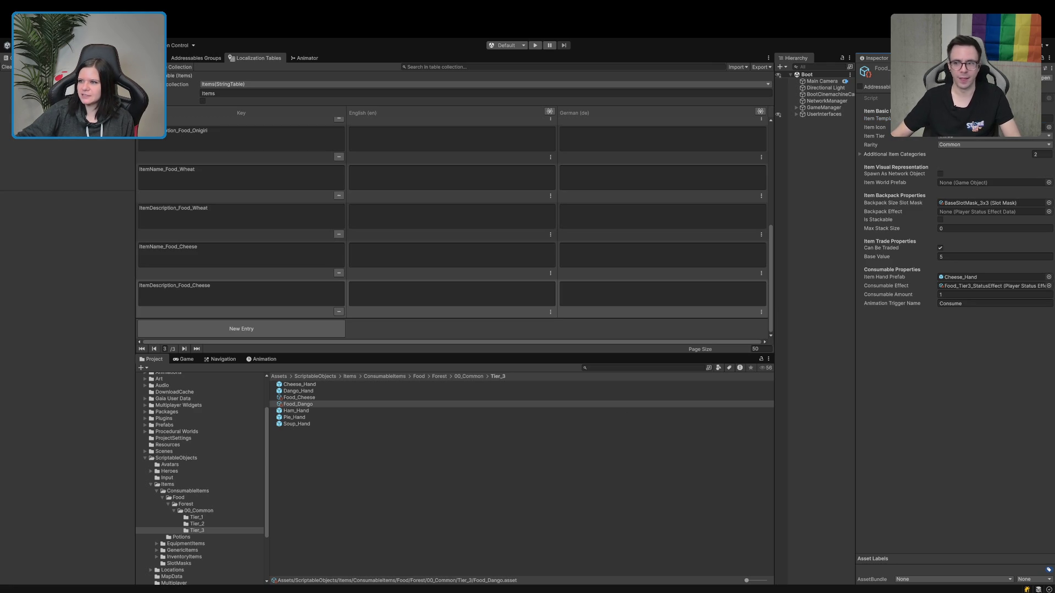
left_click(259, 329)
Enter the ItemName_Food_Dango and ItemDescription_Food_Dango keys in the Items table.
type("ItemName_")
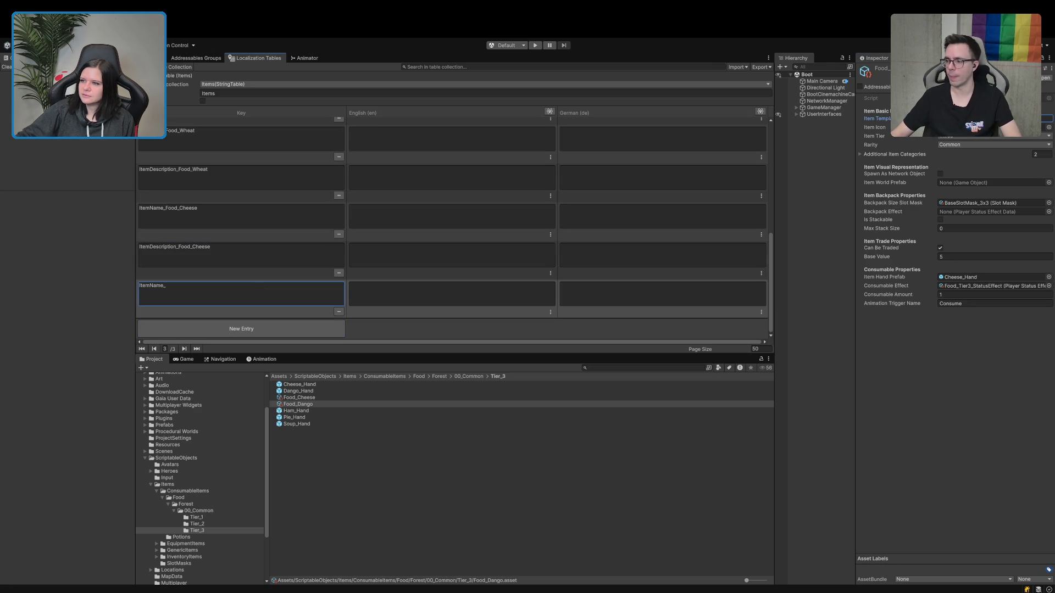
left_click(183, 323)
type("ItemDescription_")
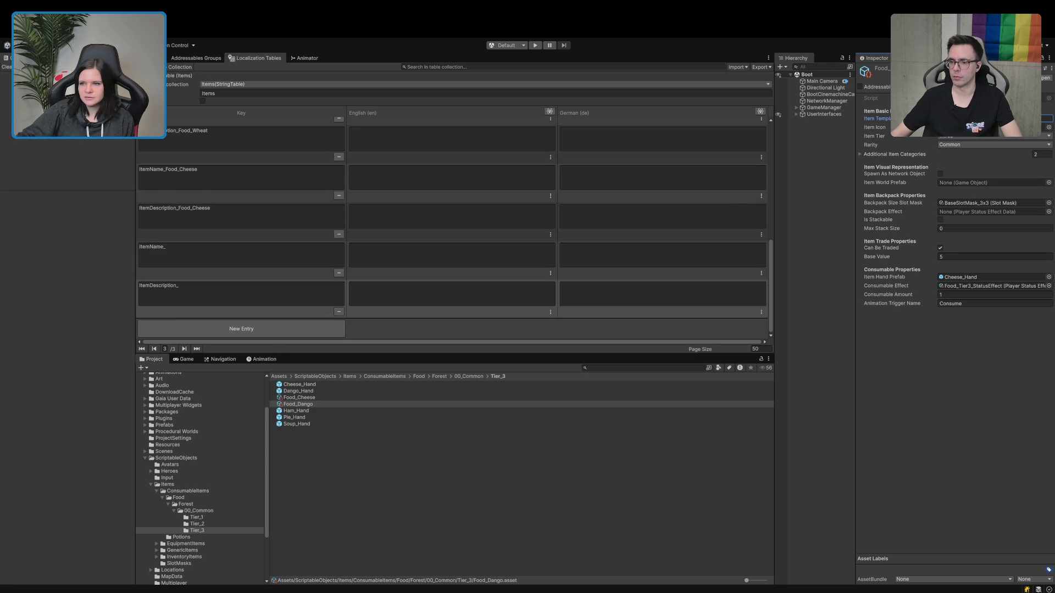
left_click(256, 252)
type("Food_Dango")
left_click(218, 296)
type("Food_Dango")
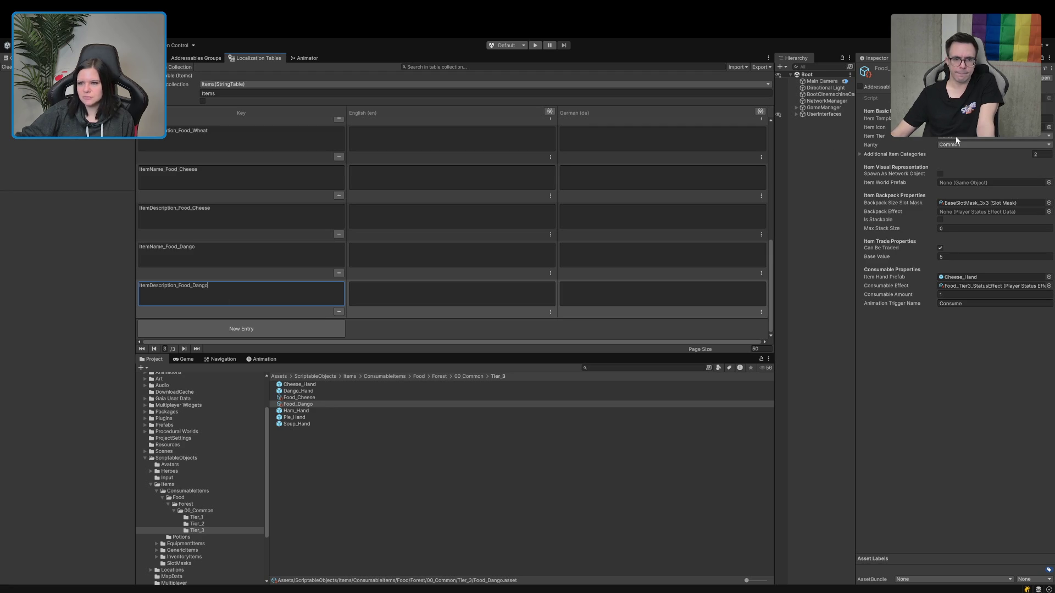
Assign Dango_Hand as Food_Dango's Item Hand Prefab.
left_click(1048, 128)
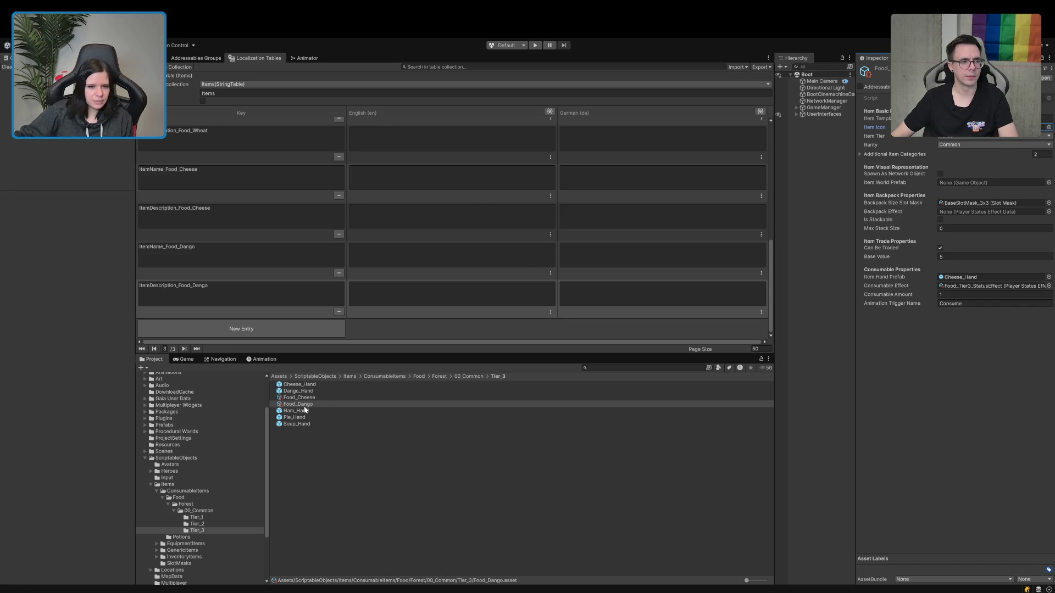
left_click_drag(296, 389, 992, 282)
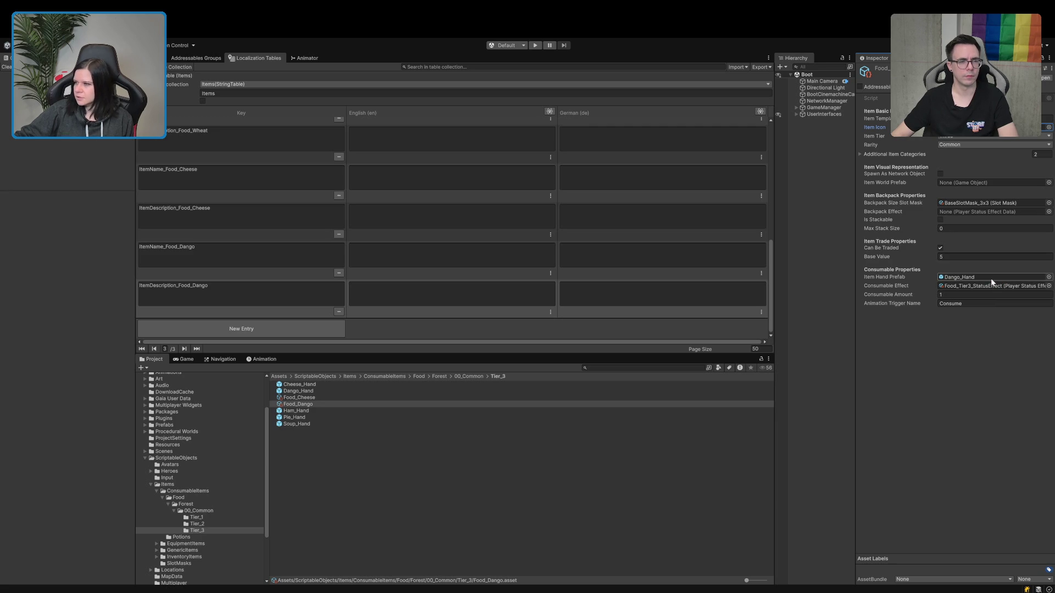
left_click(336, 411)
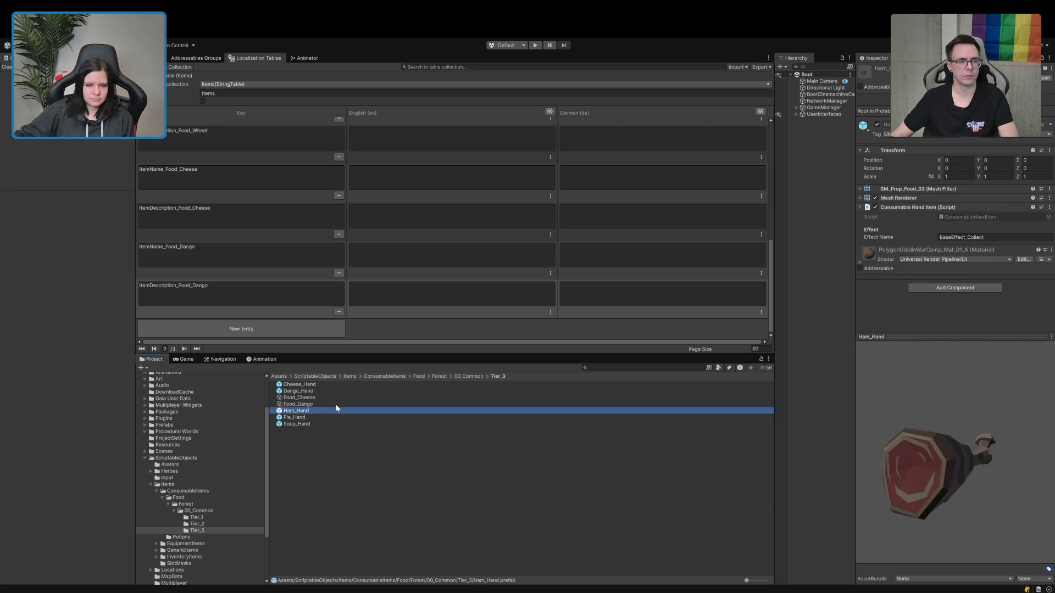
Duplicate Food_Dango and name the copy Food_Ham.
left_click(335, 404)
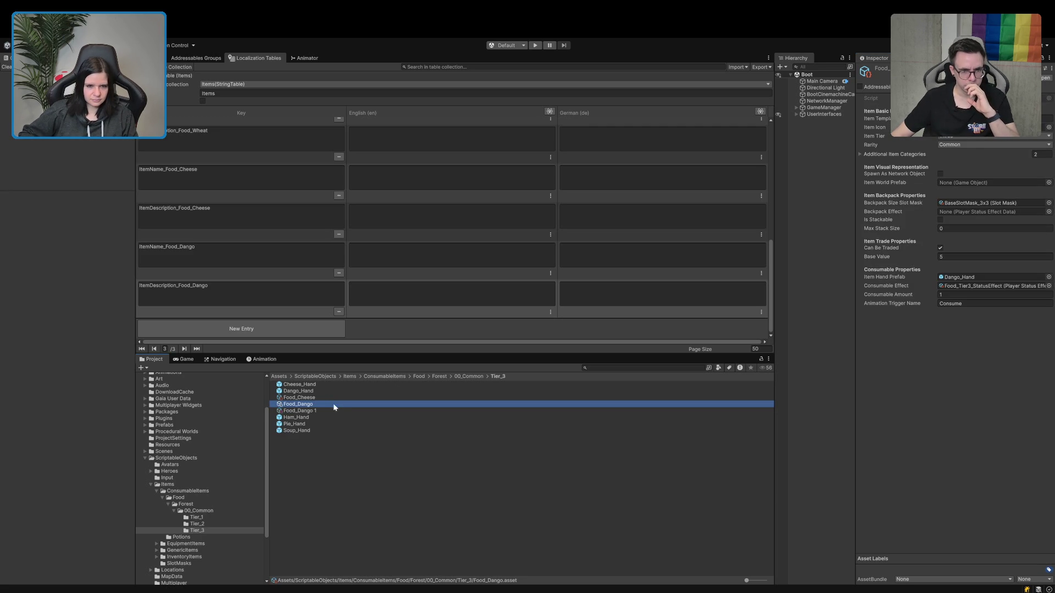
key("ctrl+d")
type("Ham")
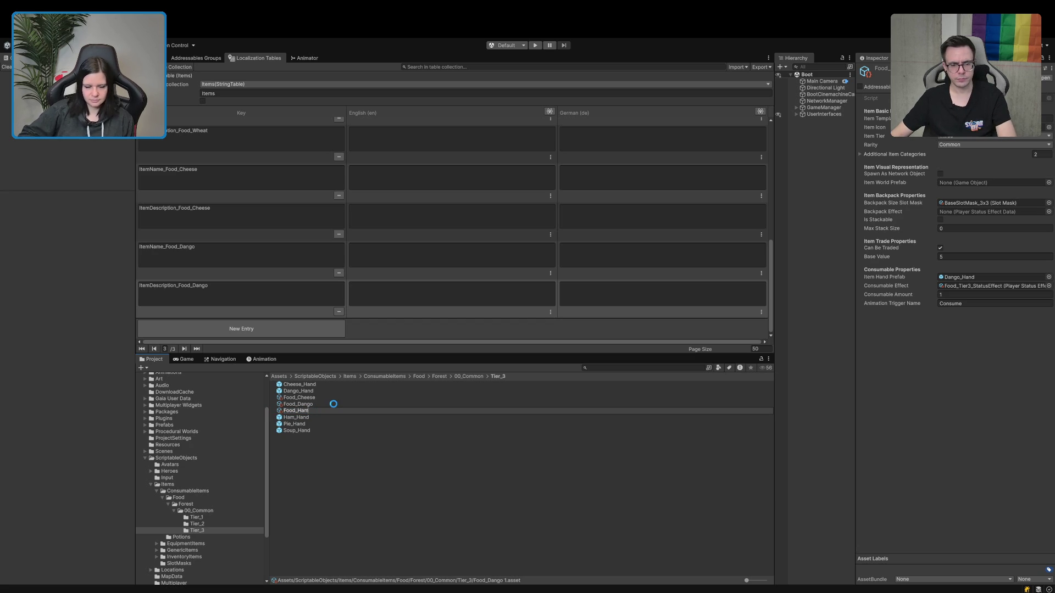
key("Return")
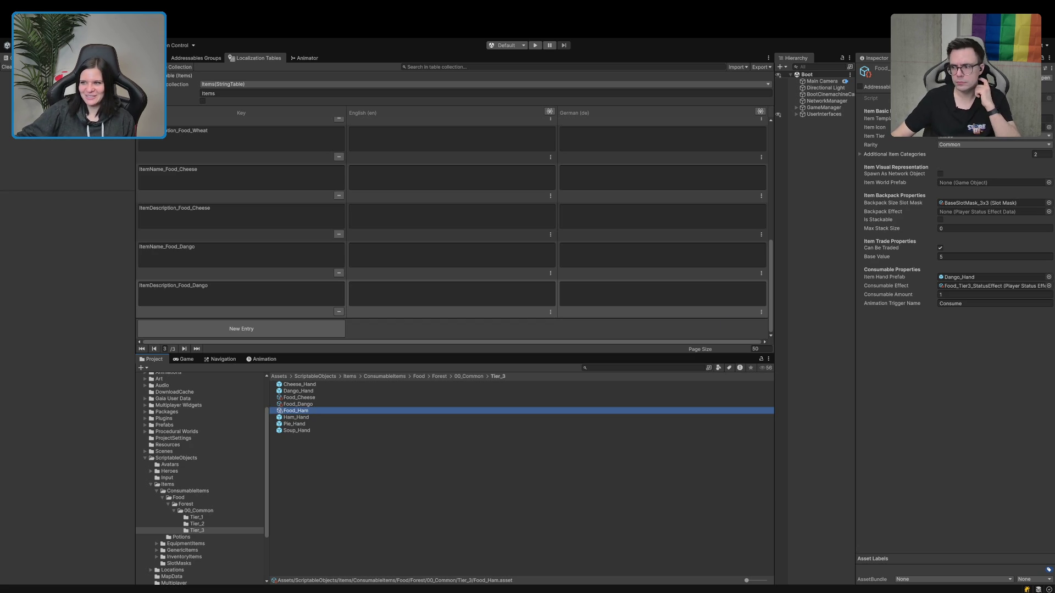
Add the ItemName_Food_Ham and ItemDescription_Food_Ham keys to the Items table.
left_click(242, 329)
type("ItemName_")
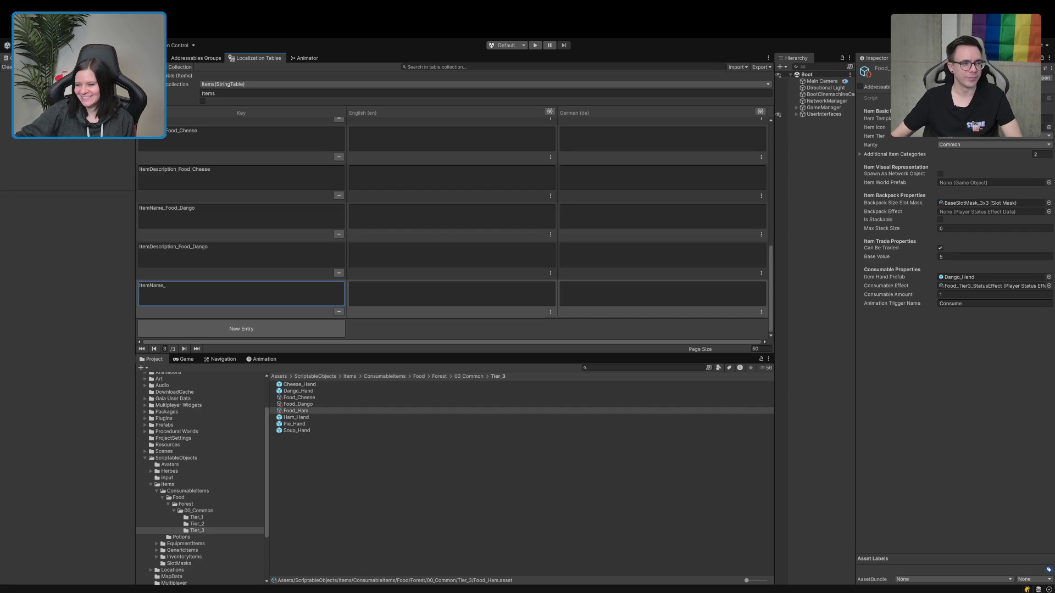
left_click(305, 332)
type("ItemDescription_")
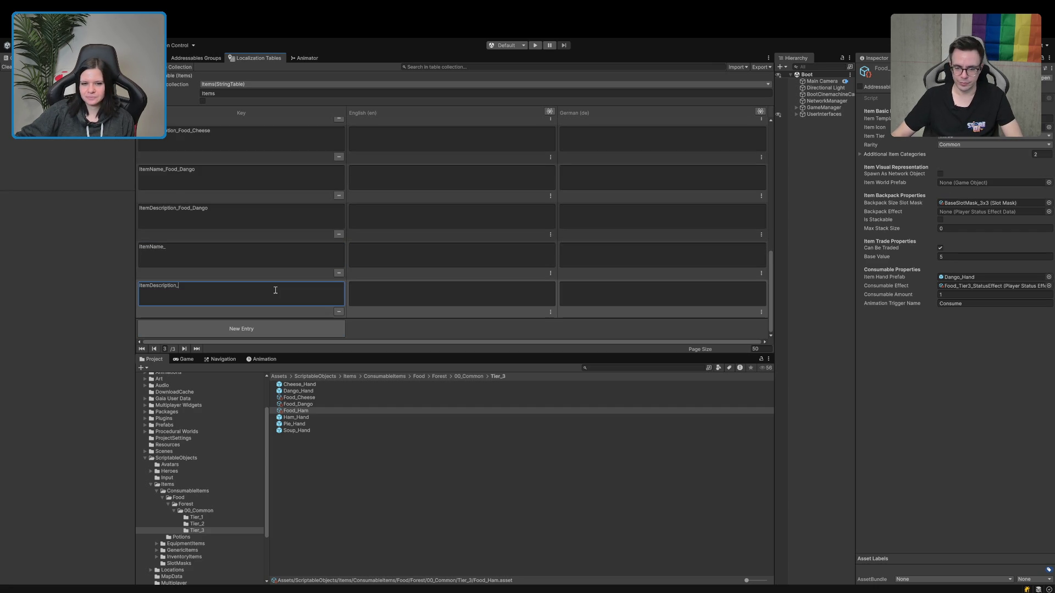
left_click(289, 412)
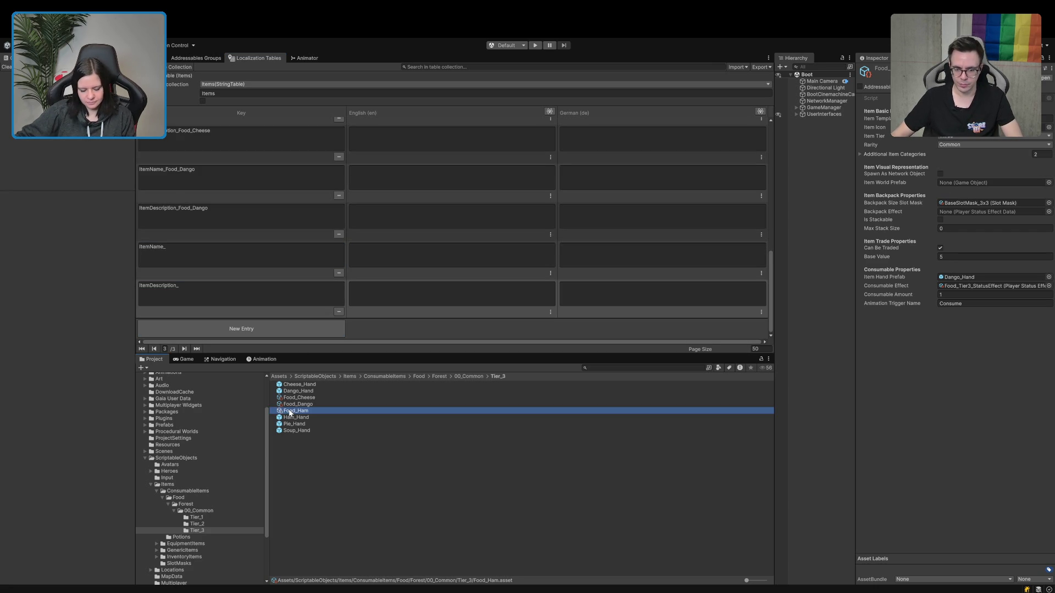
key("Return")
left_click(265, 251)
key("End")
type("Food_Ham")
left_click(222, 289)
key("End")
type("Food_Ham")
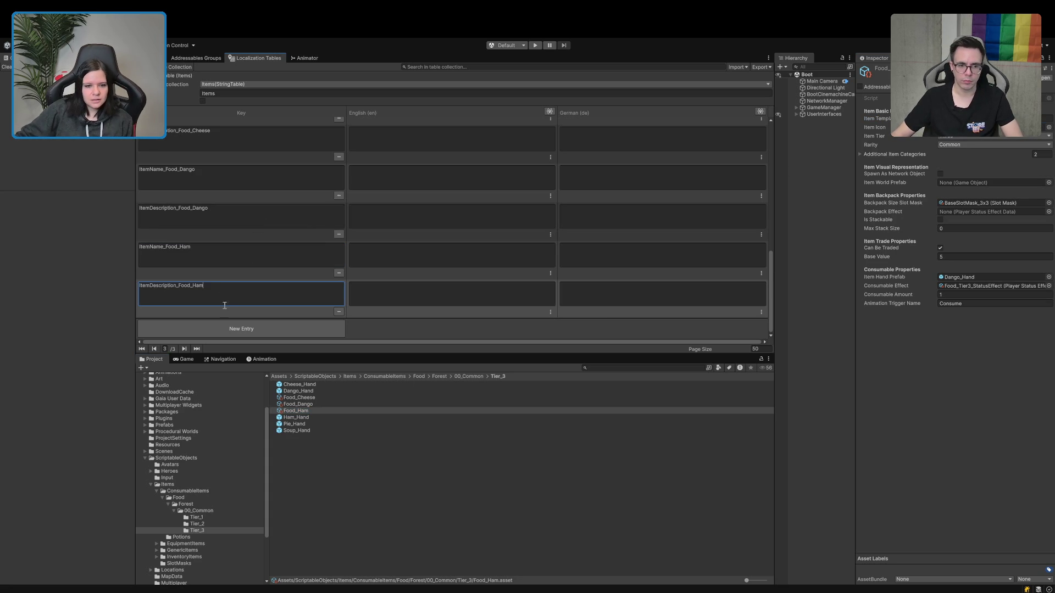
Assign Ham_Hand as Food_Ham's Item Hand Prefab and review its properties.
mouse_move(296, 417)
left_mouse_down()
mouse_move(895, 316)
mouse_move(989, 290)
mouse_move(997, 278)
left_mouse_up()
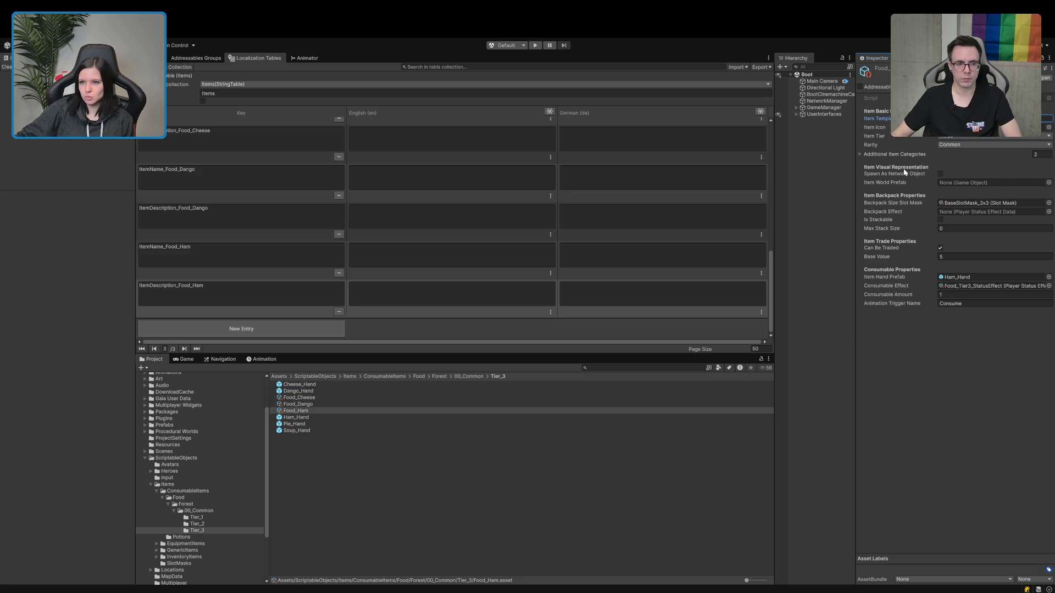
left_click(1048, 127)
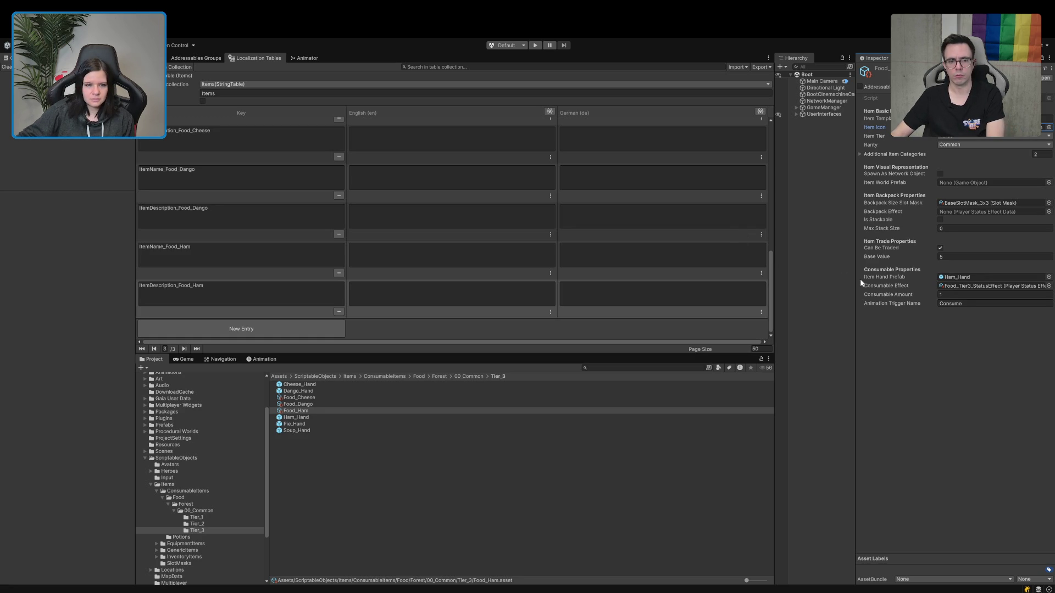
left_click(964, 294)
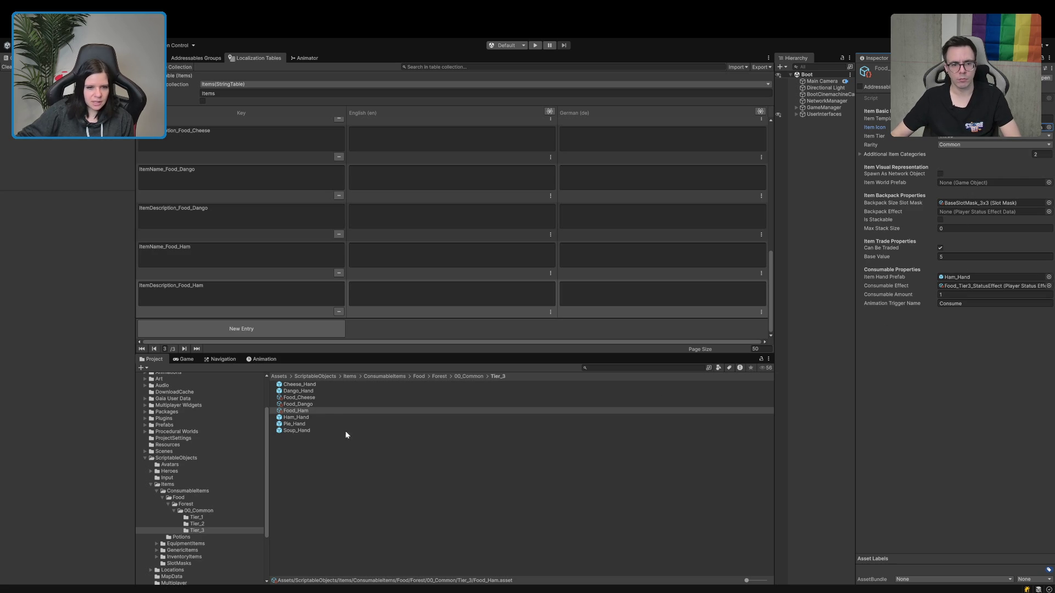
left_click(310, 412)
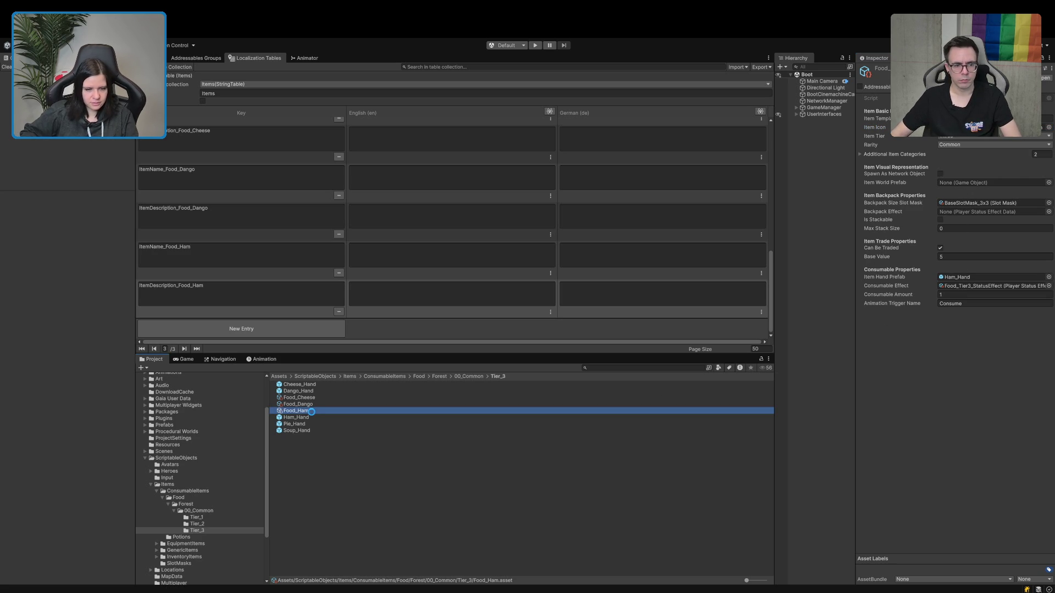
Duplicate Food_Ham and name the copy Food_Pie.
key("ctrl+d")
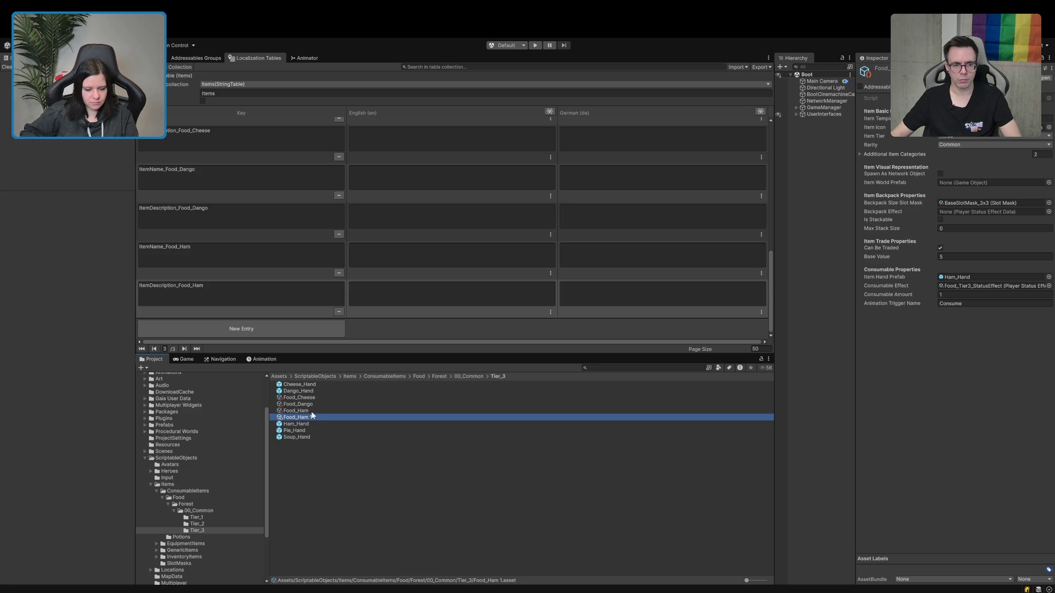
key("F2")
type("Pie")
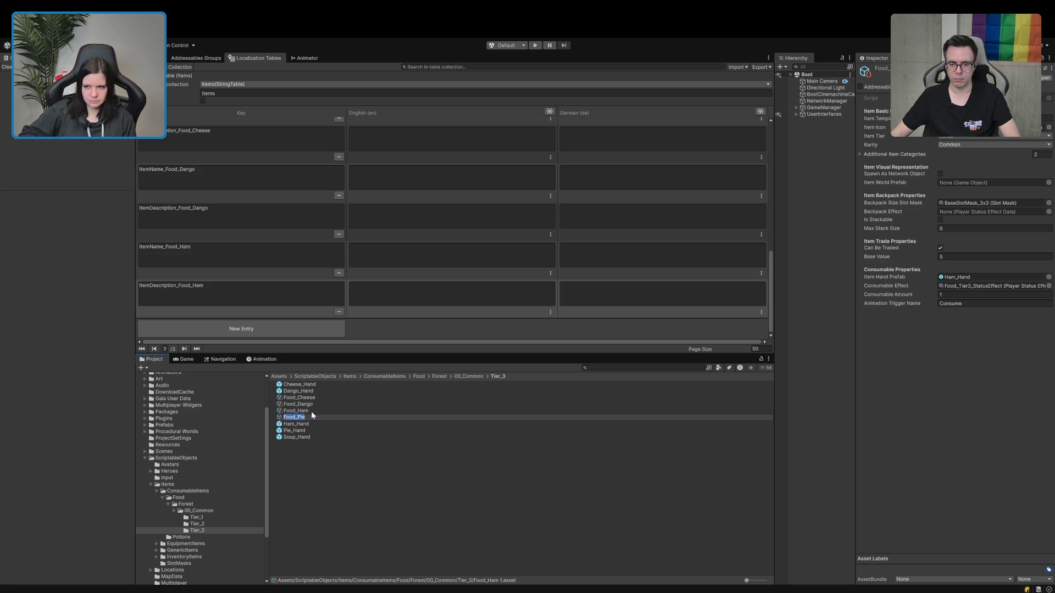
key("Return")
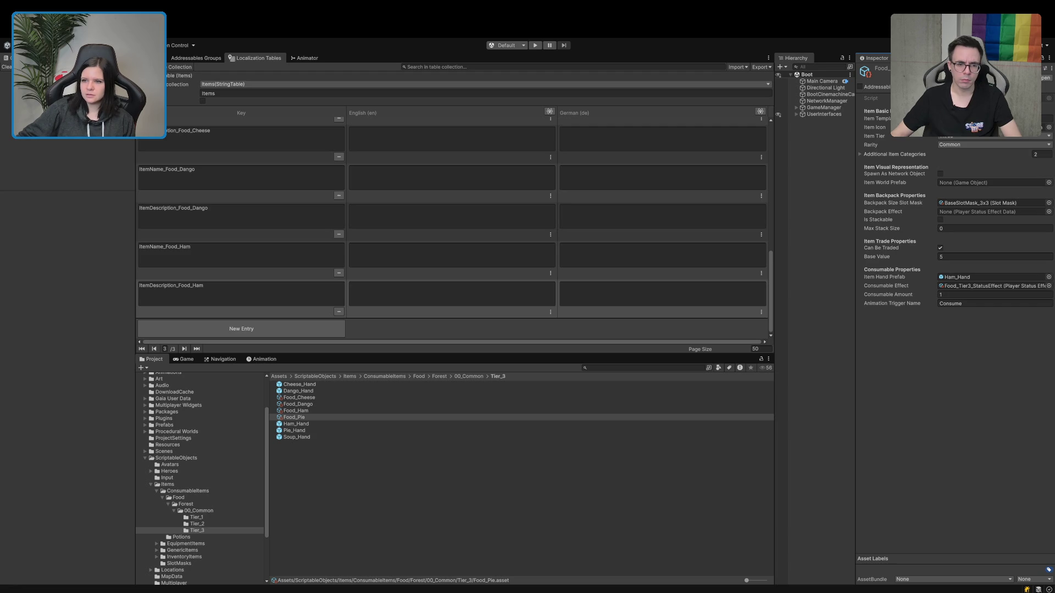
Add ItemName_Food_Pie and ItemDescription_Food_Pie keys and set the hand prefab to Pie_Hand.
left_click(241, 329)
type("ItemName_")
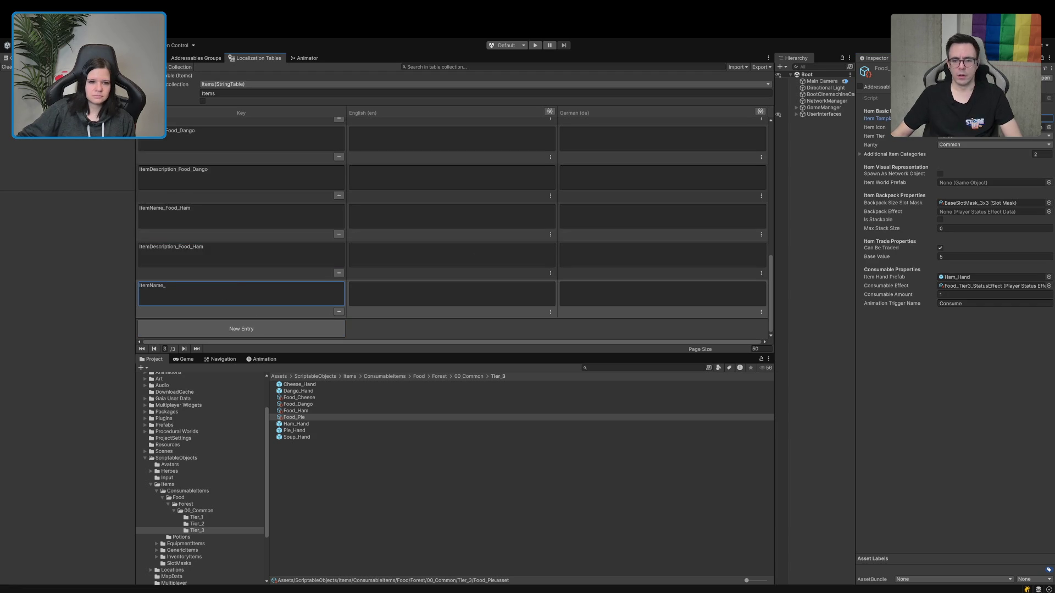
left_click(277, 329)
type("ItemDescription_")
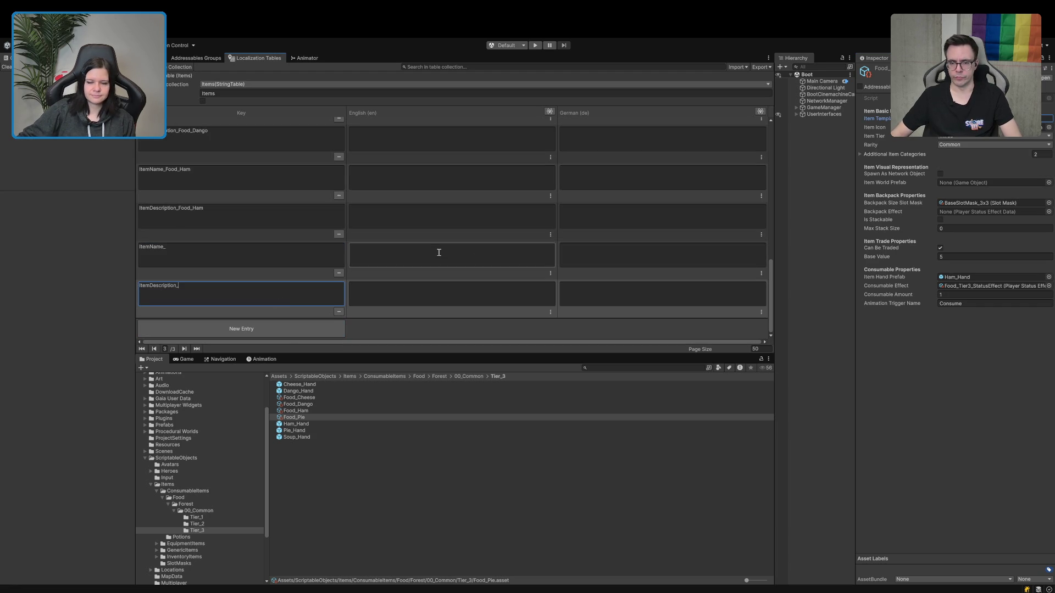
key("alt+Tab")
left_click(285, 255)
type("Food_Pie")
left_click(253, 284)
type("Food_Pie")
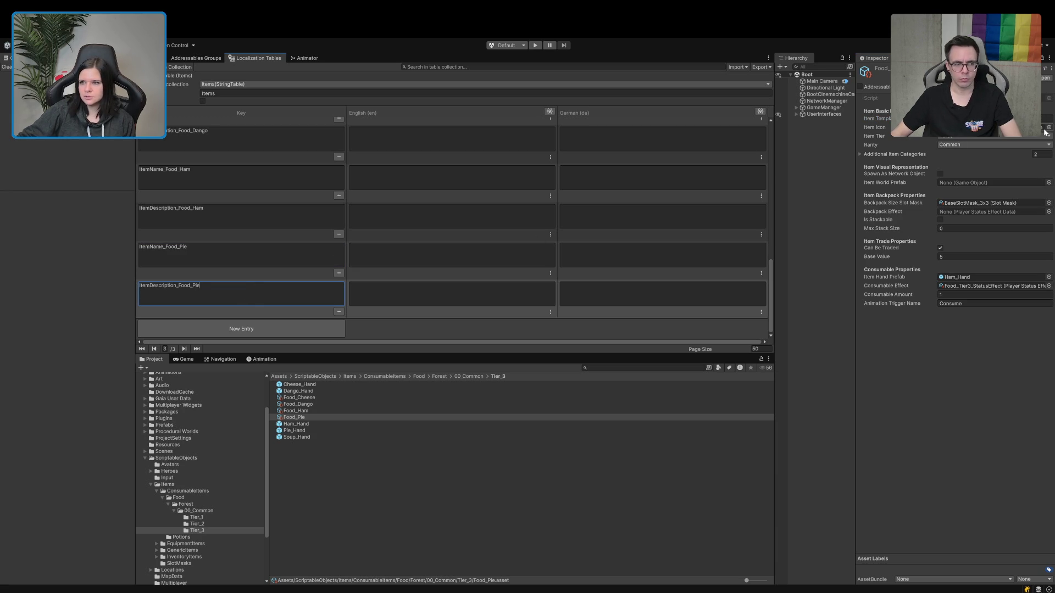
left_click_drag(302, 432, 989, 278)
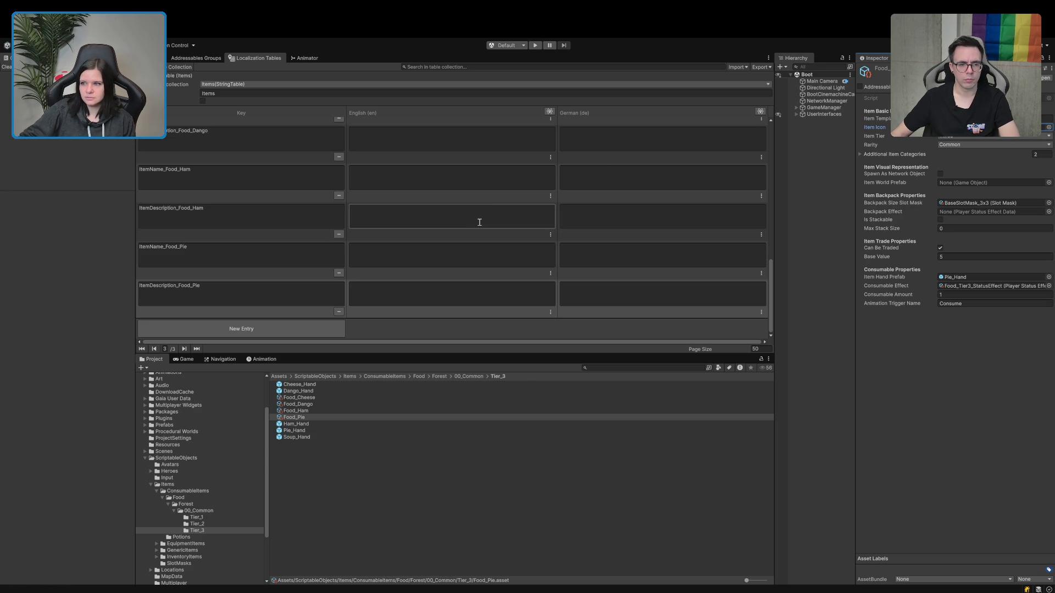
left_click(302, 420)
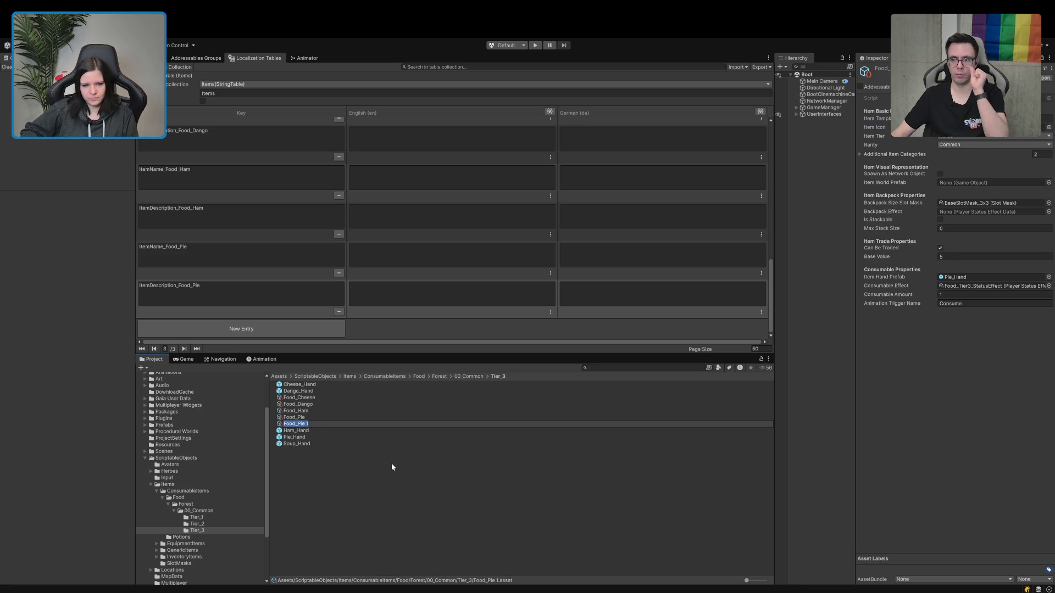
Rename the copy Food_Soup and add two Items entries, ItemName_ and ItemDescription_.
type("Soup")
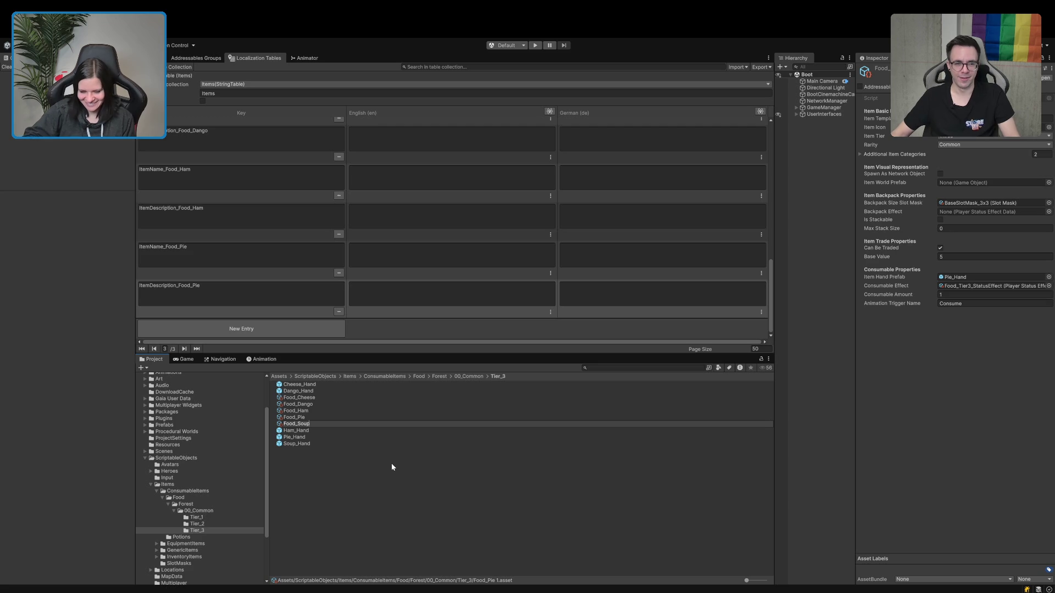
key("Return")
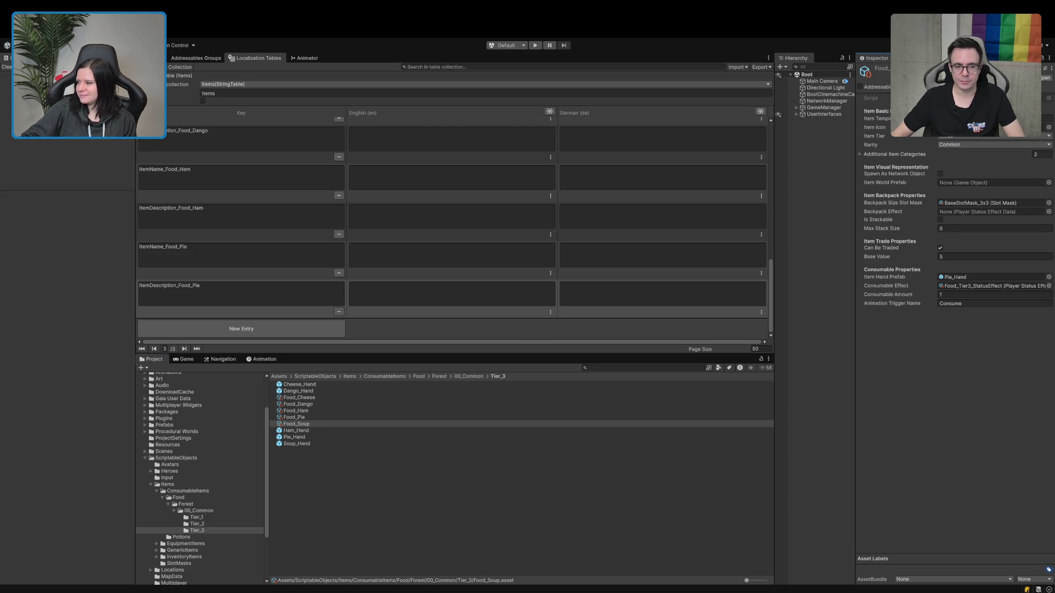
left_click(242, 329)
type("ItemName_")
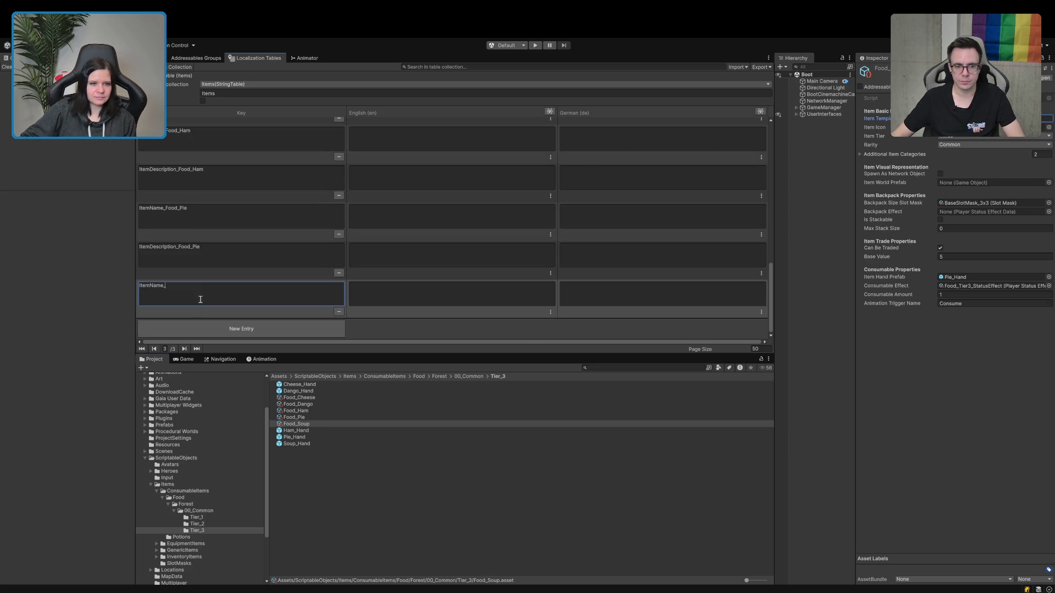
left_click(242, 329)
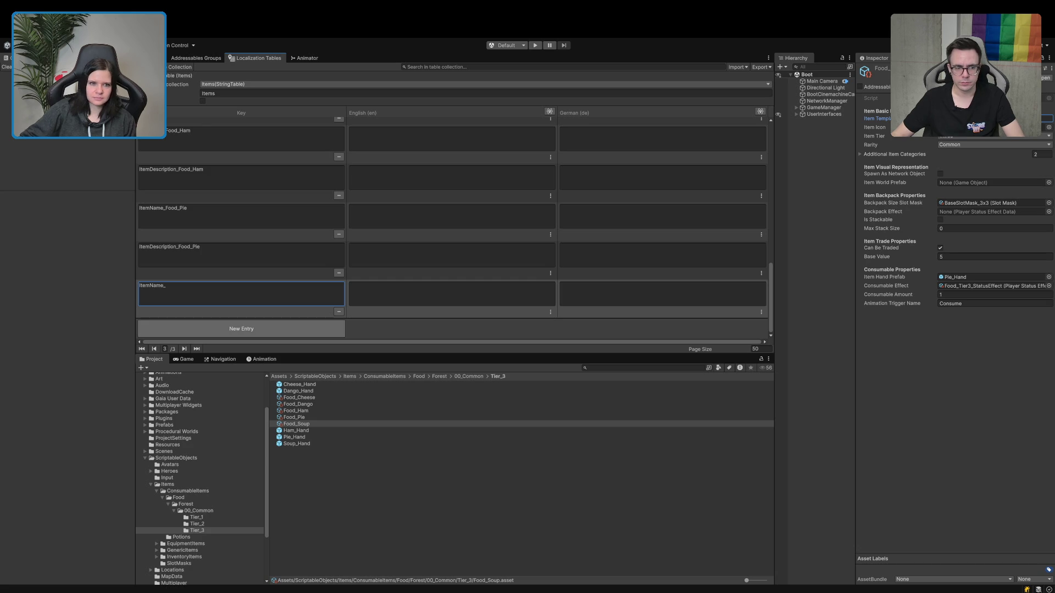
type("ItemDescription_")
key("Return")
Complete the keys as ItemName_Food_Soup and ItemDescription_Food_Soup, and assign Soup_Hand as hand prefab.
left_click(250, 259)
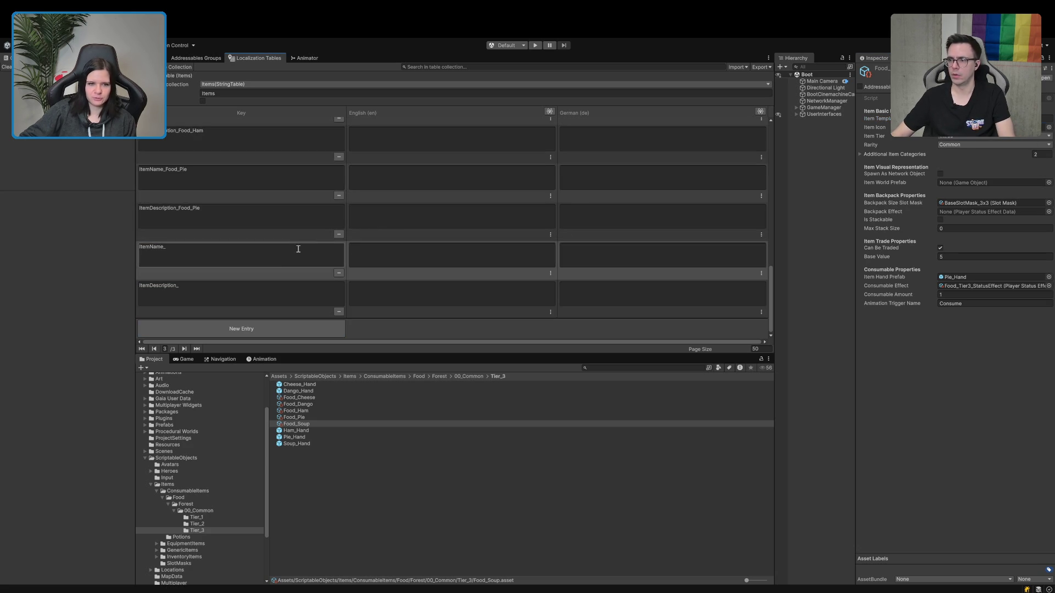
type("Food_Soup")
left_click(248, 303)
left_click(248, 297)
type("Food_Soup")
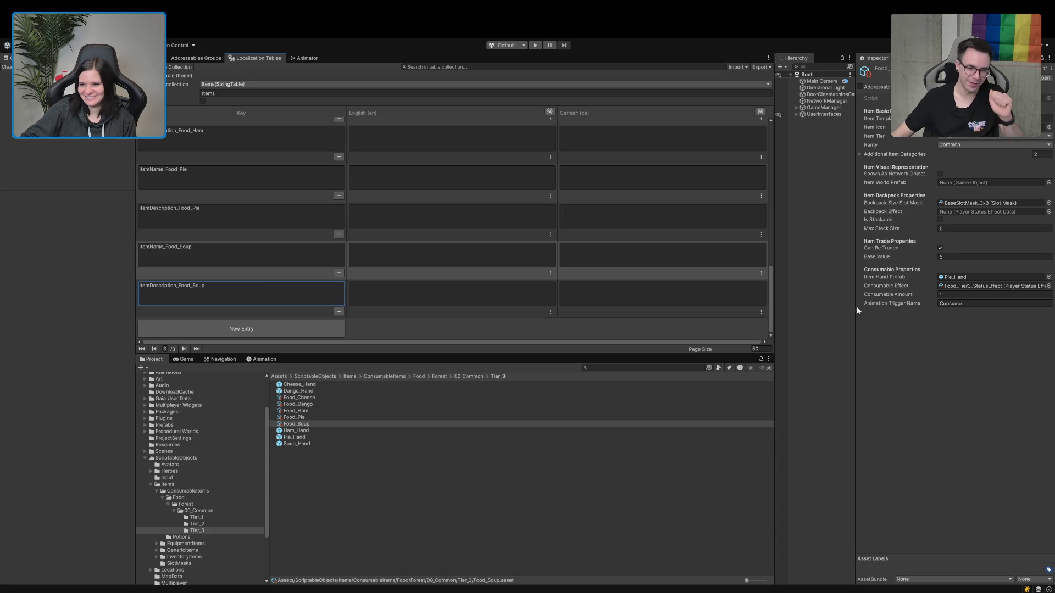
mouse_move(296, 447)
left_mouse_down()
mouse_move(631, 384)
mouse_move(988, 280)
left_mouse_up()
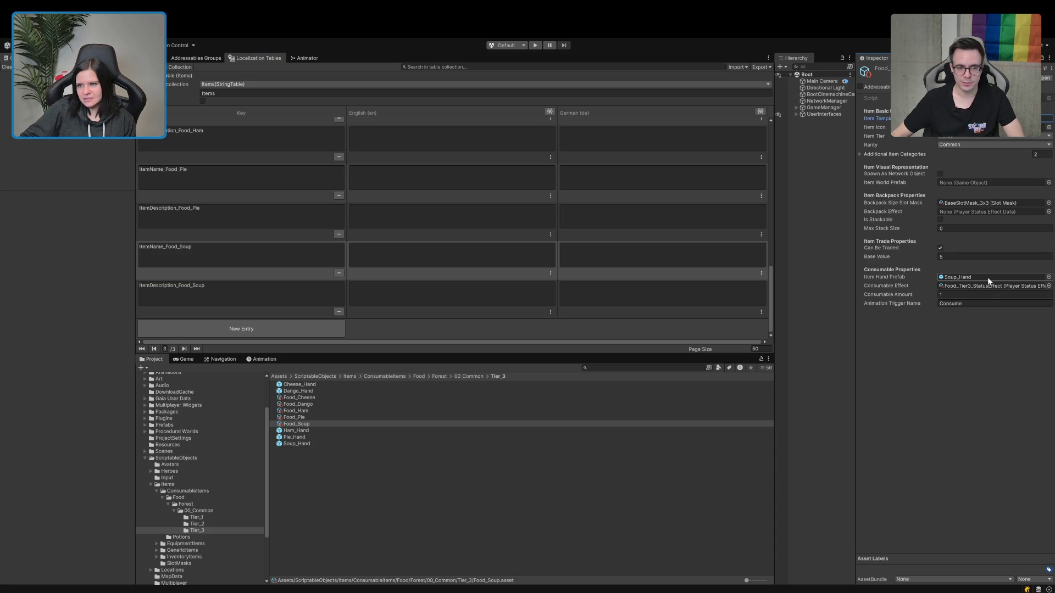
left_click(1049, 130)
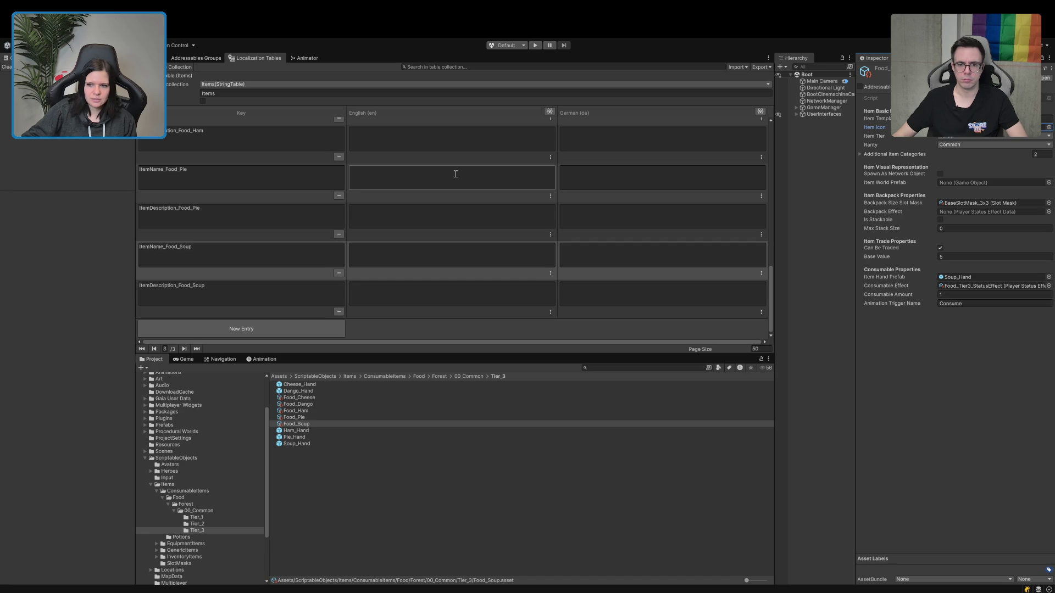
Review the Tier_3 items Food_Pie, Food_Ham, Food_Dango and Food_Cheese in the Inspector.
left_click(299, 418)
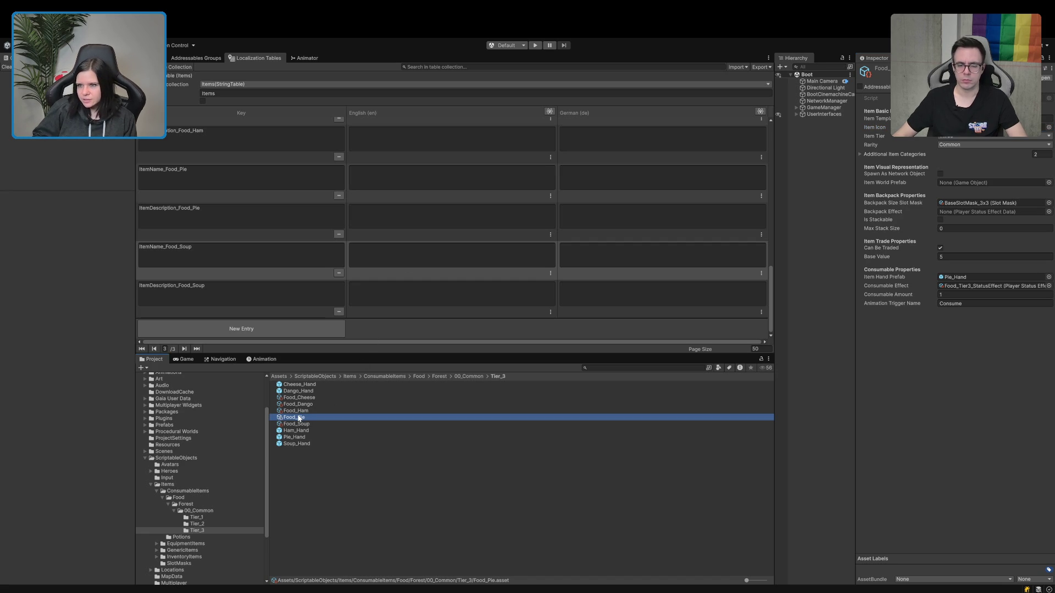
key("Up")
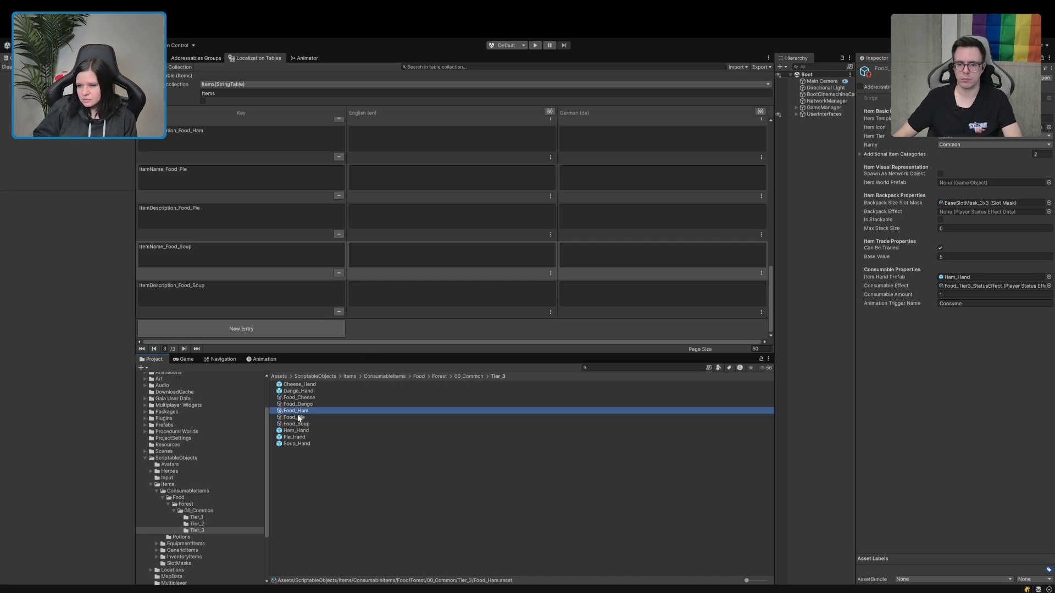
key("Up")
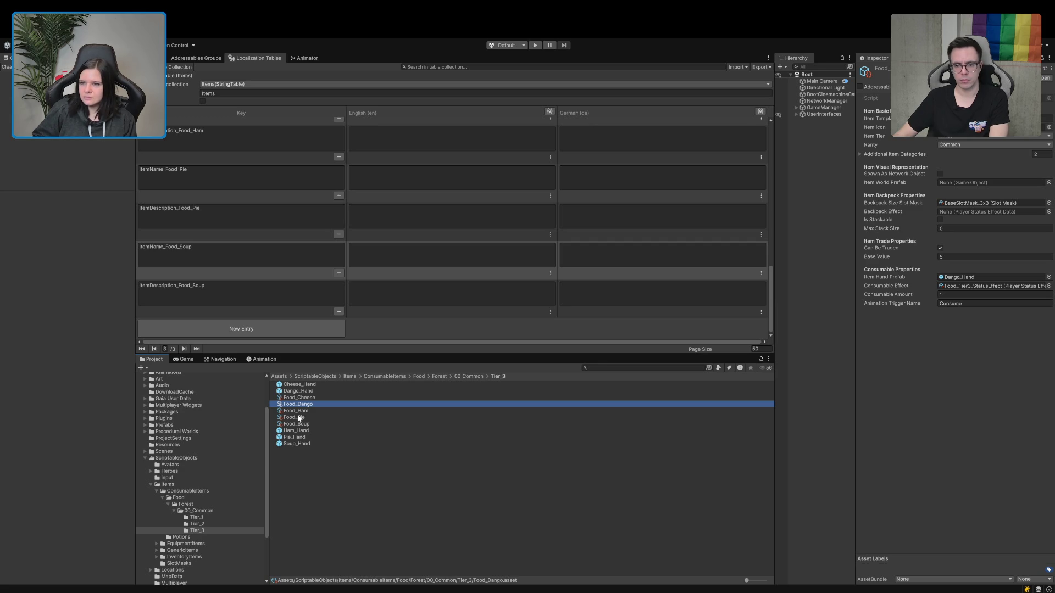
key("Up")
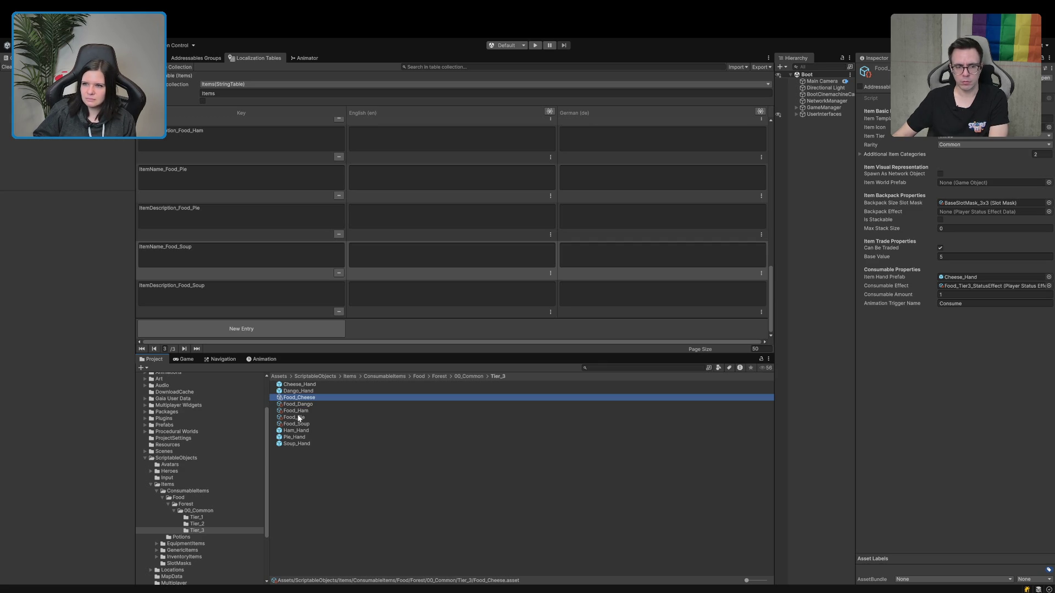
Review the Tier_2 items Food_Wheat, Food_Onigiri, Food_Garlic, Food_Fish_02 and Food_Fish_01.
left_click(202, 531)
left_click(205, 525)
left_click(293, 457)
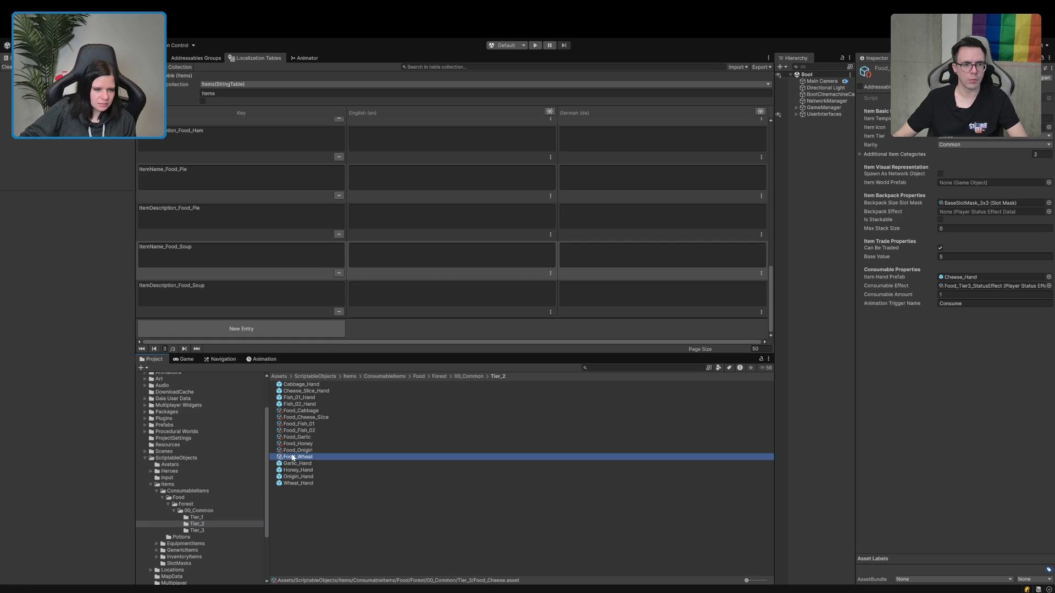
key("Up")
key("Up")
key("Up")
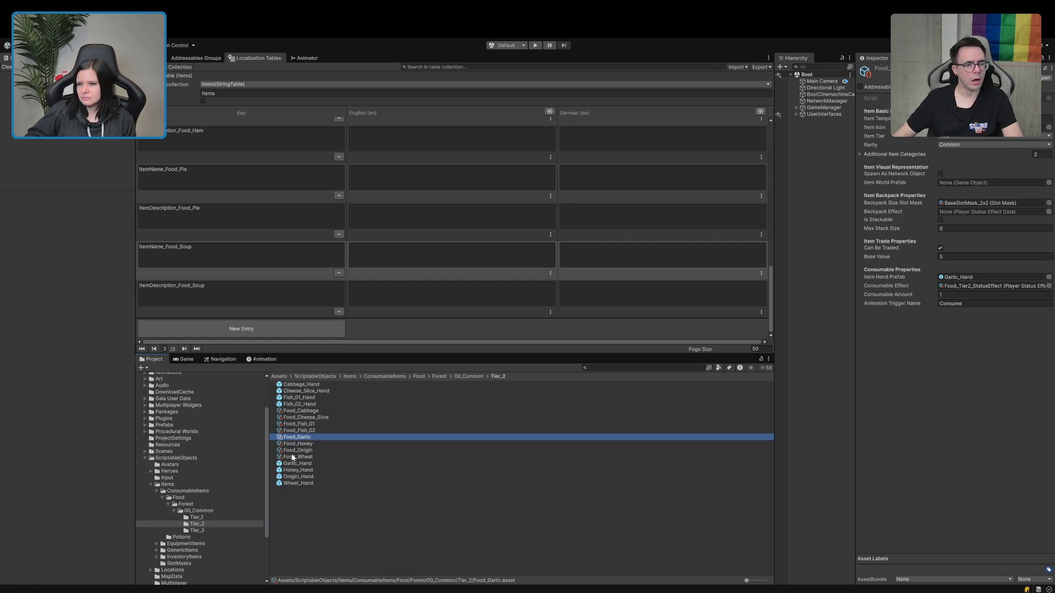
key("Up")
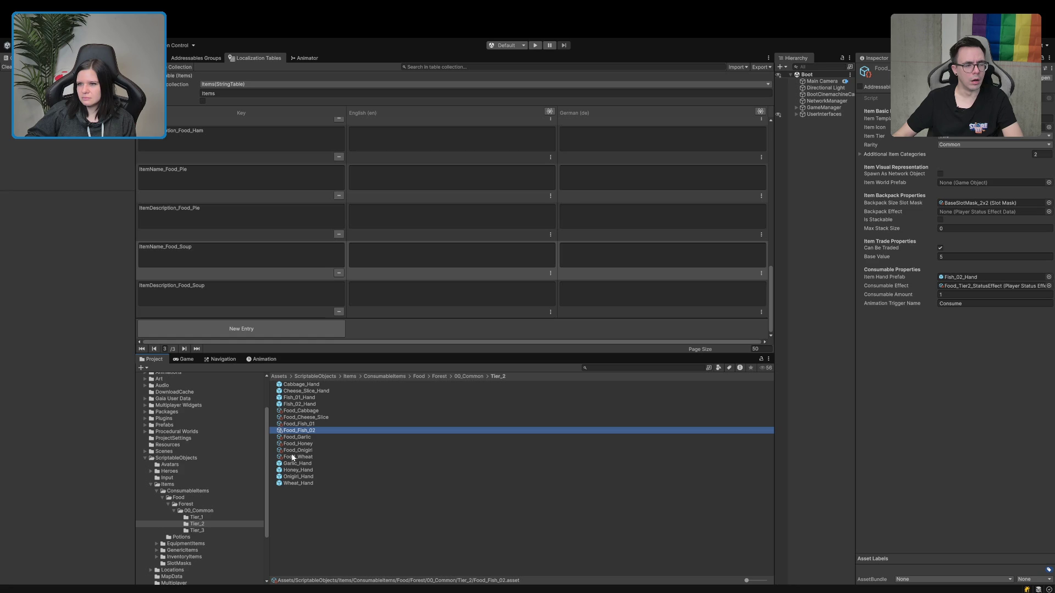
key("Up")
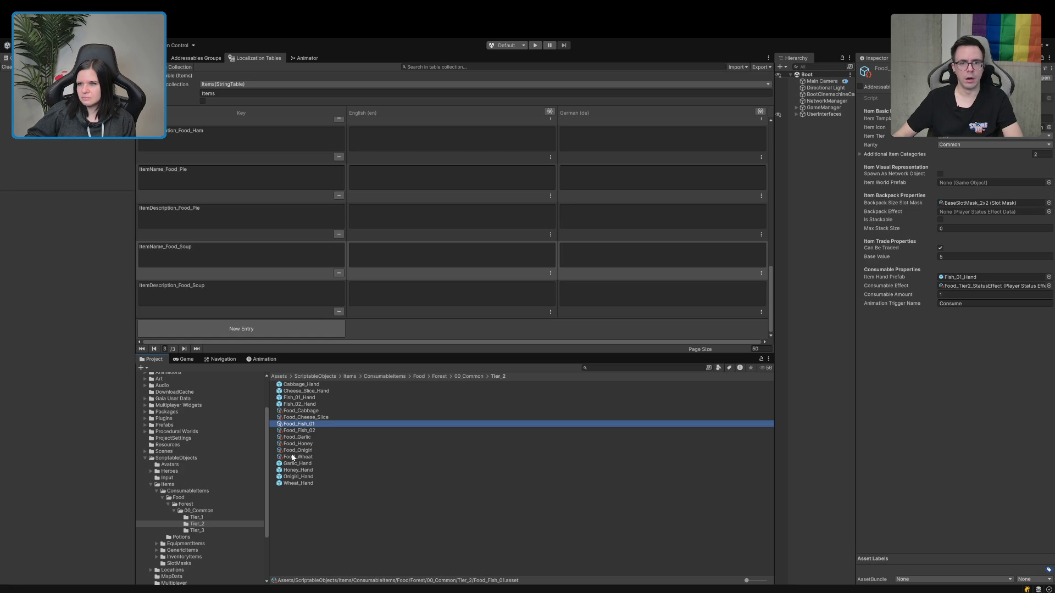
key("Up")
key("Up")
key("Up")
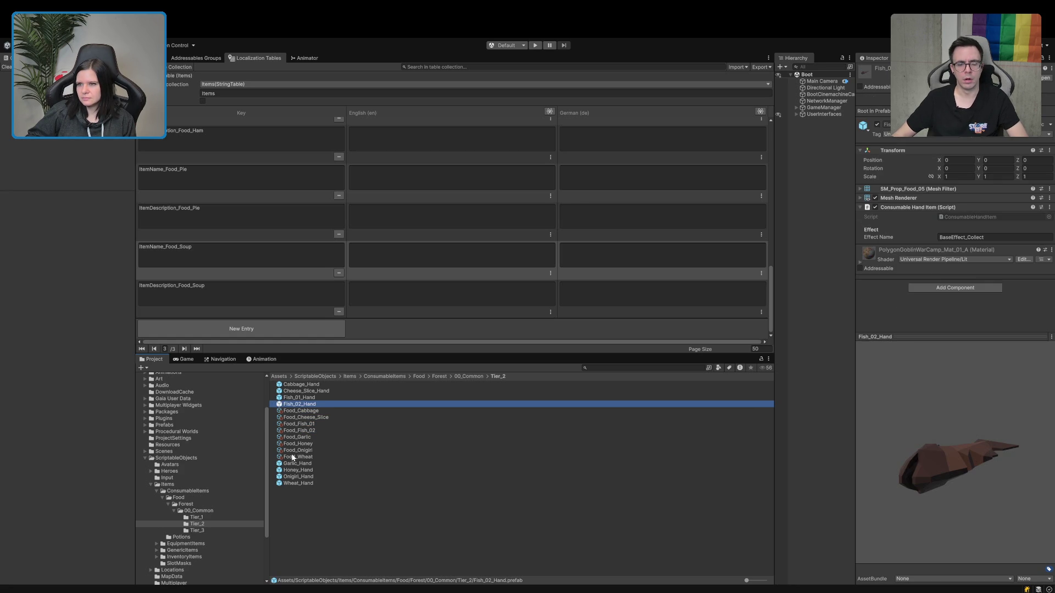
In the Tier_1 folder, inspect Food_Raddish and its item icon setting.
left_click(196, 517)
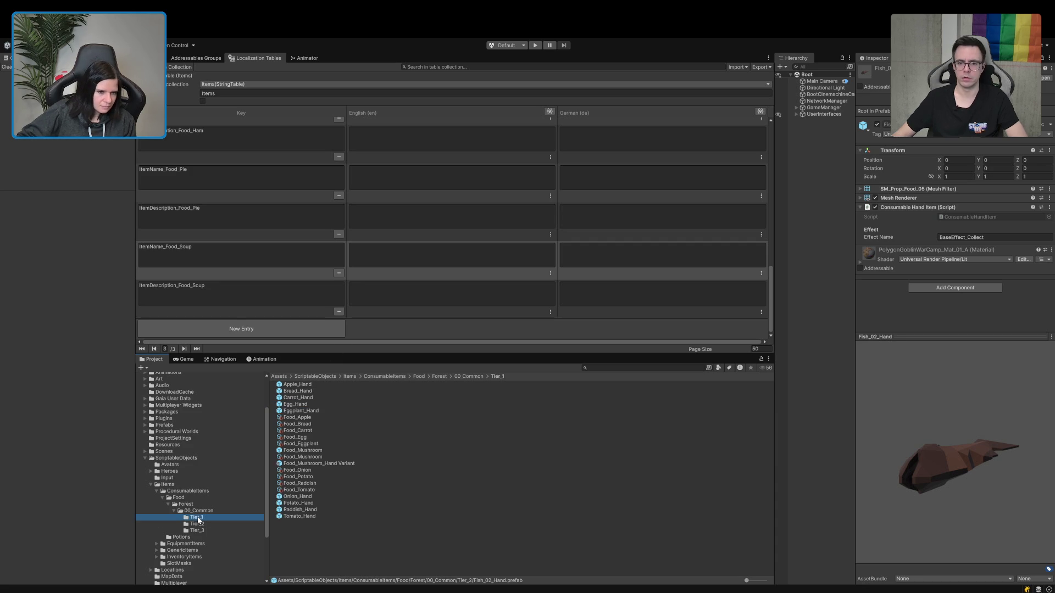
left_click(299, 490)
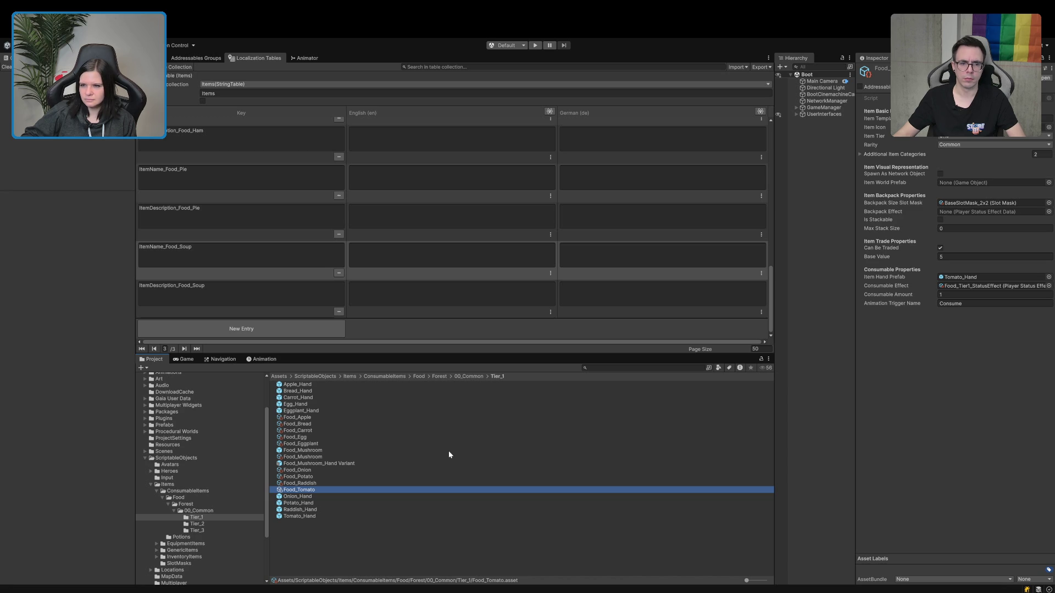
key("Up")
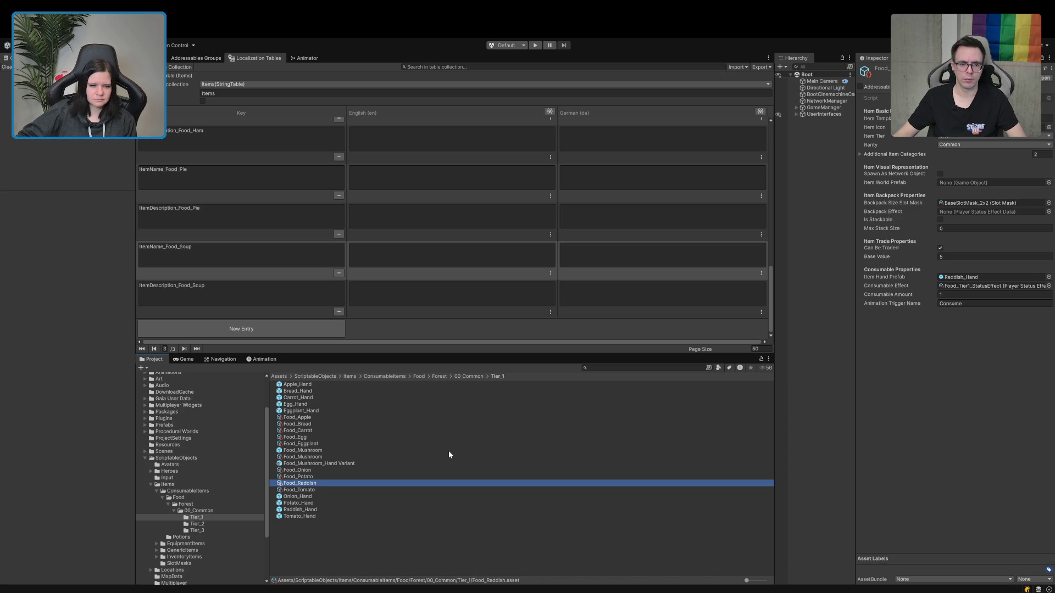
left_click(1048, 129)
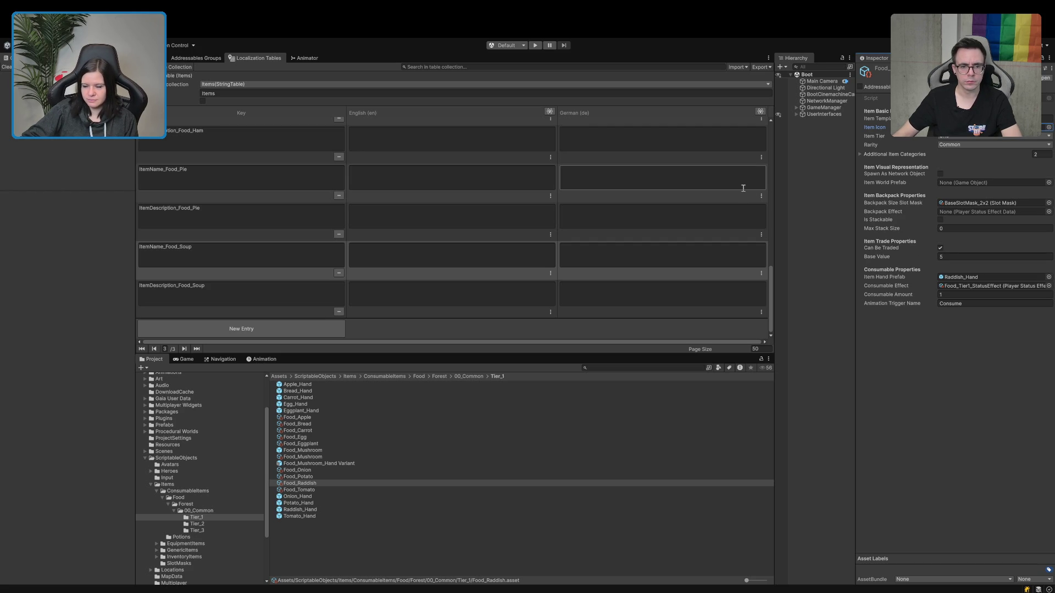
left_click(309, 483)
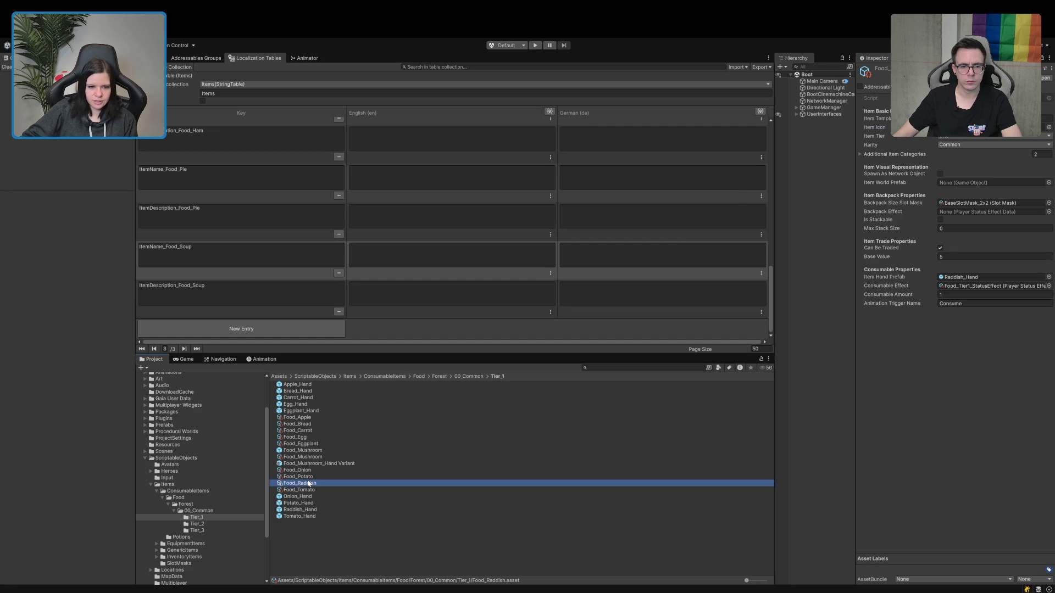
left_click(308, 483)
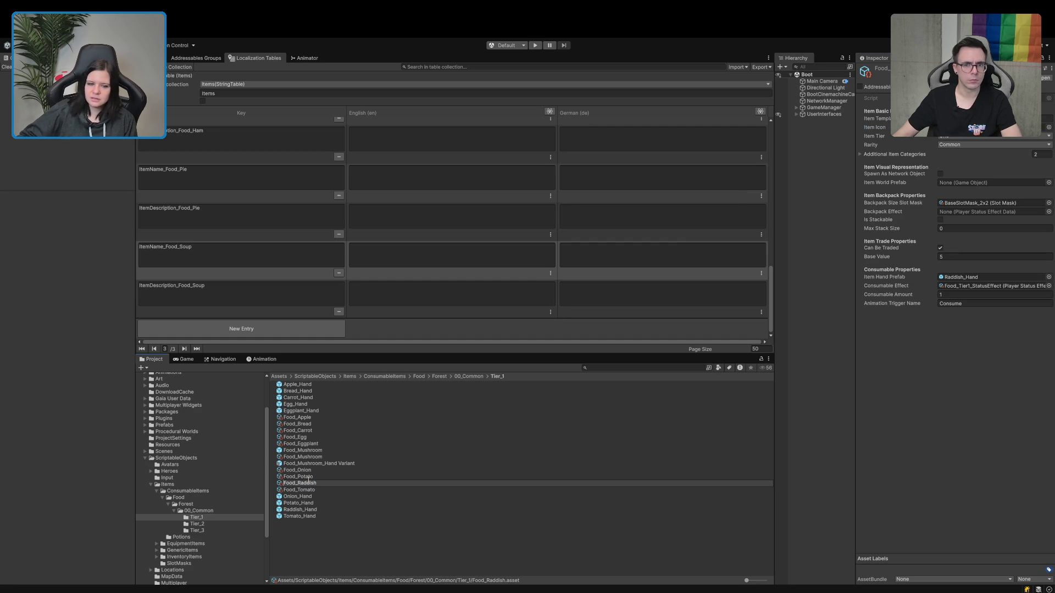
Compare Food_Potato, Food_Onion, Food_Mushroom and Food_Eggplant, checking Food_Onion's item icon setting.
left_click(317, 477)
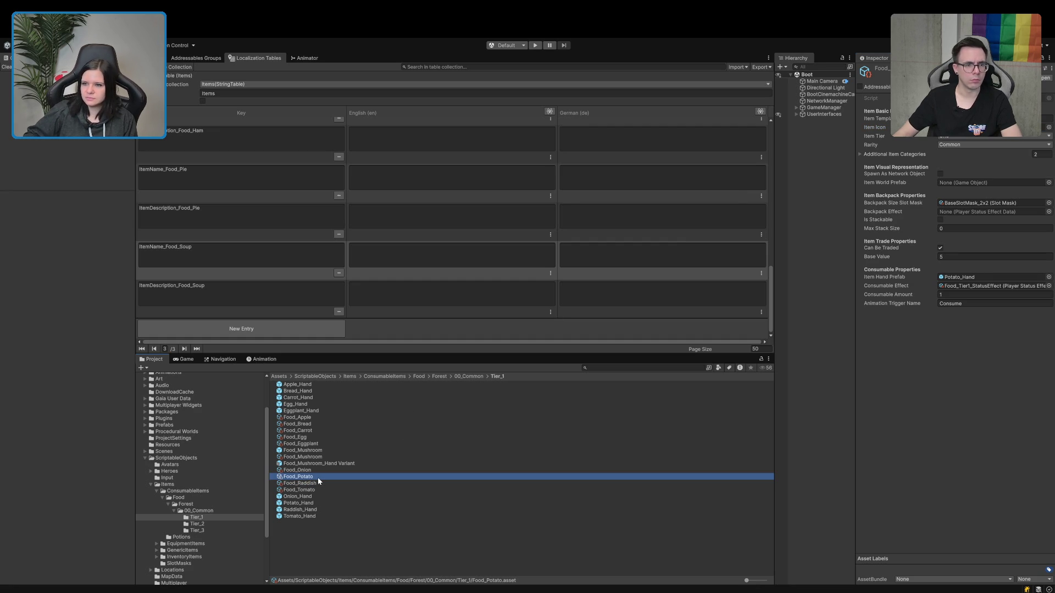
key("Up")
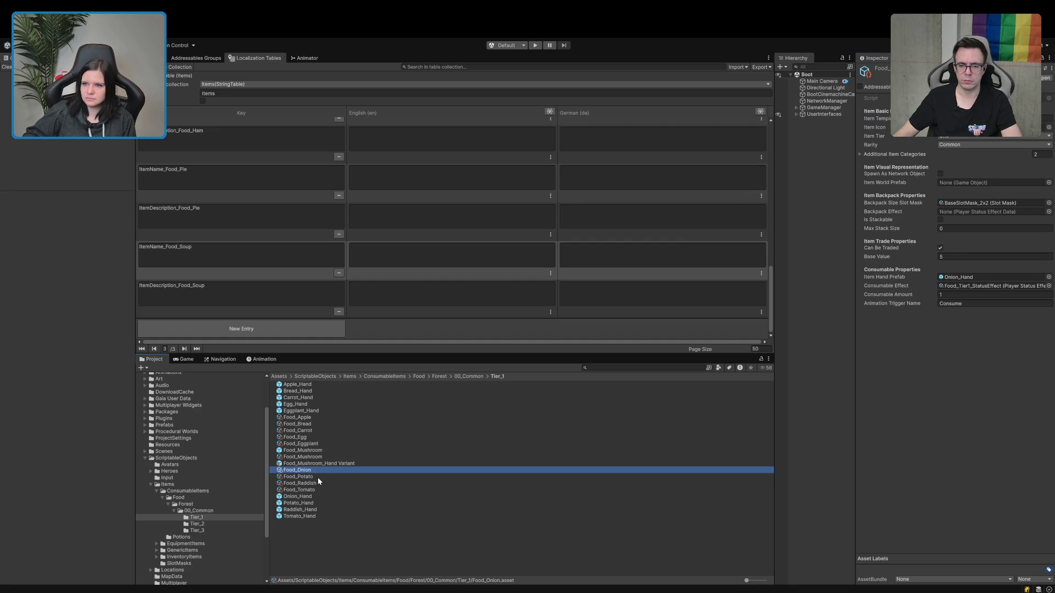
key("Up")
key("Up")
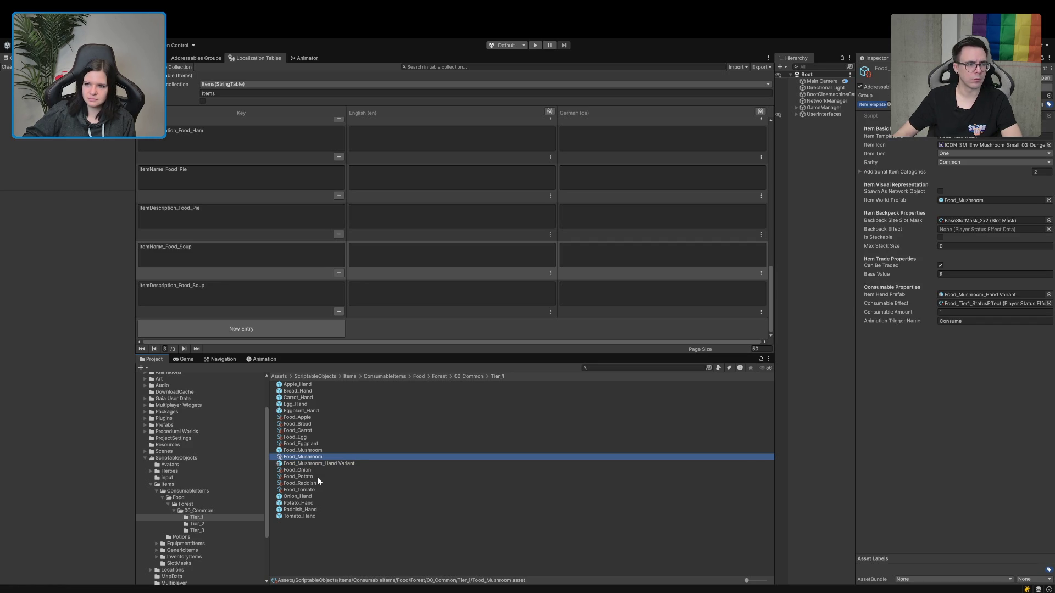
key("Up")
key("Up")
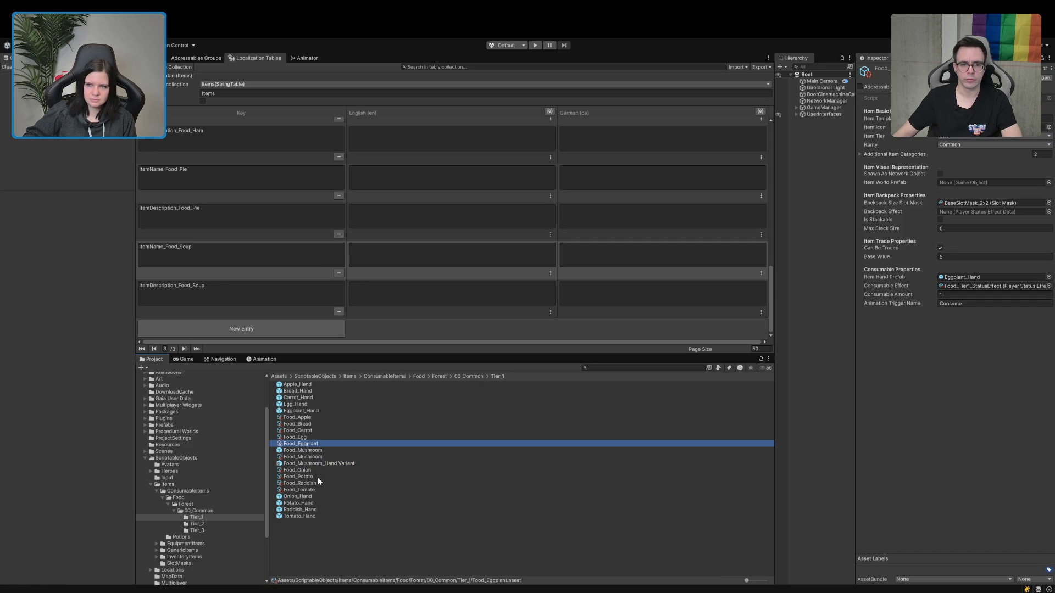
key("Down")
key("Down")
key("Down")
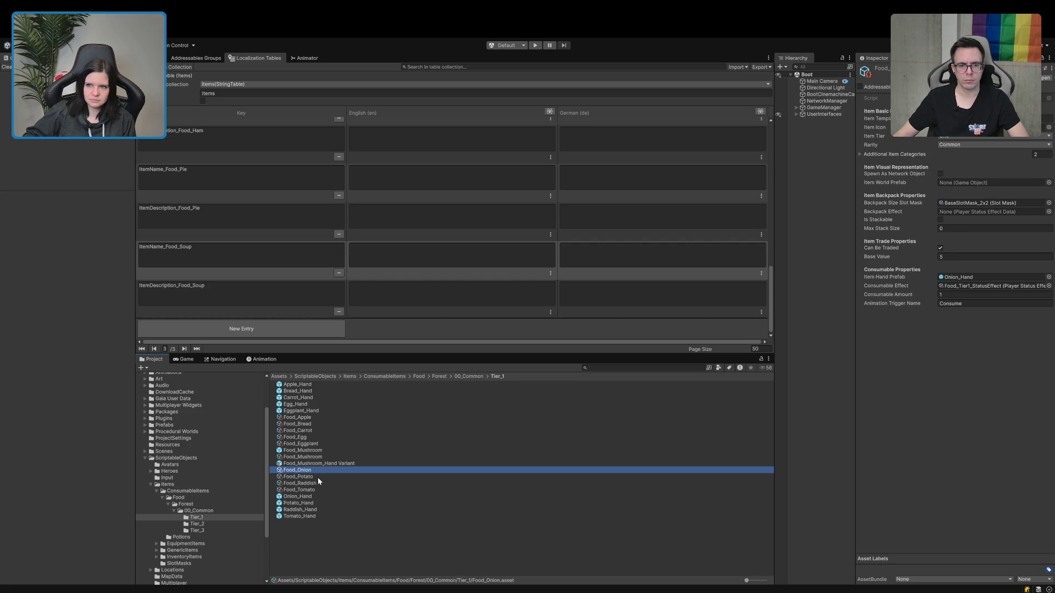
key("Up")
key("Up")
key("Up")
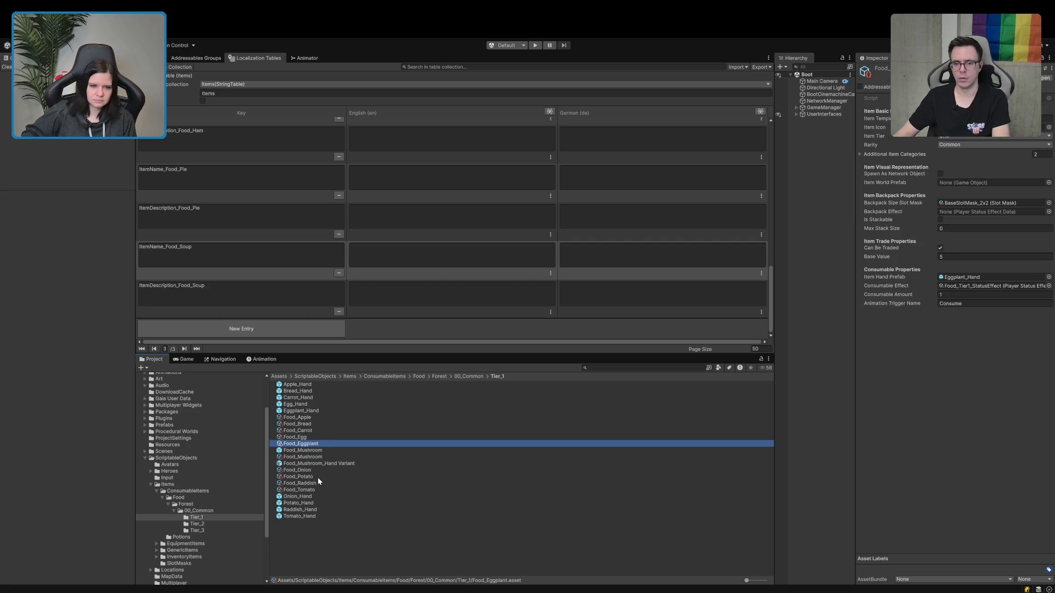
key("Down")
key("Down")
key("Down")
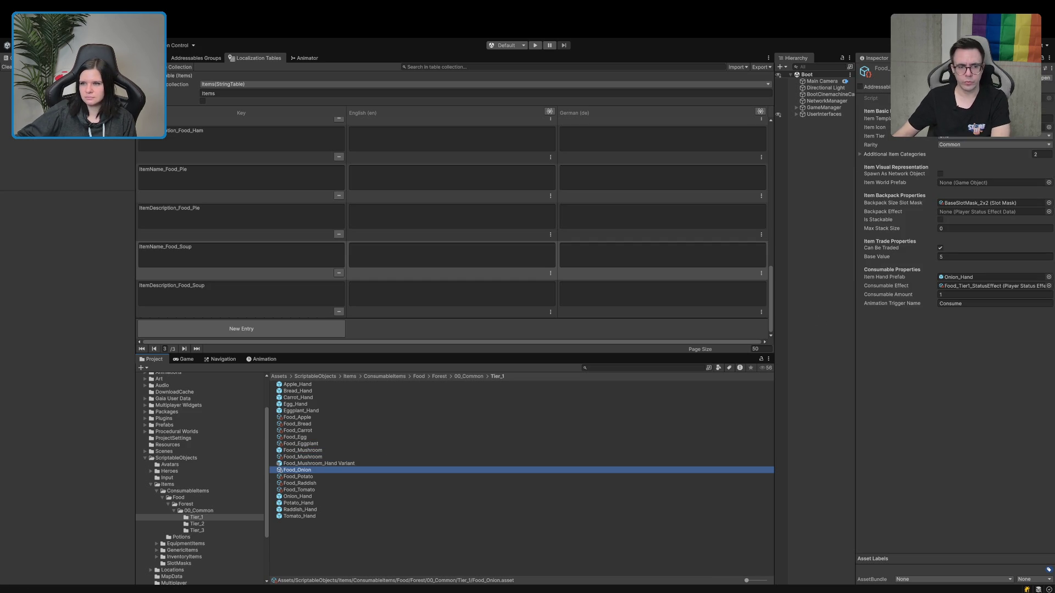
left_click(1046, 129)
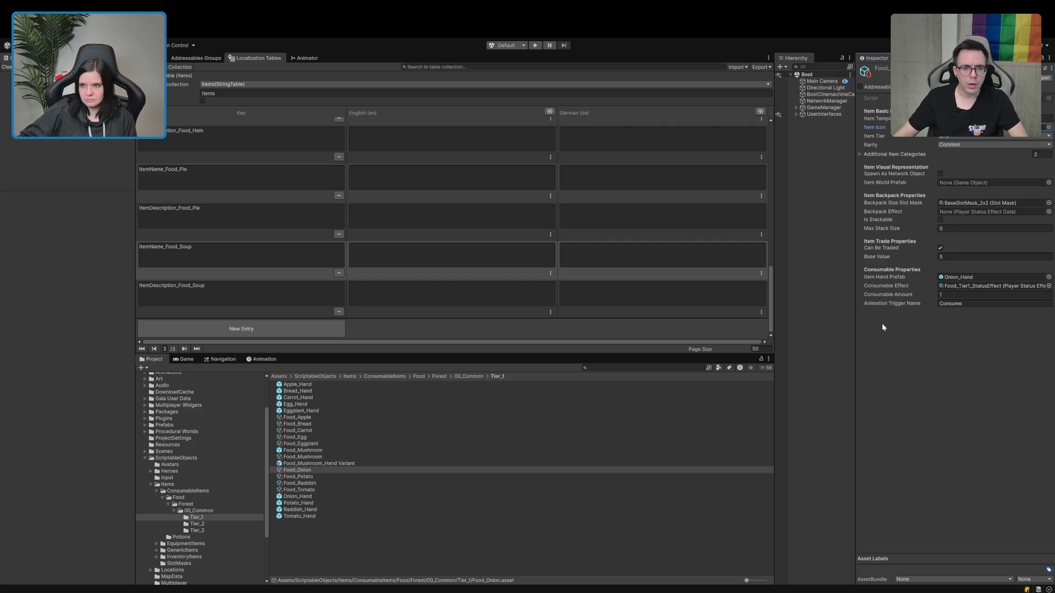
Step through Food_Eggplant, Food_Egg, Food_Carrot, Food_Bread and Food_Apple to the Eggplant_Hand prefab.
left_click(302, 445)
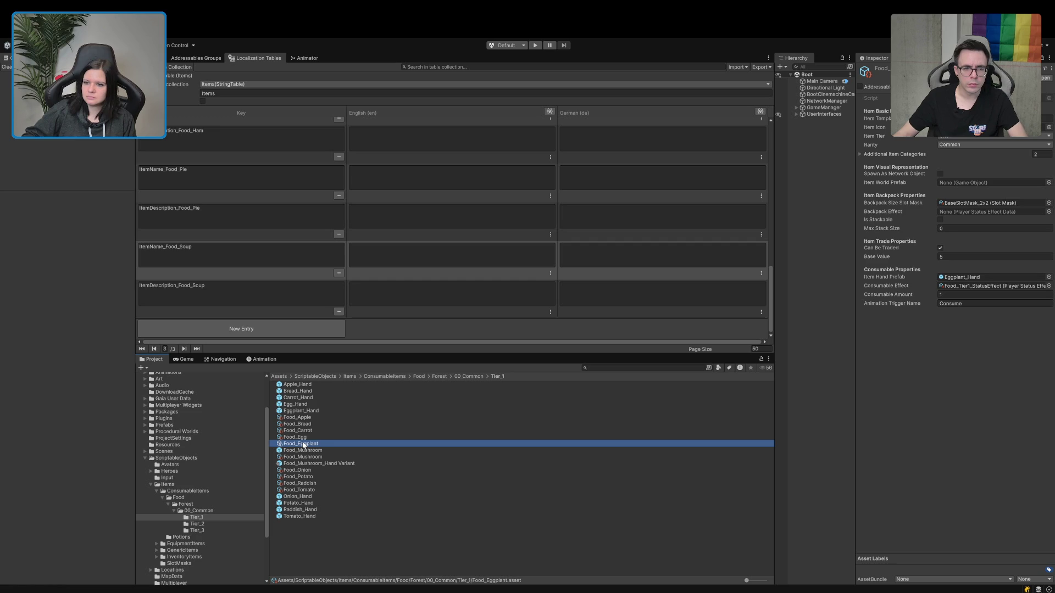
key("Up")
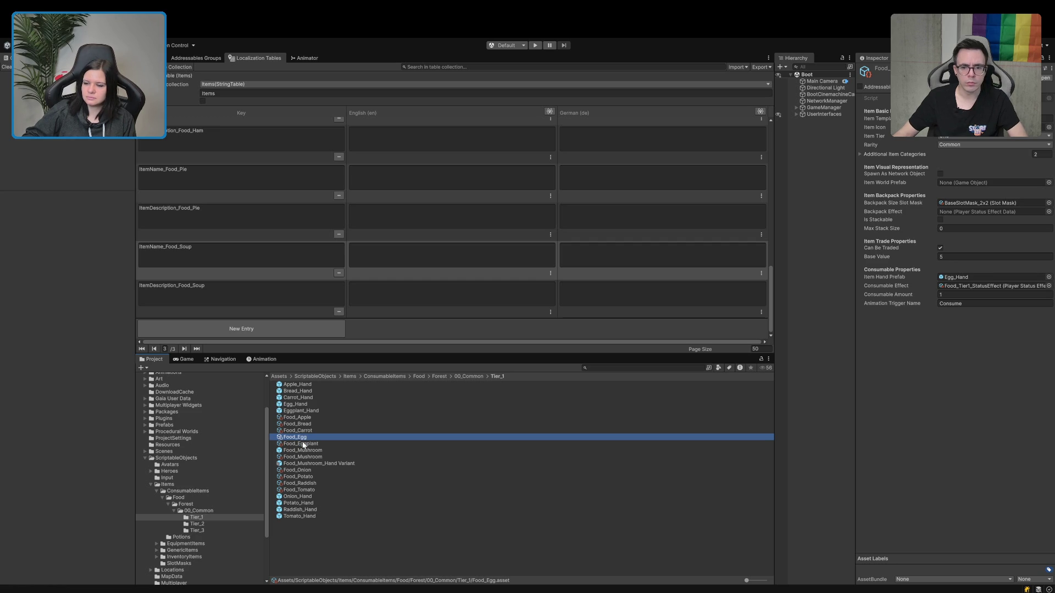
key("Up")
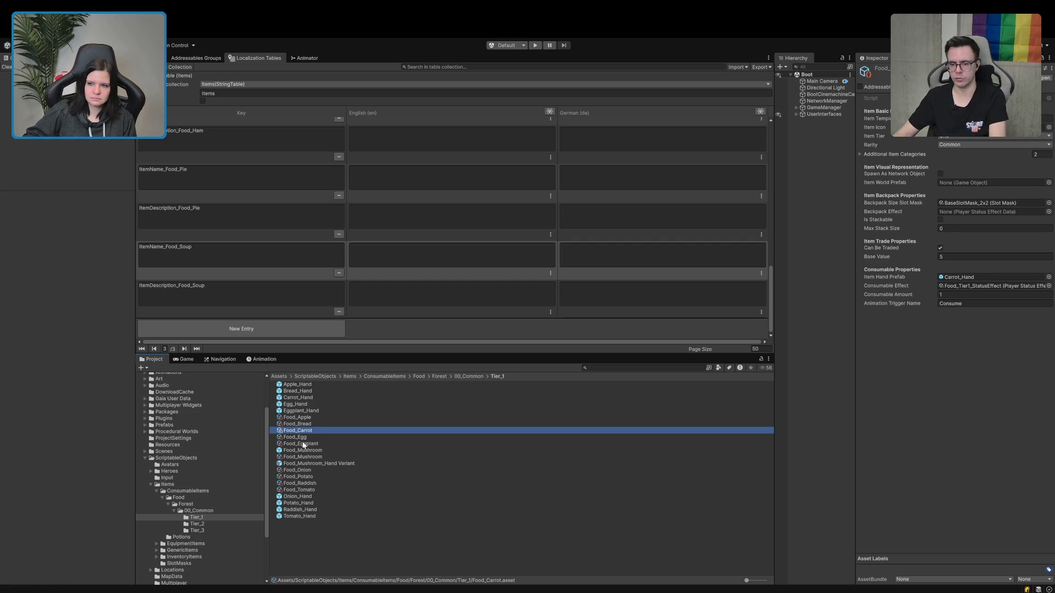
key("Up")
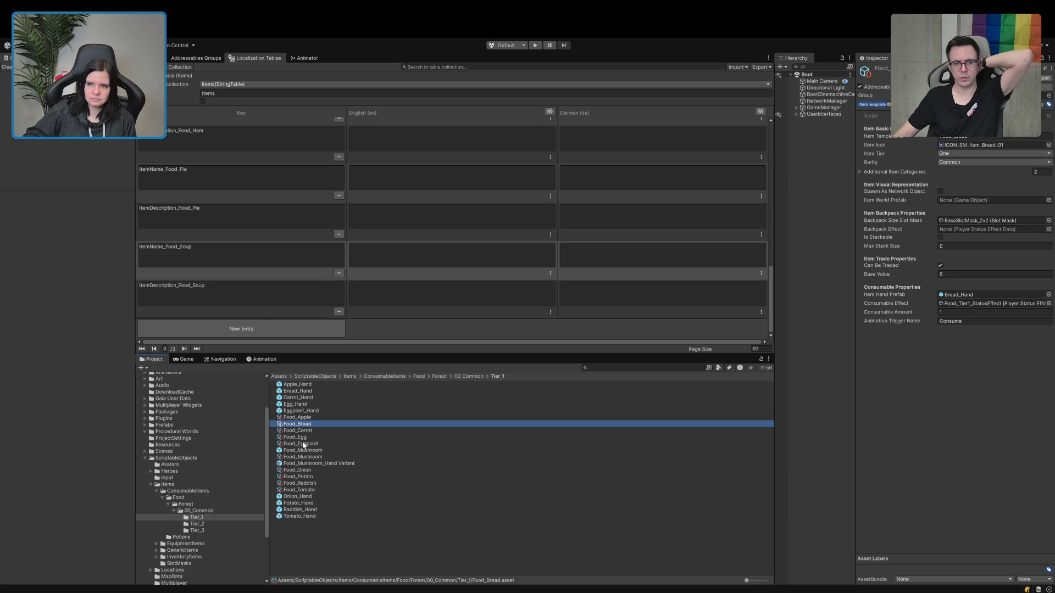
key("Up")
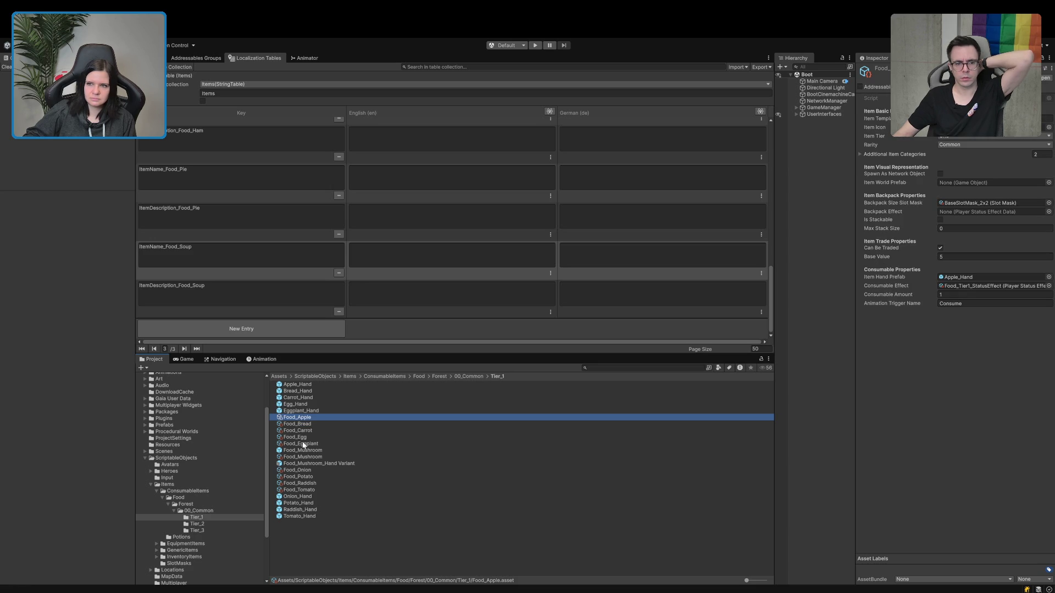
key("Up")
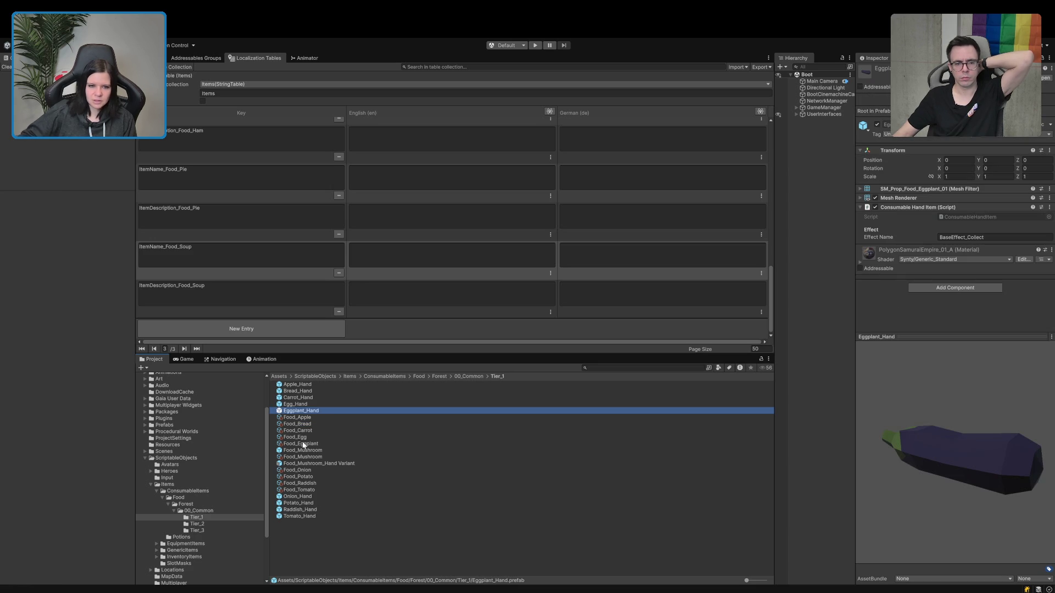
Switch to Addressables Groups, collapse PlayerStatusEffect and expand the ItemTemplate group's entries.
left_click(359, 533)
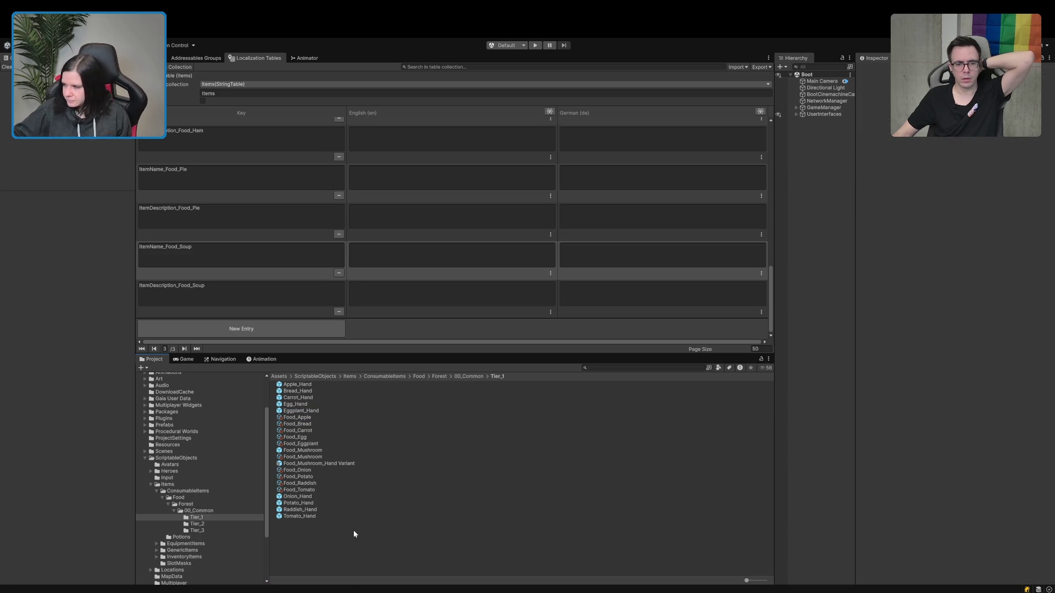
left_click(148, 57)
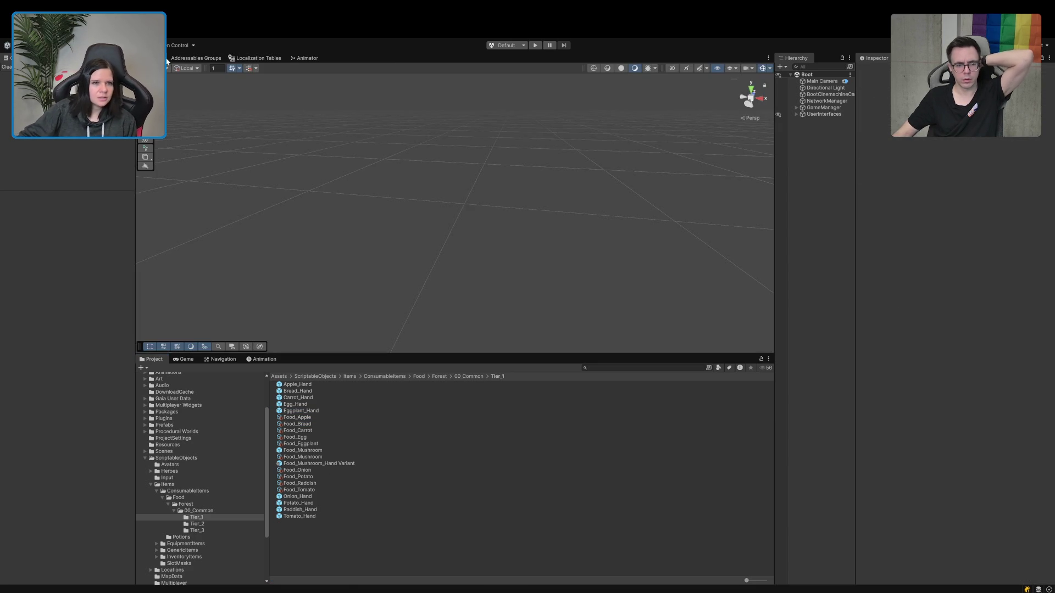
left_click(196, 58)
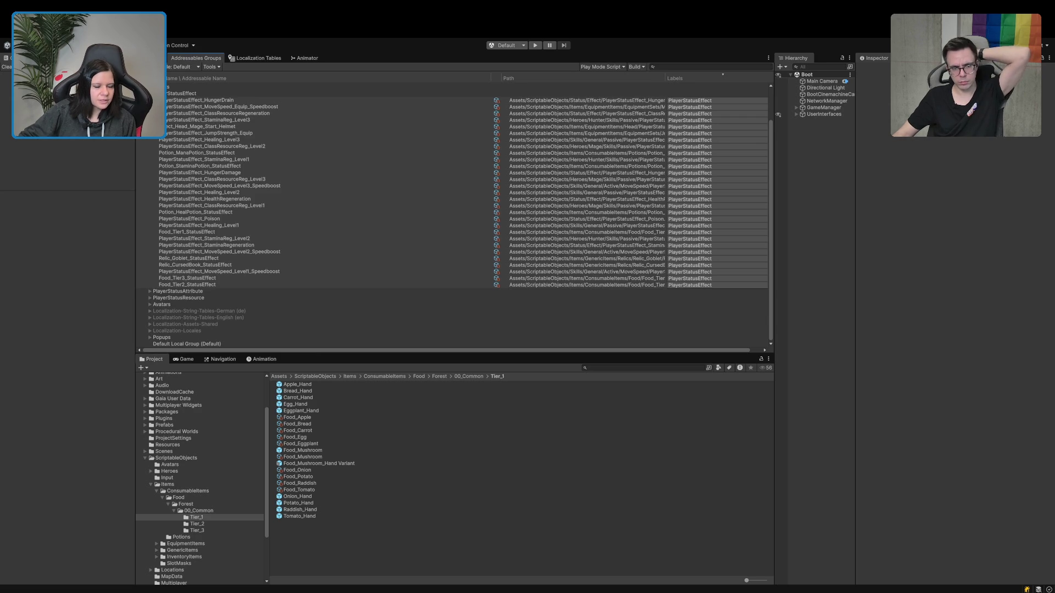
key("Left")
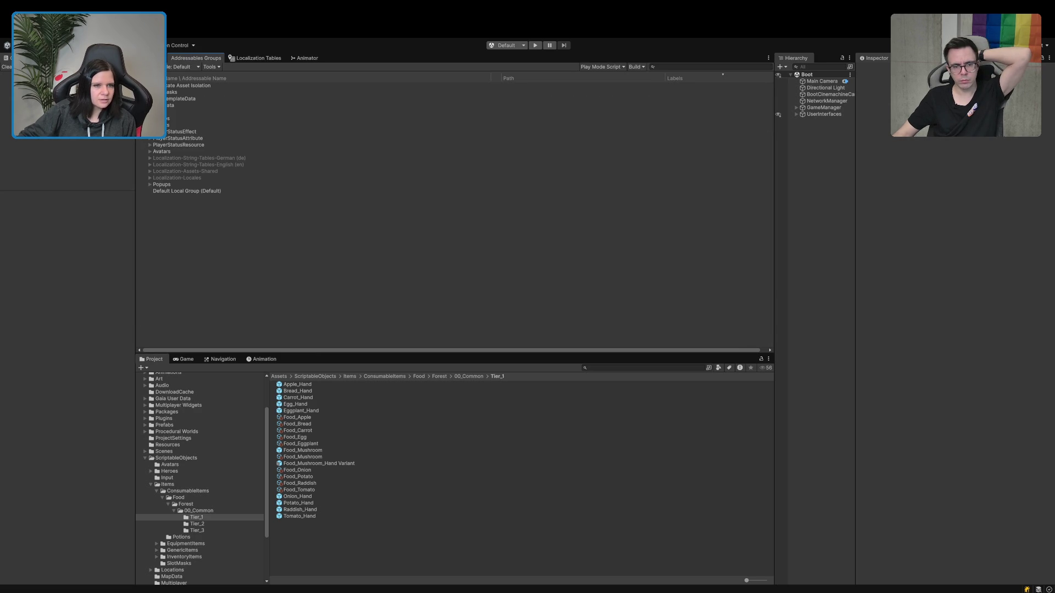
key("Right")
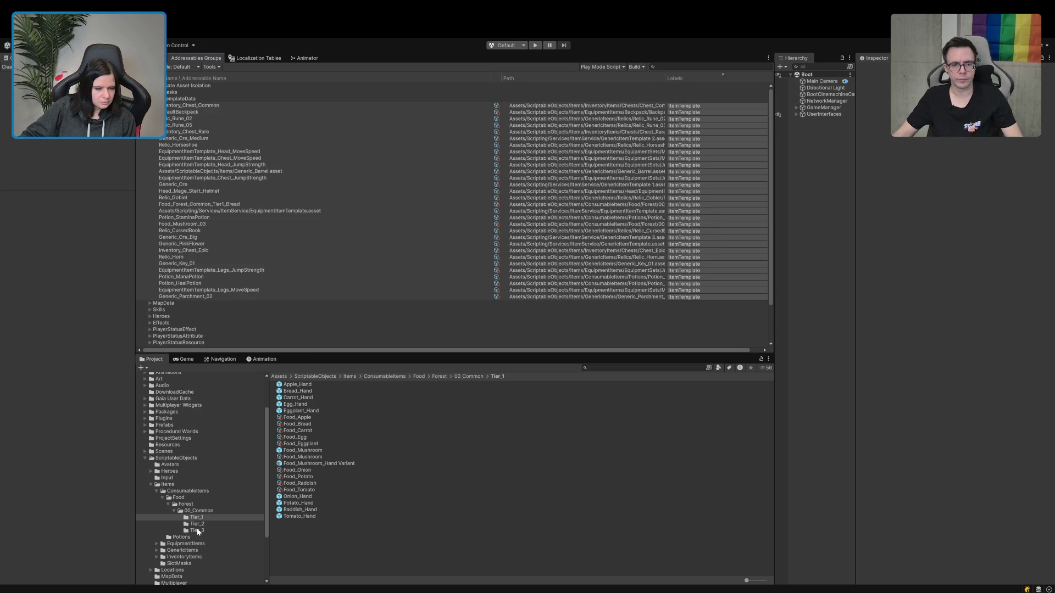
left_click(300, 418)
Add the Tier_1 food assets to ItemTemplate, leaving out the Mushroom variants and Food_Bread.
left_click(297, 490, "shift")
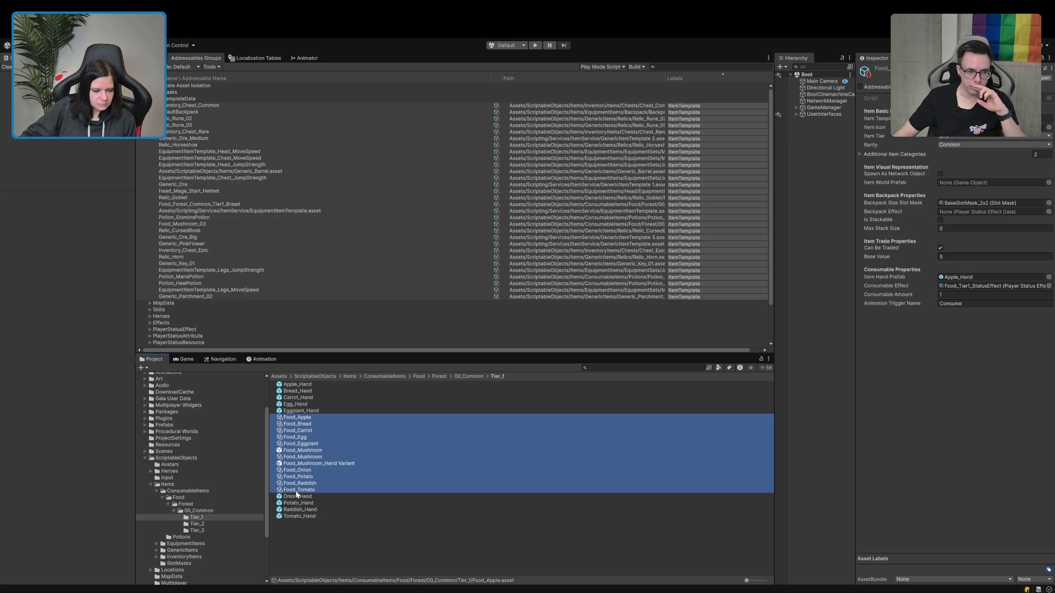
left_click(310, 464, "ctrl")
left_click(308, 452, "ctrl")
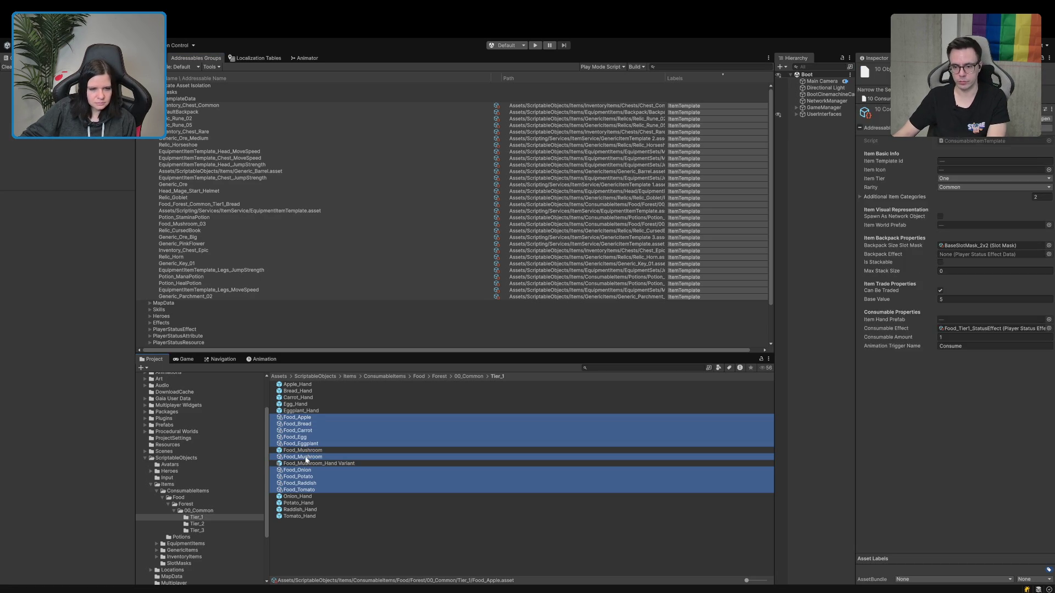
left_click(306, 458, "ctrl")
left_click(290, 424, "ctrl")
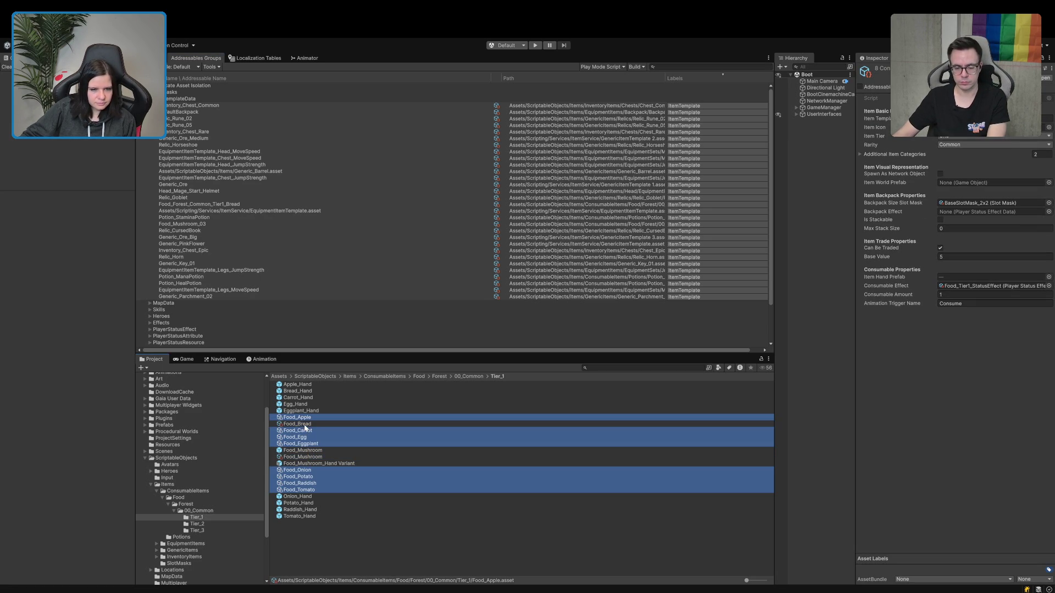
left_click_drag(306, 419, 271, 286)
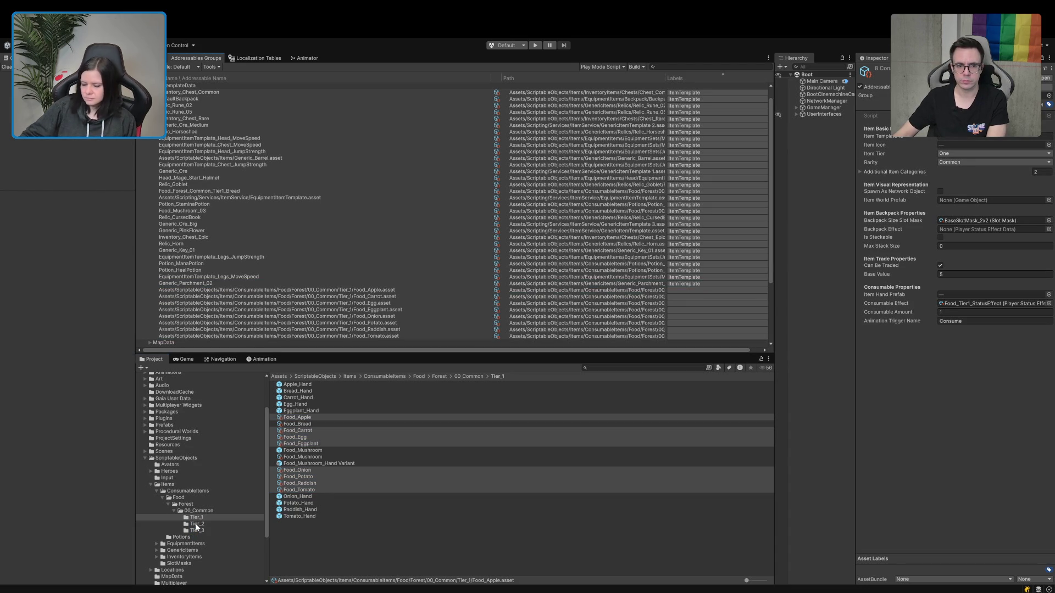
Add the Tier_2 food assets, Food_Cabbage through Food_Wheat, to ItemTemplate.
left_click(197, 525)
left_click(301, 411)
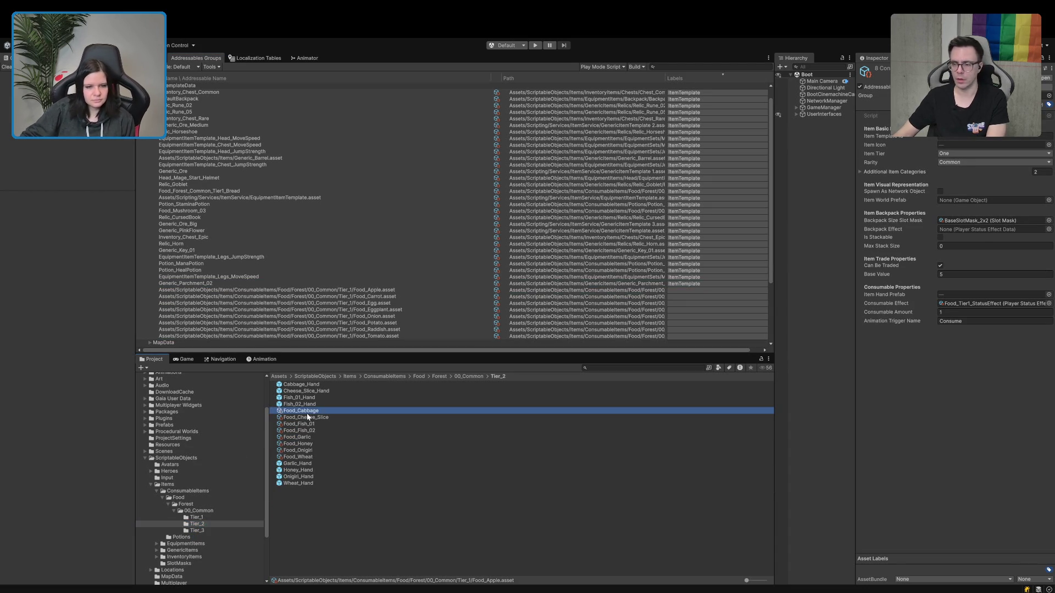
left_click(307, 457, "shift")
left_click_drag(306, 425, 302, 332)
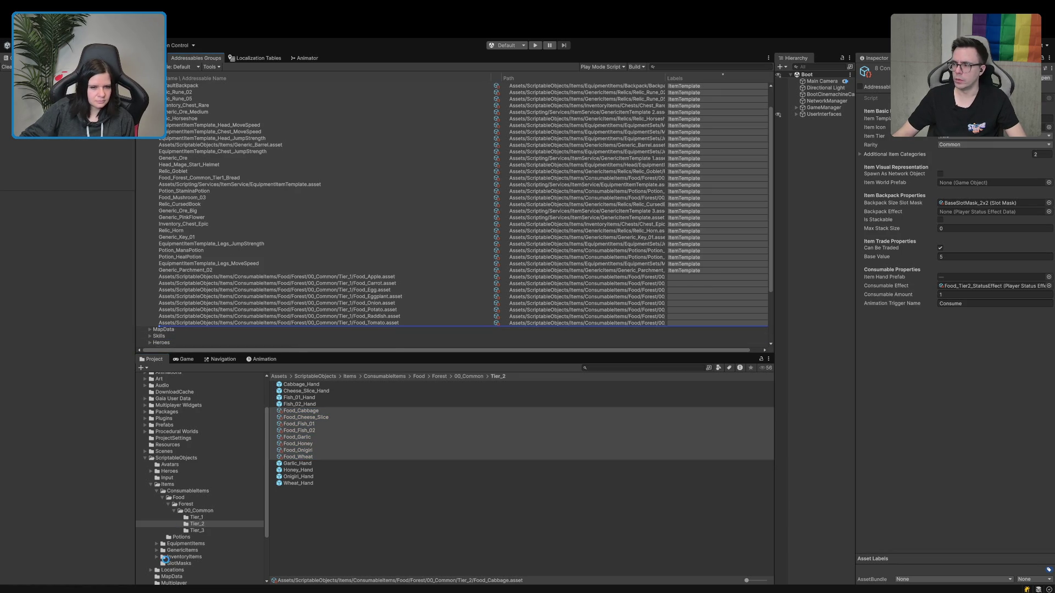
Add the Tier_3 food assets, Food_Cheese through Food_Soup, to ItemTemplate.
left_click(197, 531)
left_click(298, 399)
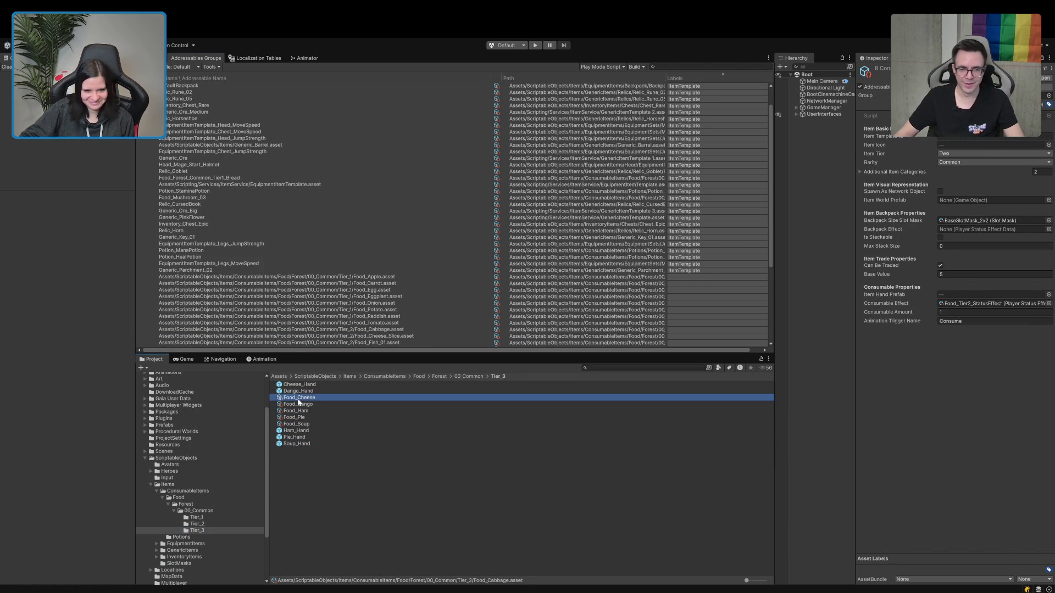
left_click(304, 426, "shift")
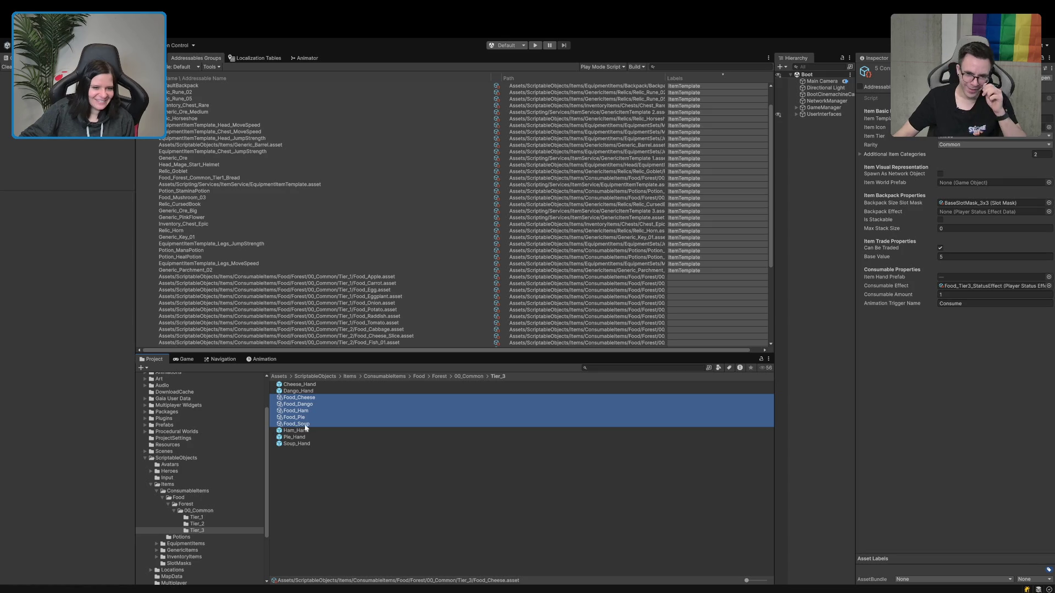
scroll(303, 328, "down", 3)
left_click_drag(285, 414, 290, 307)
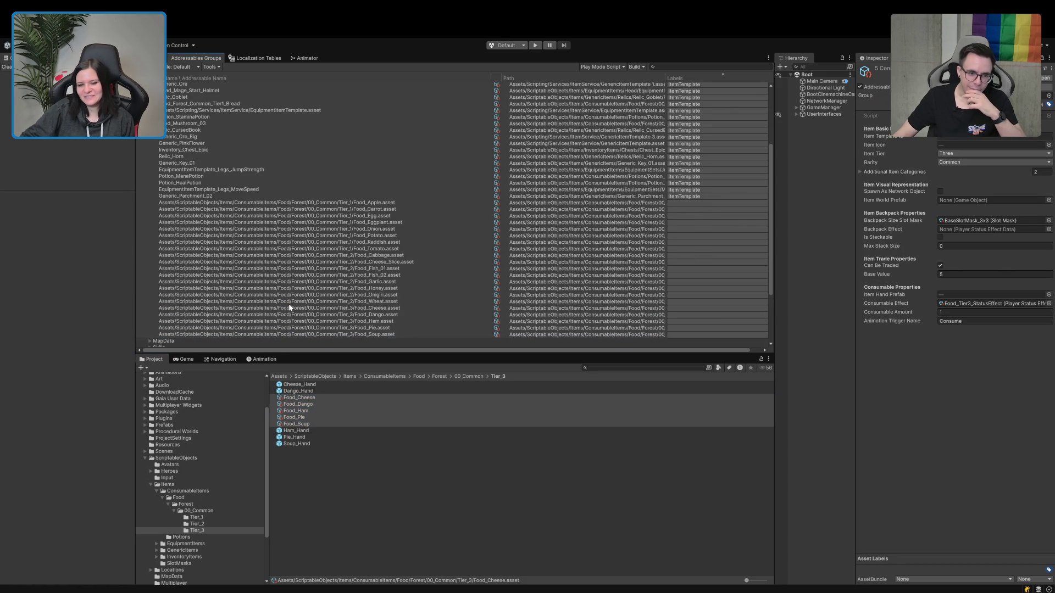
left_click(346, 202)
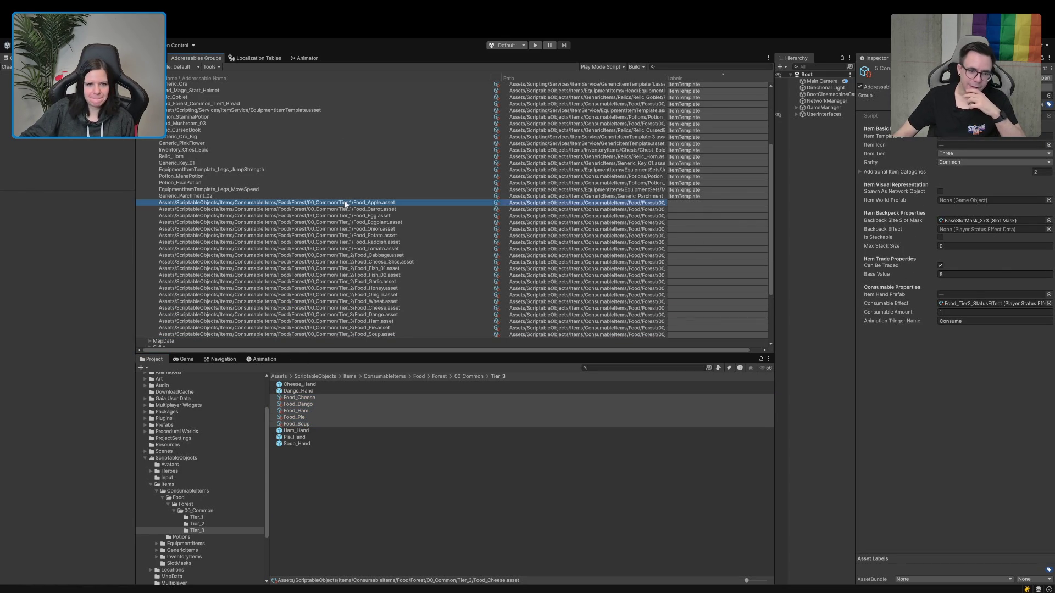
Simplify the addressable names of the new Food_Apple through Food_Soup entries, then reopen the Items table.
left_click(338, 332, "shift")
left_click(694, 223)
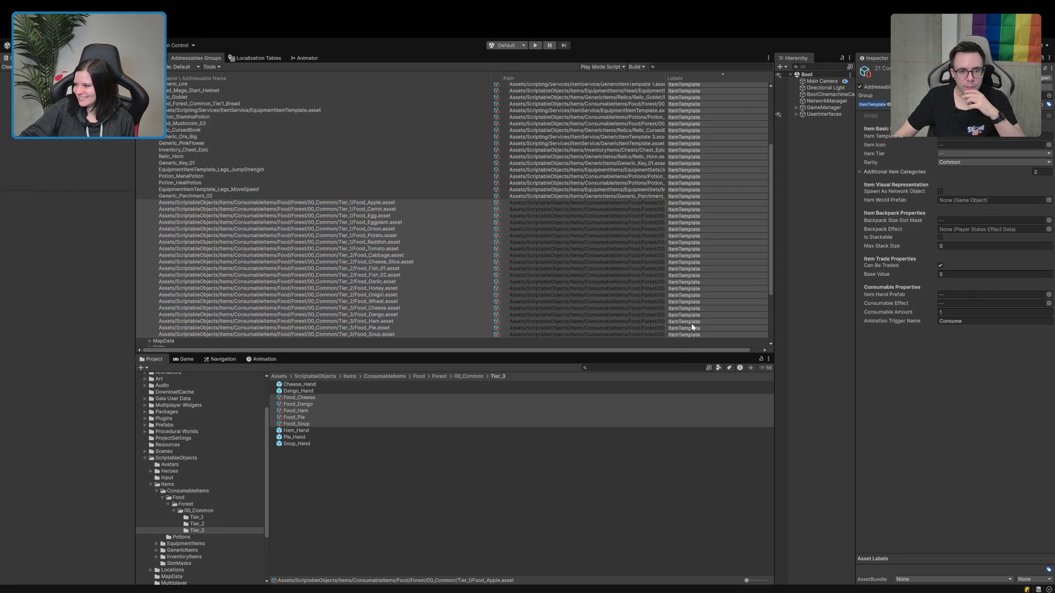
left_click(287, 264)
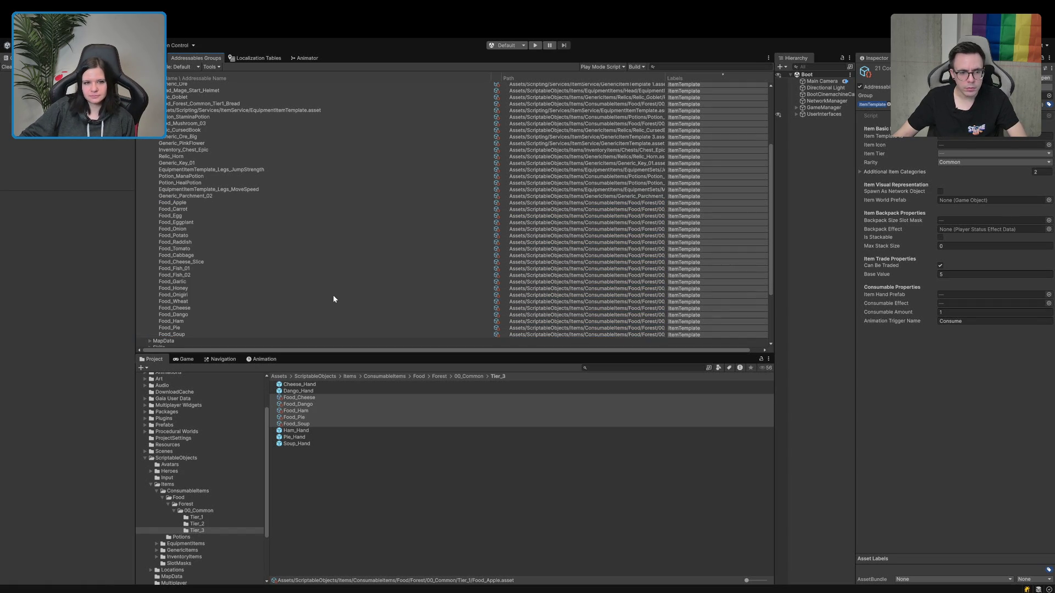
scroll(333, 296, "down", 3)
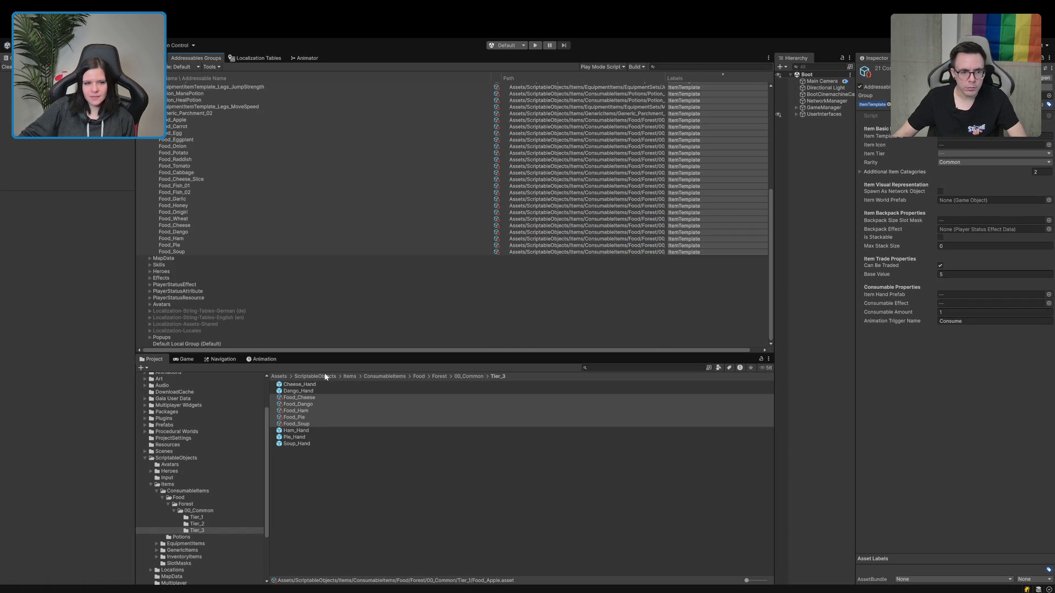
left_click(329, 519)
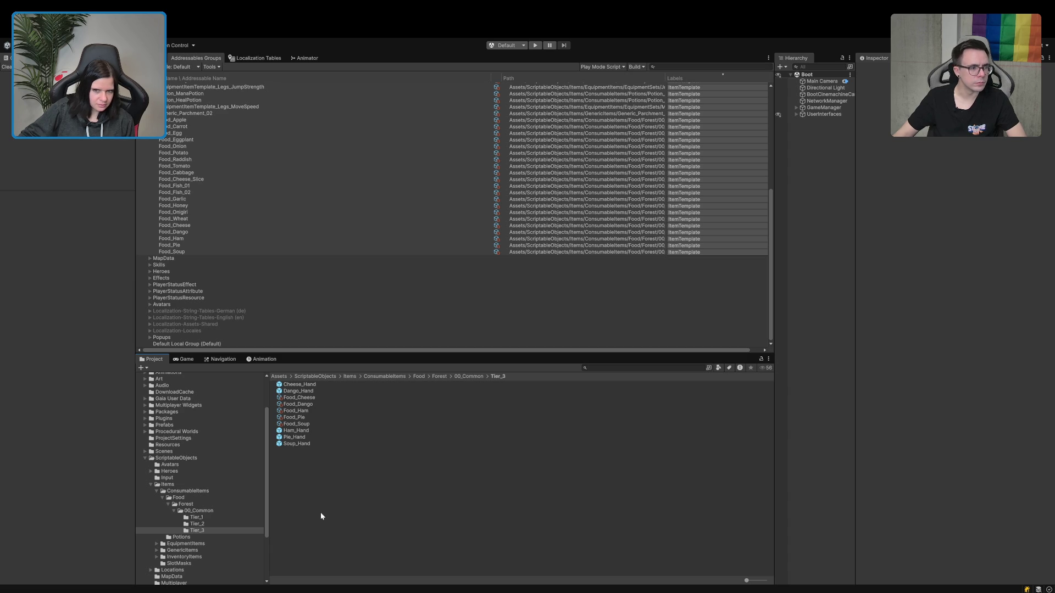
left_click(262, 59)
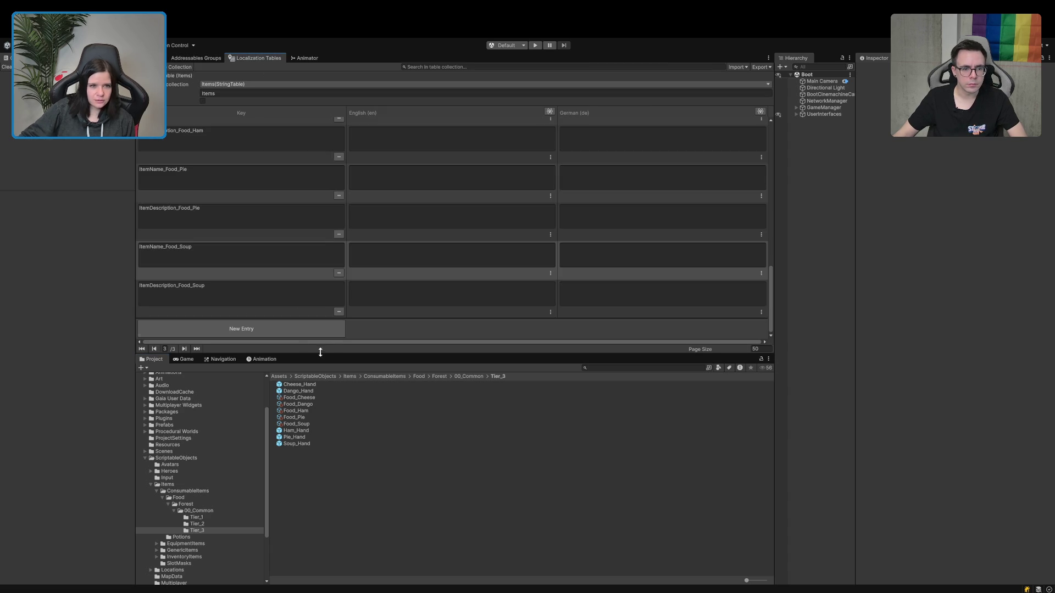
Go back a page in the Items table and name Food_Apple 'Apple' (en) and 'Apfel' (de).
scroll(438, 282, "up", 10)
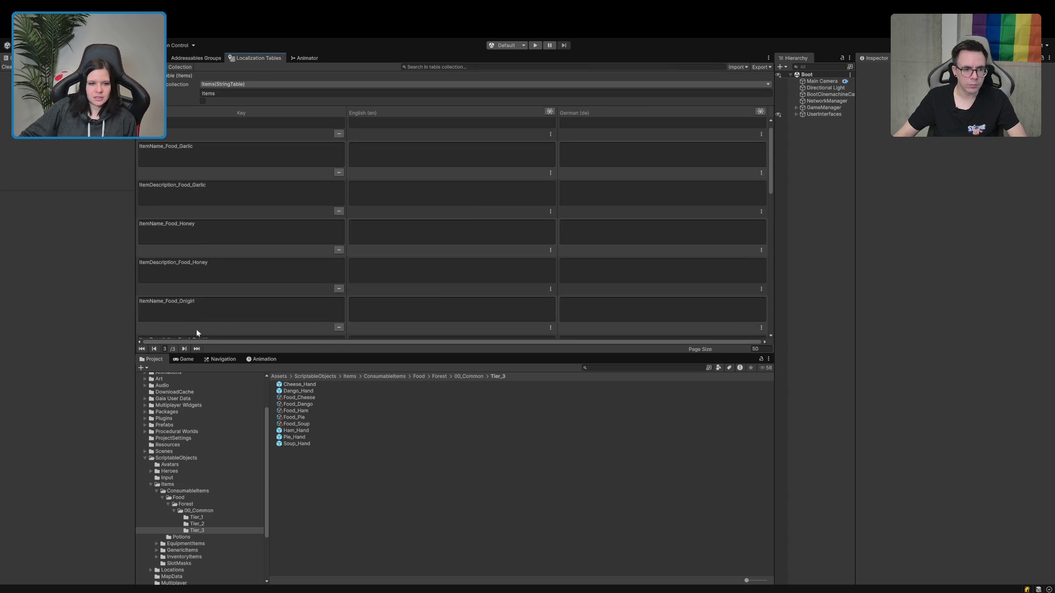
left_click(153, 349)
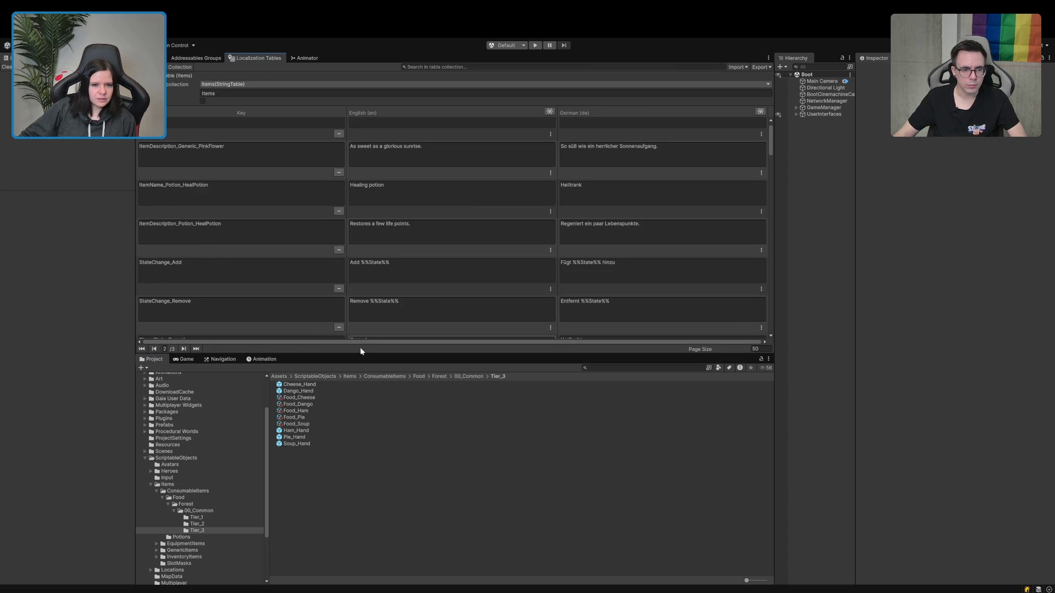
left_click_drag(393, 356, 393, 417)
scroll(388, 304, "down", 10)
scroll(387, 308, "down", 9)
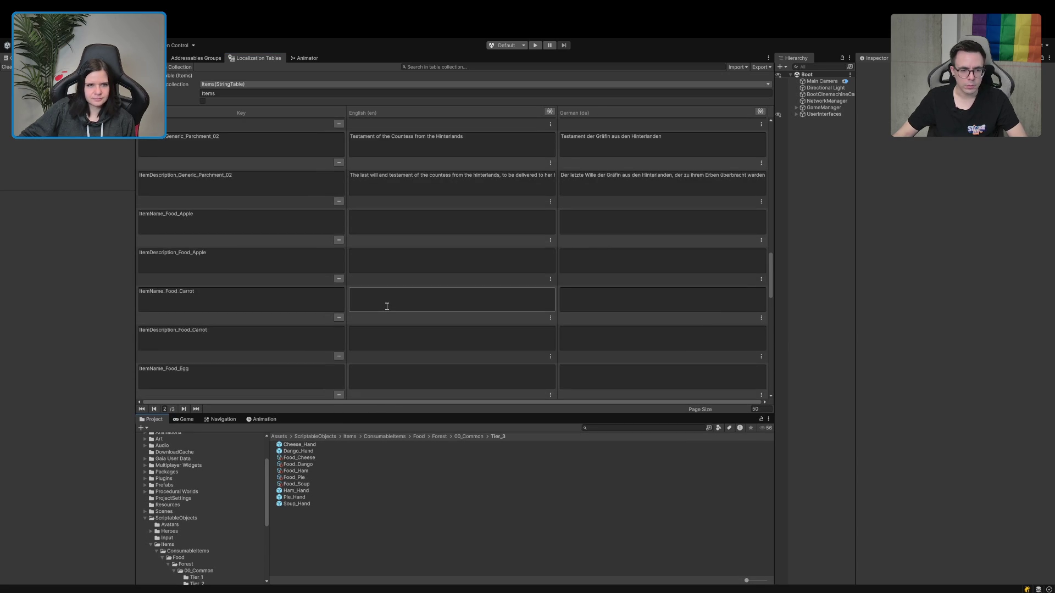
left_click(383, 230)
type("Apple")
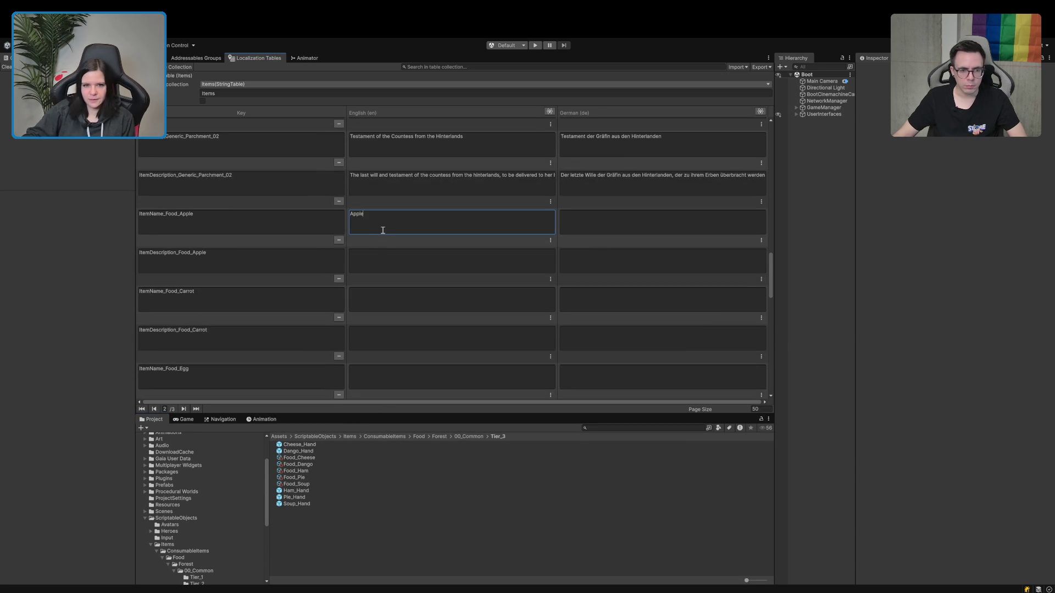
left_click(577, 218)
type("Apfe")
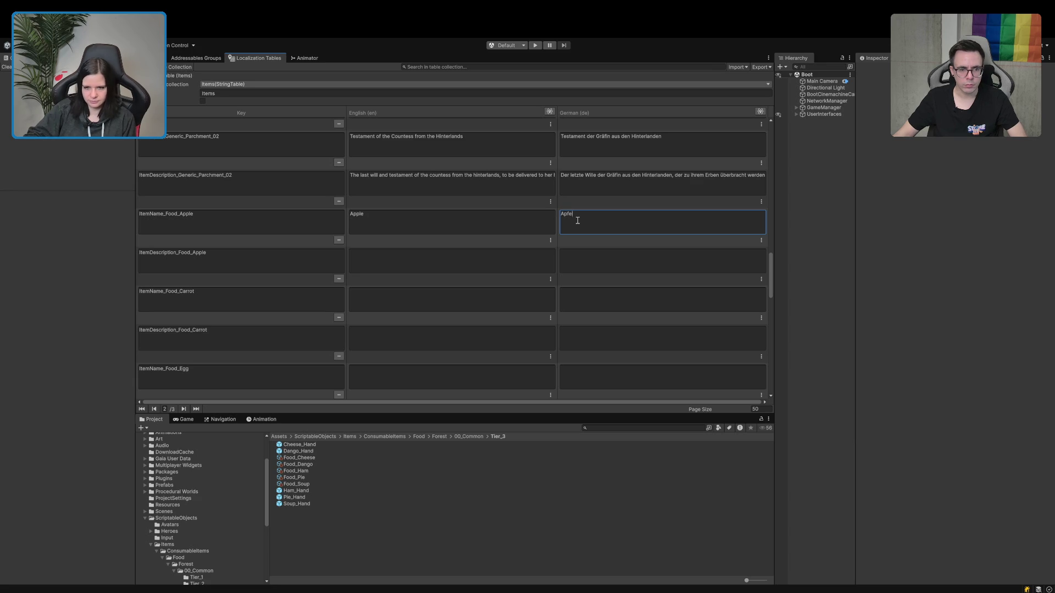
type("l")
Name Food_Carrot 'Carrot' and 'Karotte', and give Food_Egg the English name 'Egg'.
left_click(469, 300)
type("Carrot")
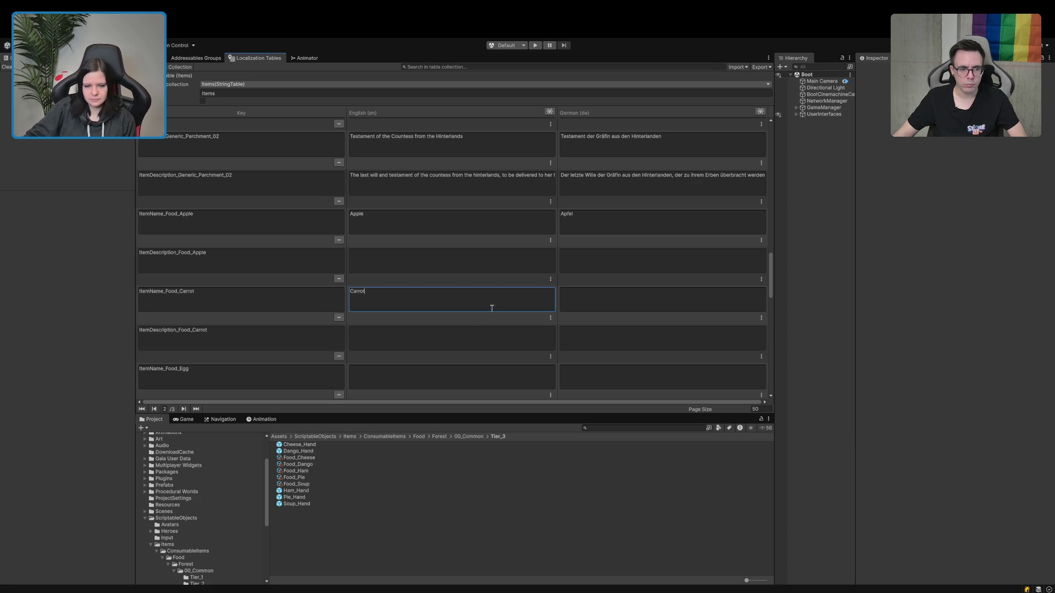
left_click(603, 301)
type("Karotte")
scroll(601, 296, "down", 3)
left_click(519, 287)
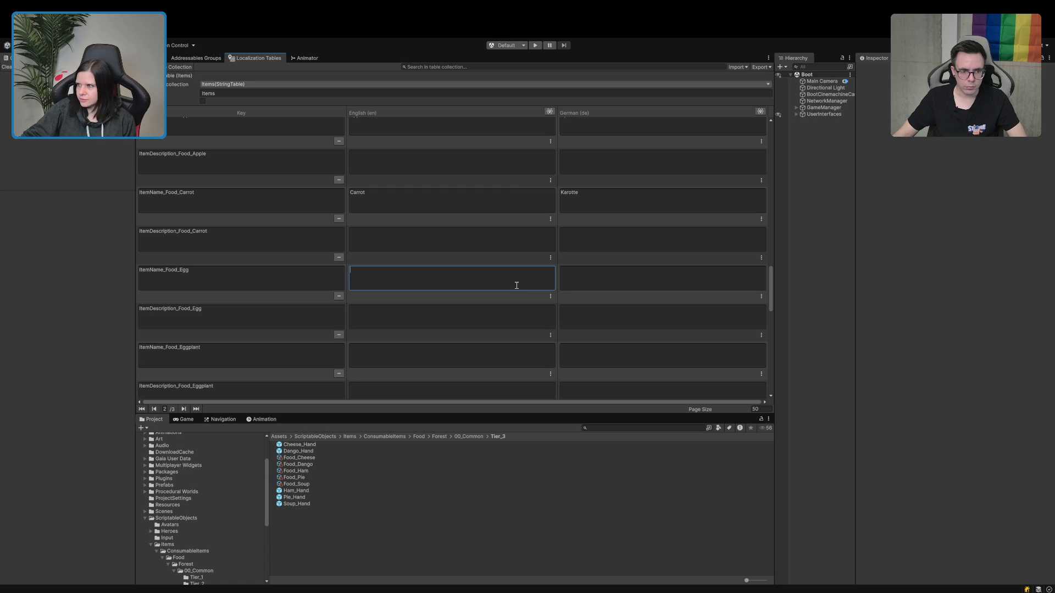
type("Egg")
left_click(580, 278)
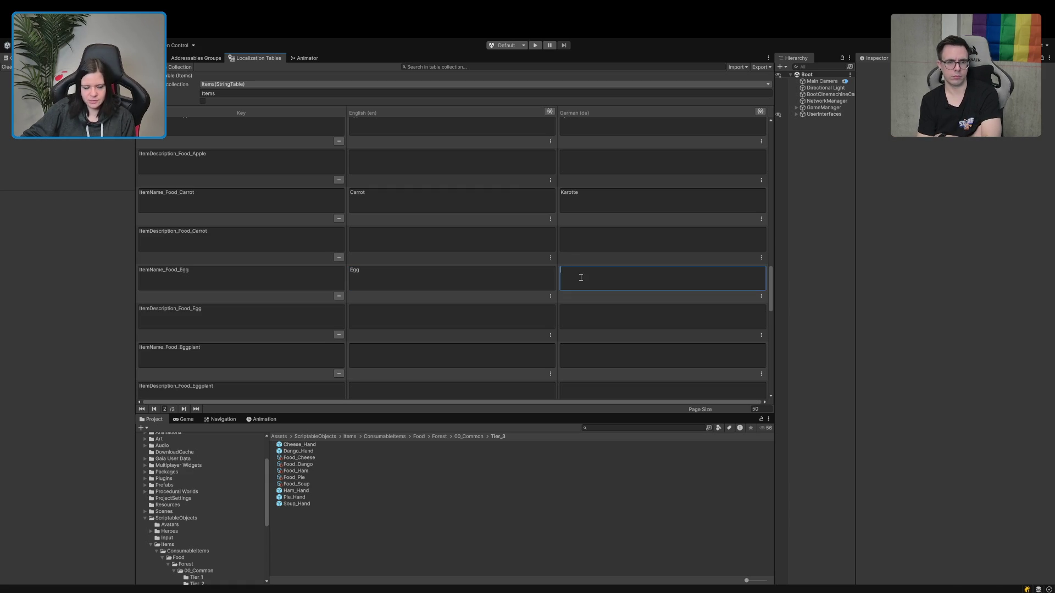